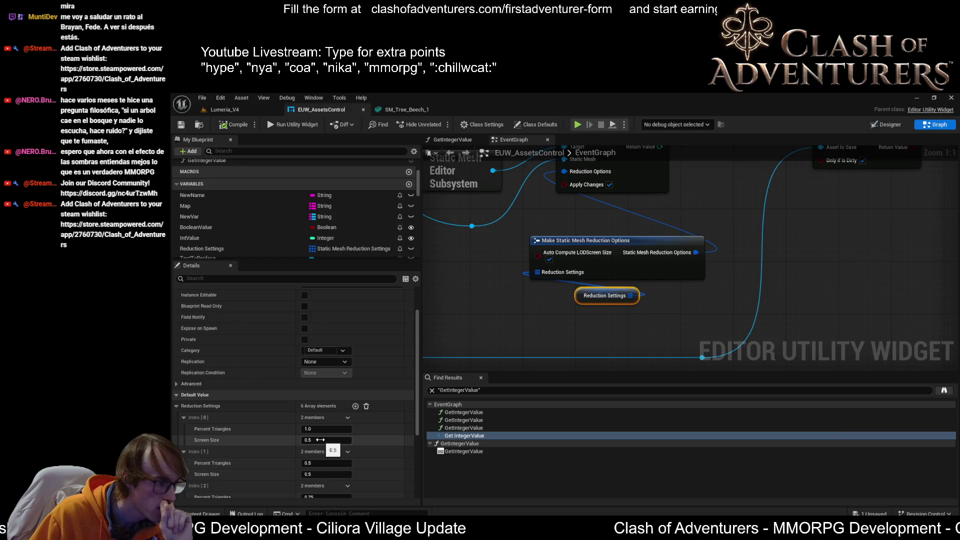
- Move the Reduction Settings getter node left in the EventGraph
{"action": "mouse_move", "coordinate": [582, 293]}
{"action": "left_mouse_down"}
{"action": "mouse_move", "coordinate": [531, 300]}
{"action": "mouse_move", "coordinate": [589, 301]}
{"action": "left_mouse_up"}
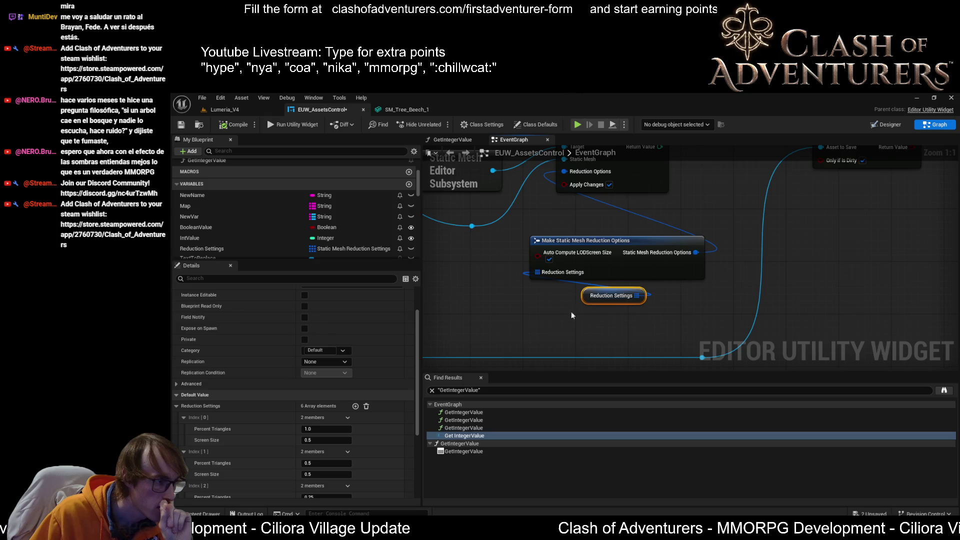
{"action": "scroll", "coordinate": [314, 452], "scroll_direction": "down", "scroll_amount": 2}
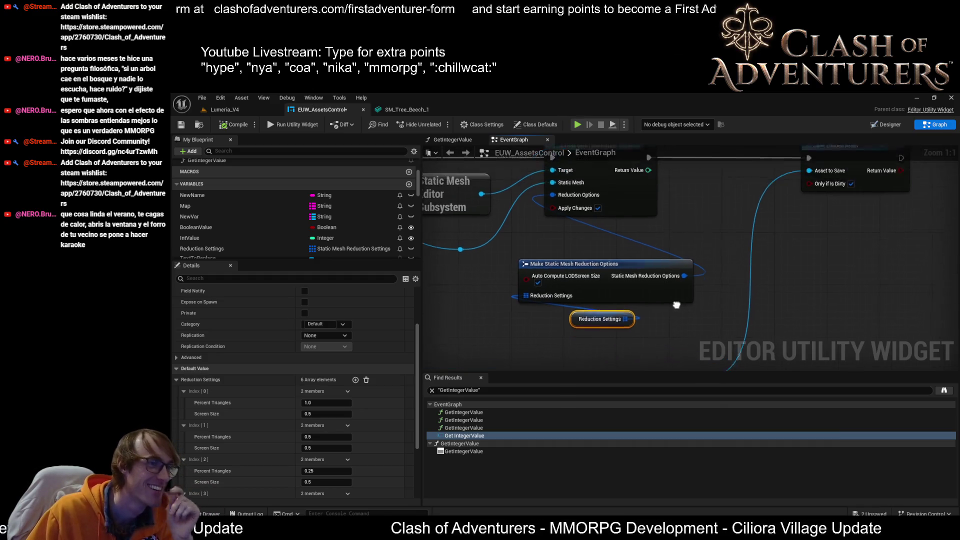
{"action": "scroll", "coordinate": [646, 323], "scroll_direction": "down", "scroll_amount": 2}
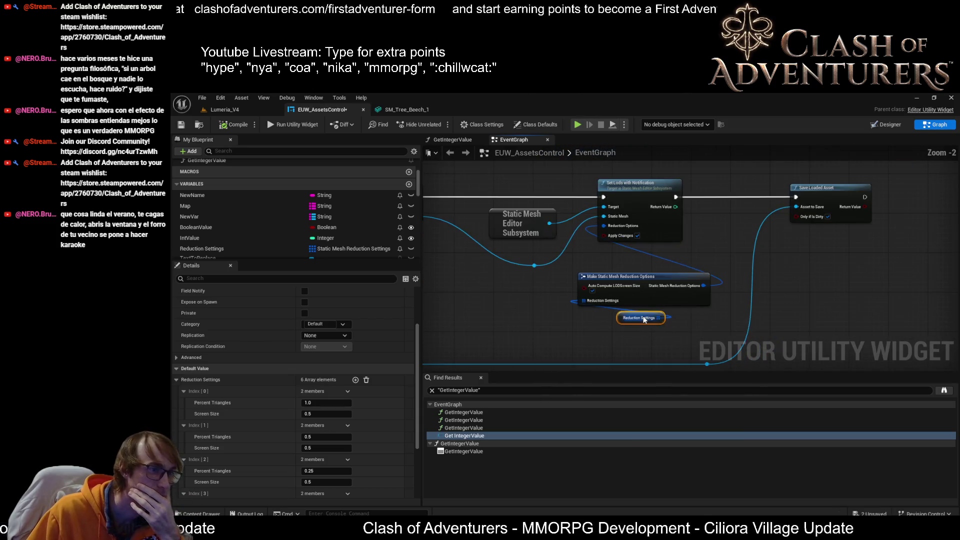
- Bring up the SM_Tree_Beech_1 mesh editor, showing Percent Triangles at 50.0
{"action": "left_click", "coordinate": [418, 112]}
{"action": "left_click", "coordinate": [336, 115]}
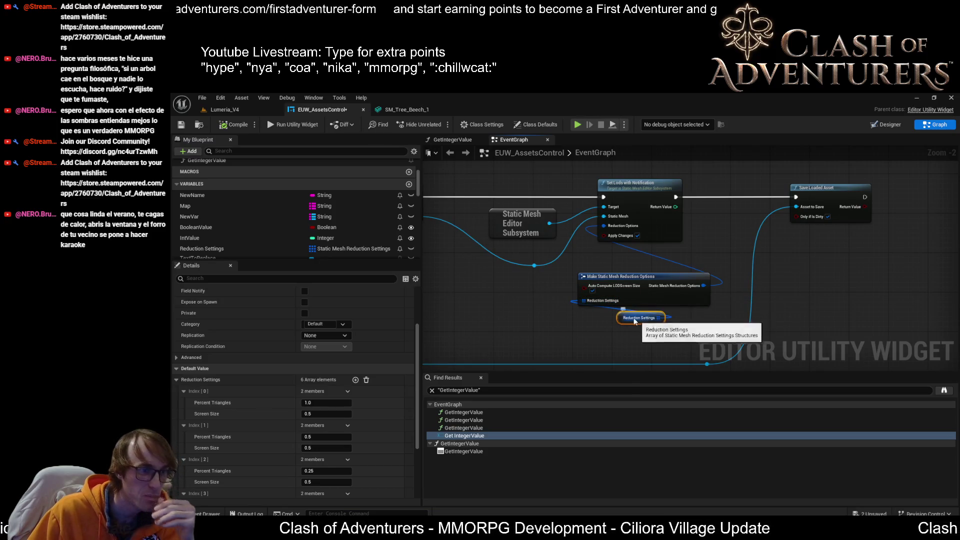
{"action": "scroll", "coordinate": [647, 320], "scroll_direction": "up", "scroll_amount": 3}
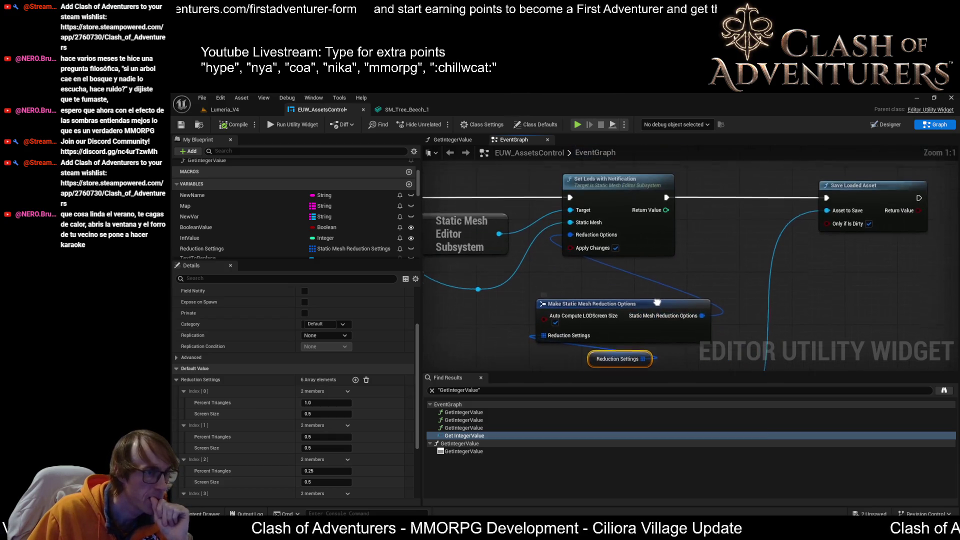
{"action": "scroll", "coordinate": [713, 306], "scroll_direction": "down", "scroll_amount": 1}
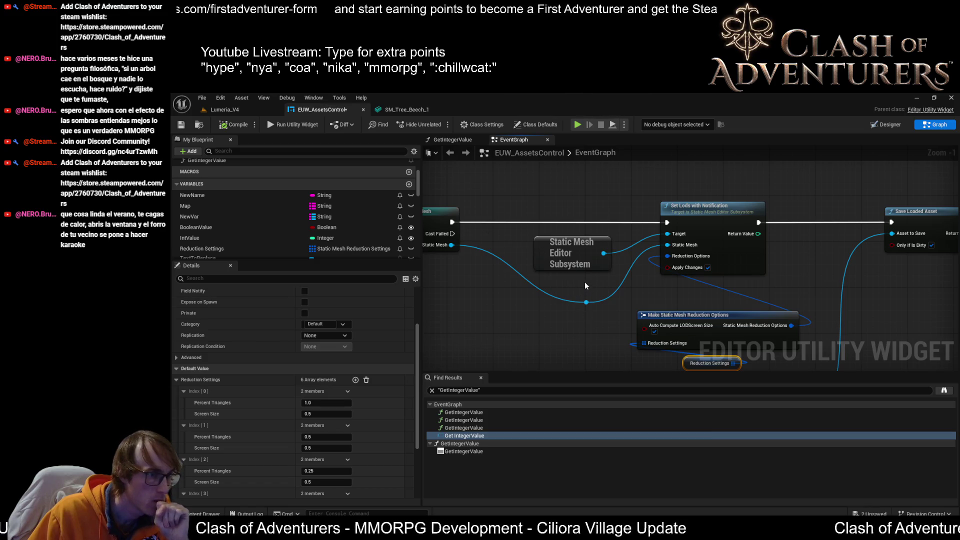
{"action": "left_click", "coordinate": [410, 110]}
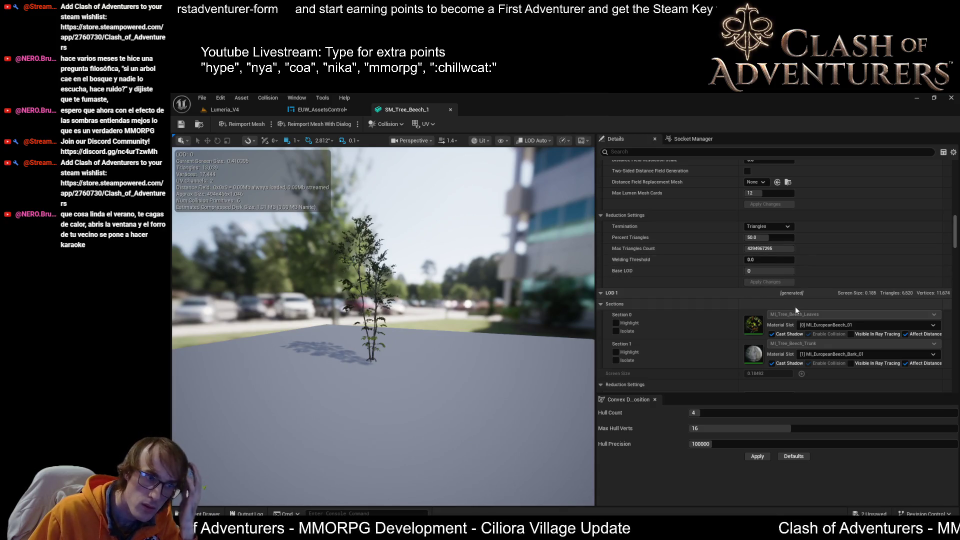
- Review SM_Tree_Beech_1's Build and Reduction Settings, then switch back to the EUW_AssetsControl graph
{"action": "scroll", "coordinate": [791, 306], "scroll_direction": "up", "scroll_amount": 1}
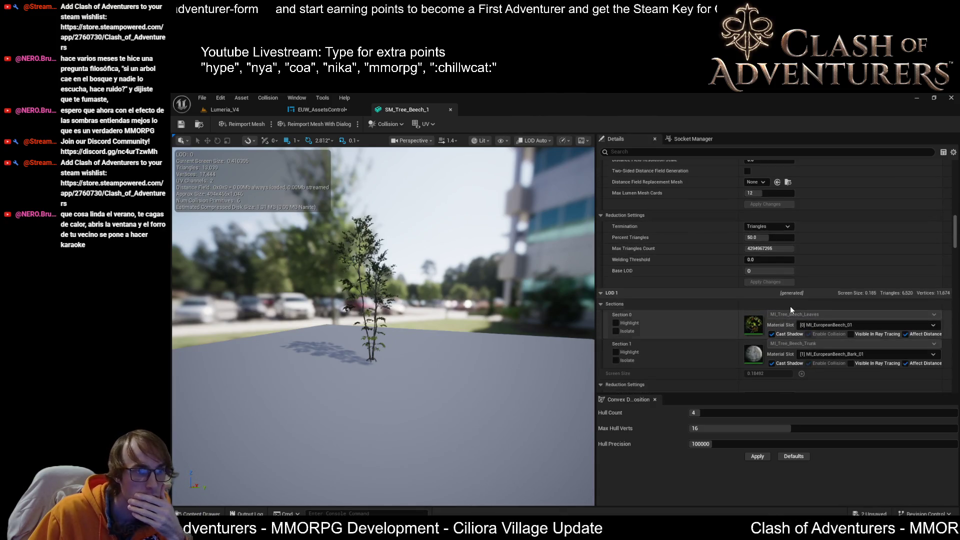
{"action": "scroll", "coordinate": [790, 307], "scroll_direction": "up", "scroll_amount": 8}
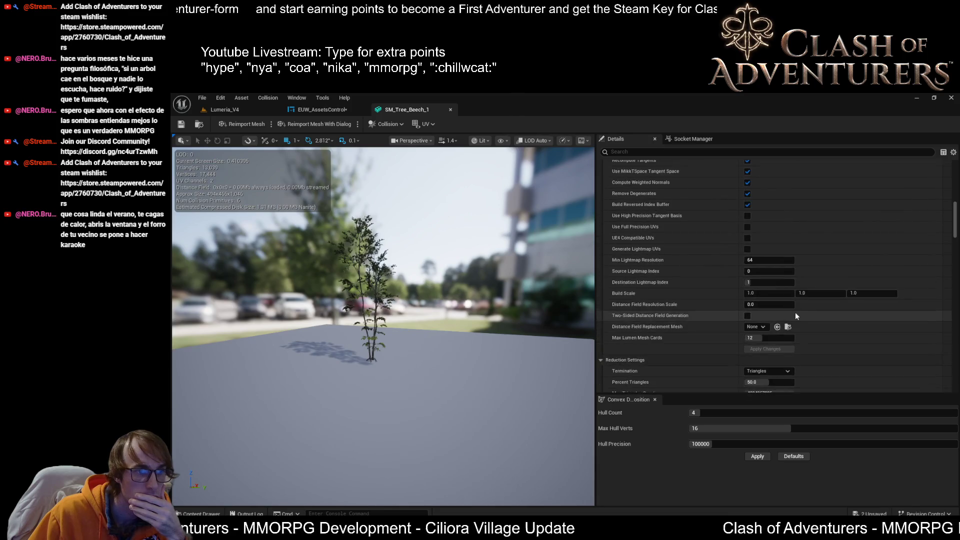
{"action": "scroll", "coordinate": [799, 322], "scroll_direction": "down", "scroll_amount": 4}
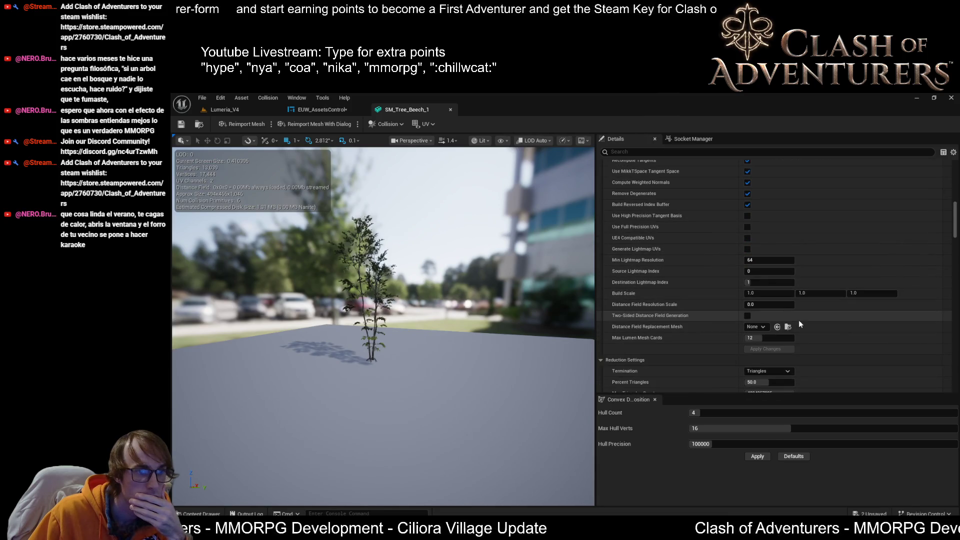
{"action": "scroll", "coordinate": [799, 324], "scroll_direction": "down", "scroll_amount": 3}
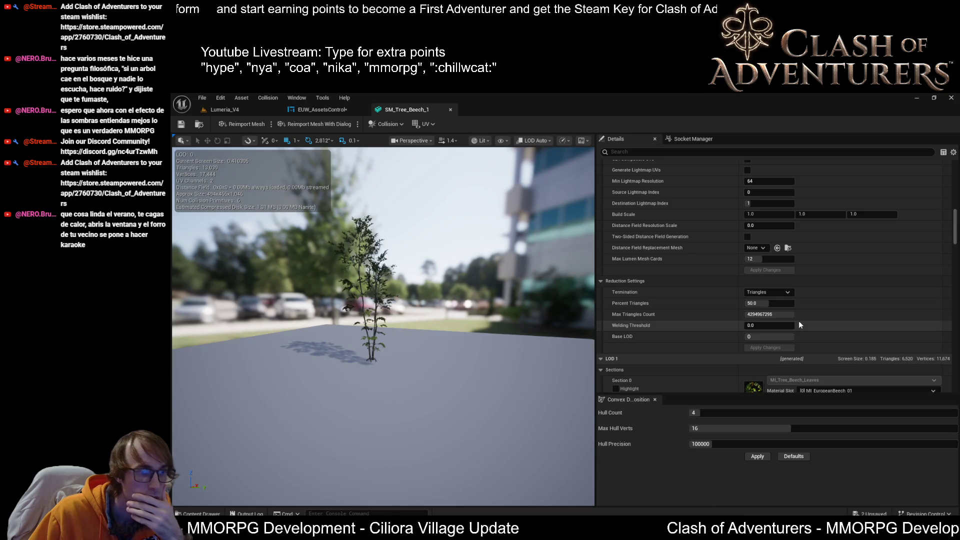
{"action": "scroll", "coordinate": [799, 324], "scroll_direction": "up", "scroll_amount": 5}
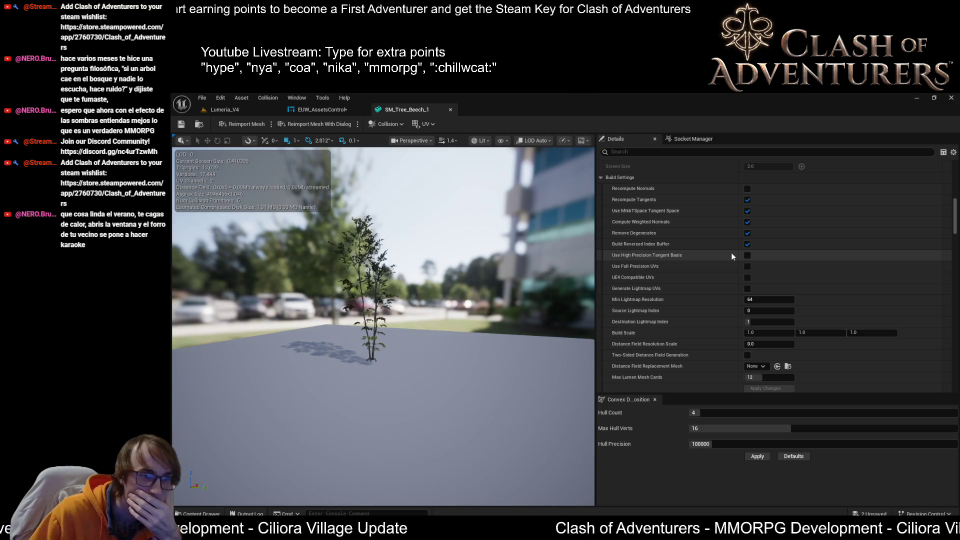
{"action": "left_click", "coordinate": [323, 111]}
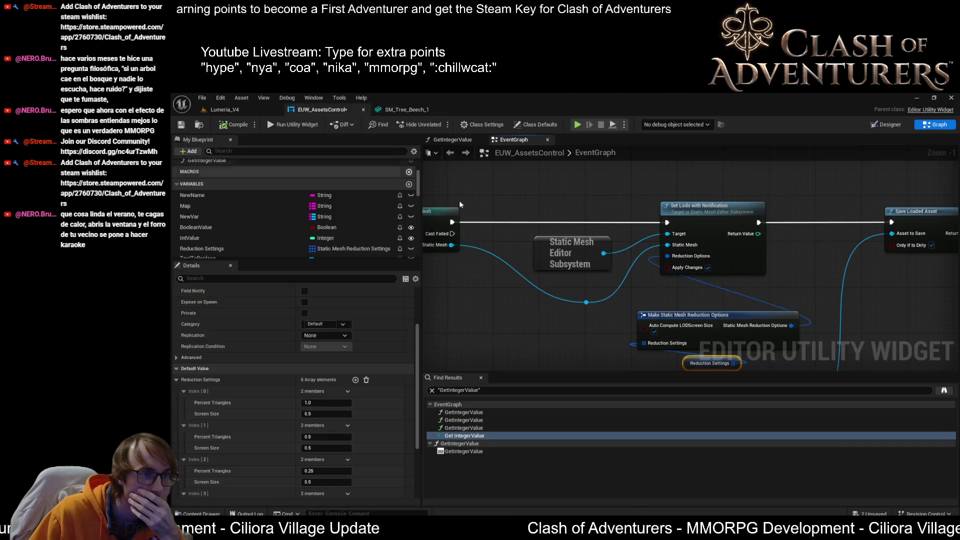
- Bring the SET, RESIZE and reduction option nodes into view in the EventGraph
{"action": "left_click_drag", "start_coordinate": [897, 245], "coordinate": [943, 279]}
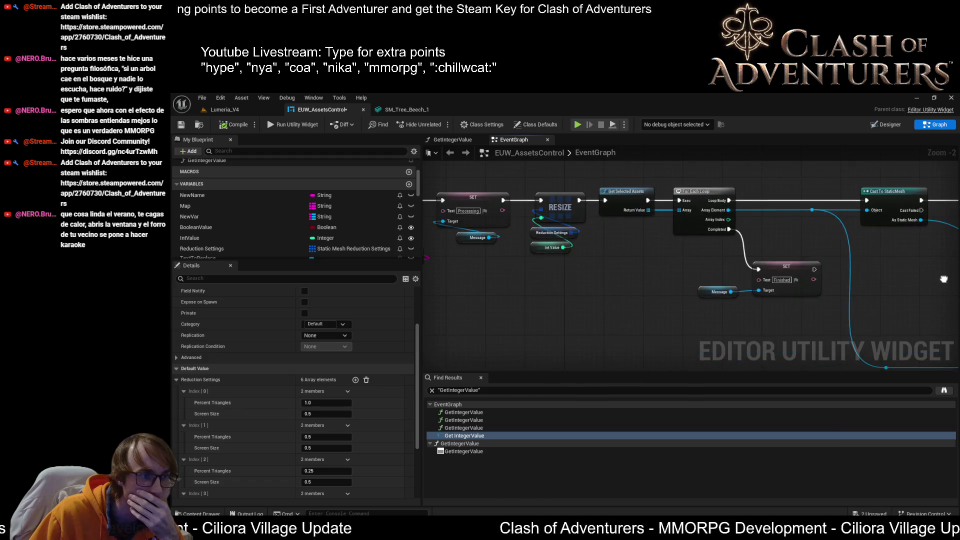
{"action": "scroll", "coordinate": [938, 281], "scroll_direction": "up", "scroll_amount": 1}
{"action": "scroll", "coordinate": [619, 258], "scroll_direction": "up", "scroll_amount": 1}
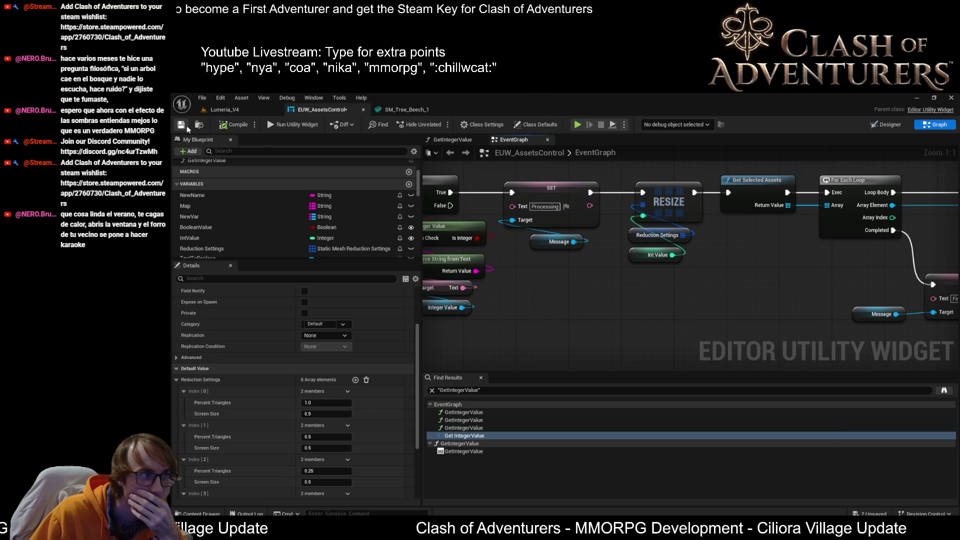
{"action": "scroll", "coordinate": [608, 285], "scroll_direction": "down", "scroll_amount": 2}
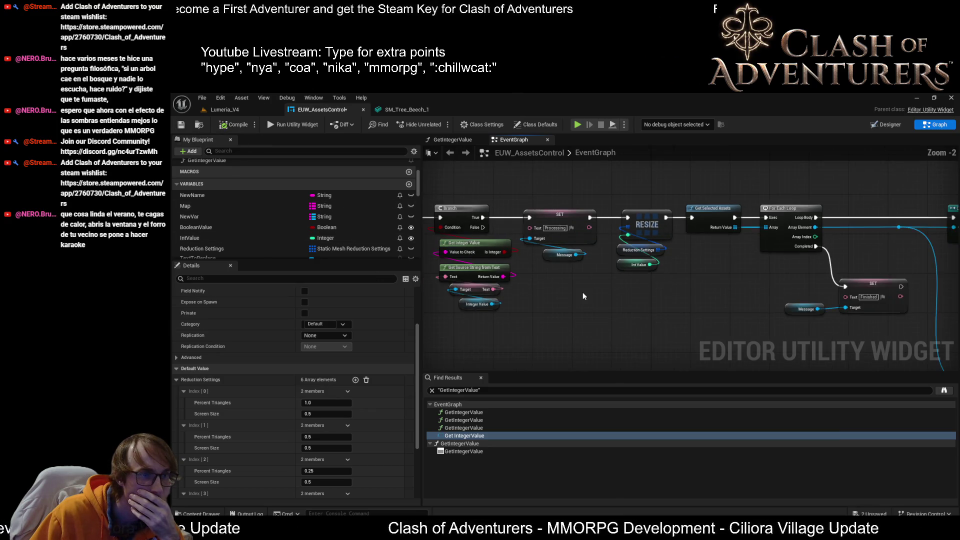
{"action": "left_click_drag", "start_coordinate": [608, 285], "coordinate": [521, 193]}
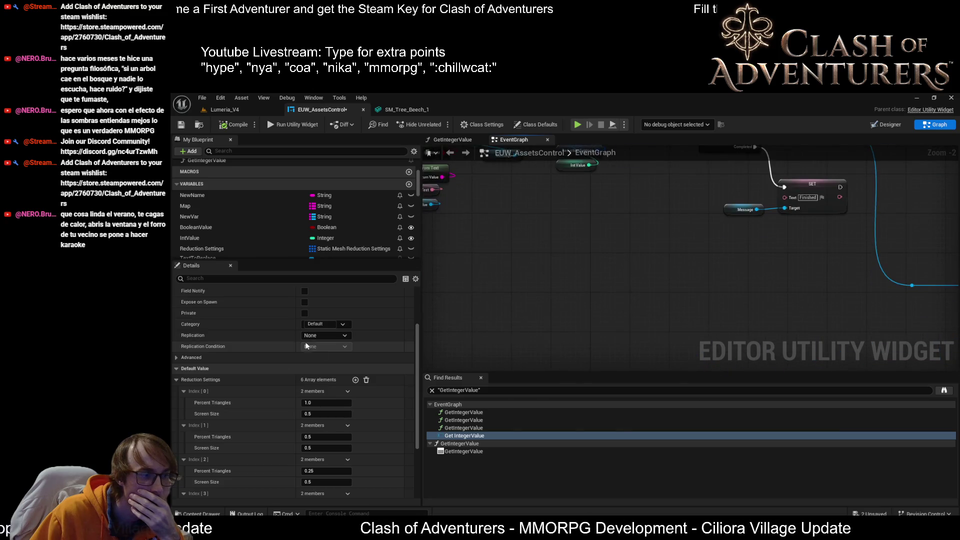
{"action": "scroll", "coordinate": [337, 365], "scroll_direction": "down", "scroll_amount": 3}
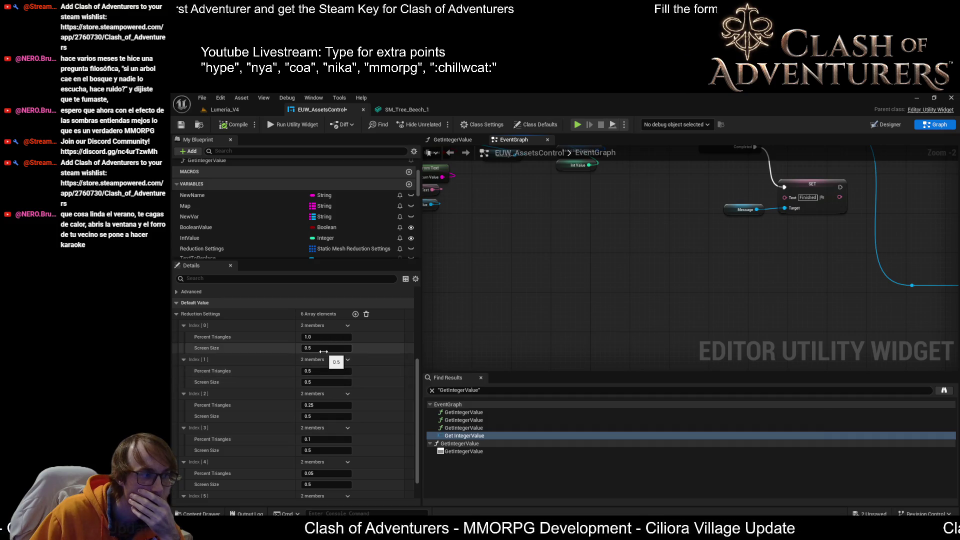
{"action": "key", "text": "Return"}
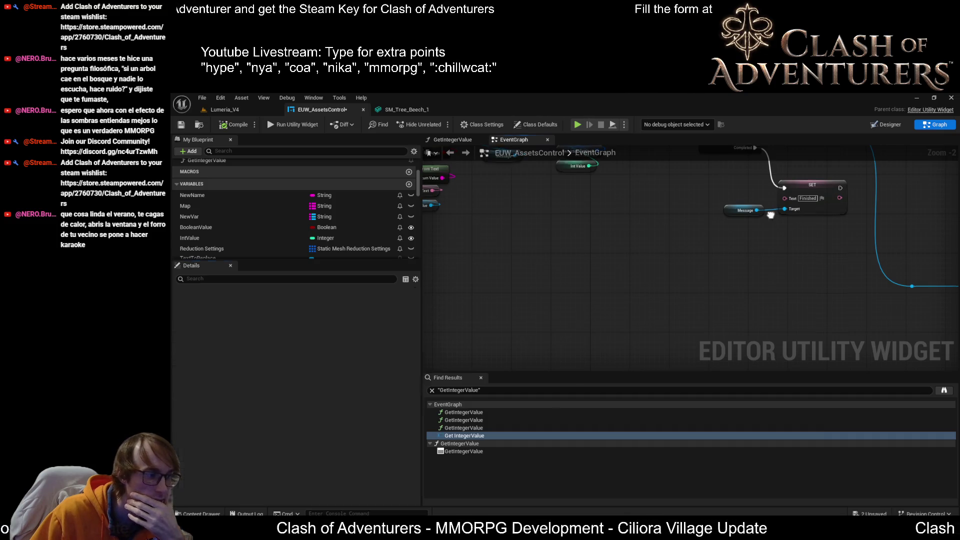
{"action": "scroll", "coordinate": [341, 431], "scroll_direction": "down", "scroll_amount": 2}
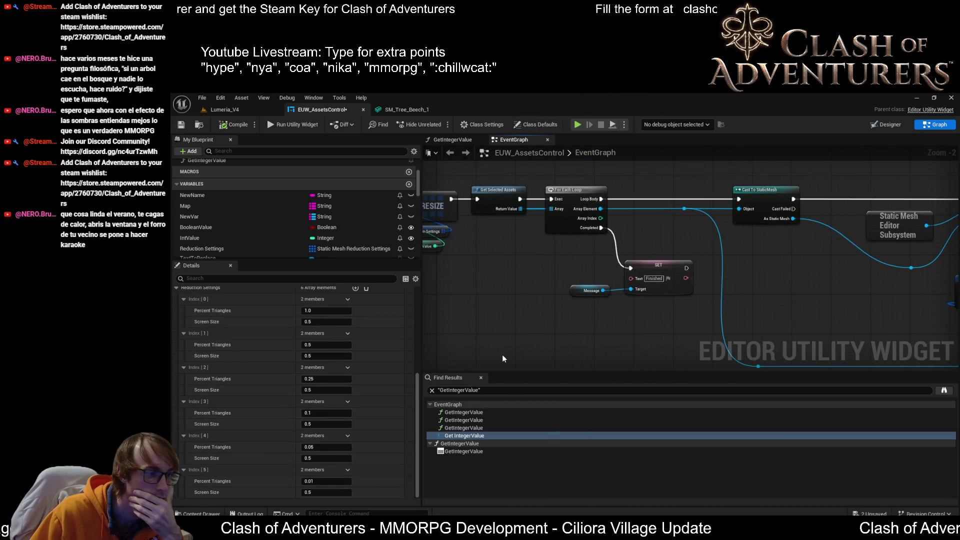
{"action": "scroll", "coordinate": [645, 308], "scroll_direction": "up", "scroll_amount": 2}
{"action": "left_click_drag", "start_coordinate": [718, 310], "coordinate": [618, 278]}
{"action": "scroll", "coordinate": [359, 335], "scroll_direction": "up", "scroll_amount": 5}
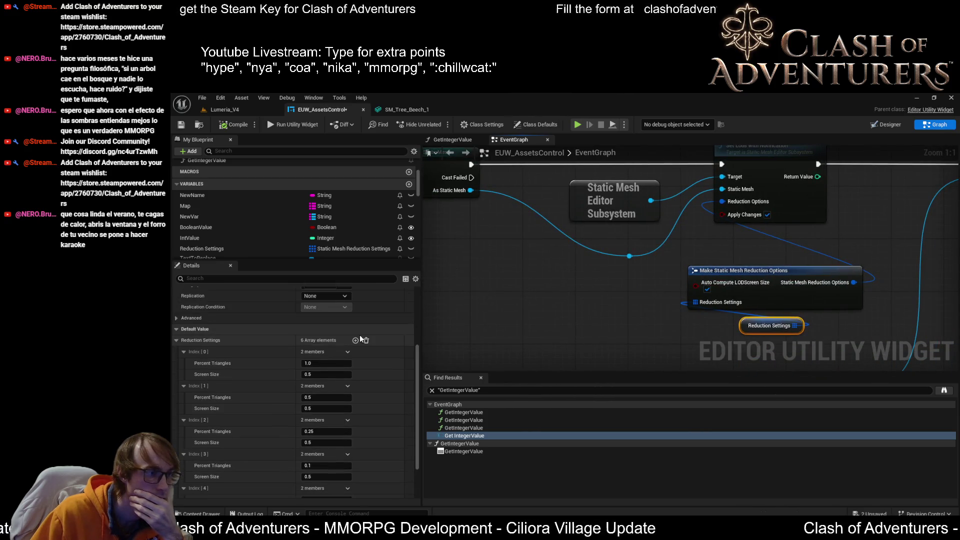
- Set Reduction Settings Index[0] Screen Size to 1, compile and save, and close the EUW window
{"action": "left_click", "coordinate": [178, 129]}
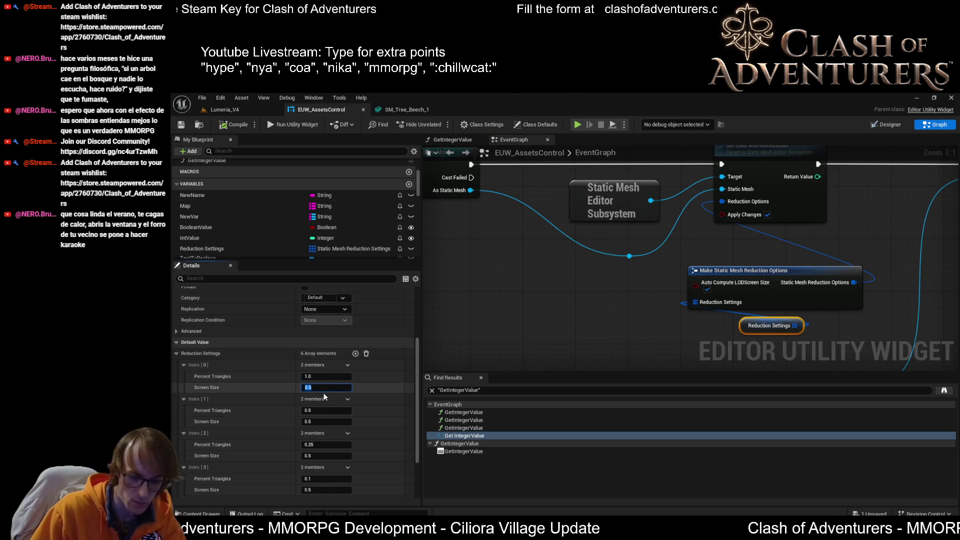
{"action": "type", "text": "1"}
{"action": "left_click", "coordinate": [236, 123]}
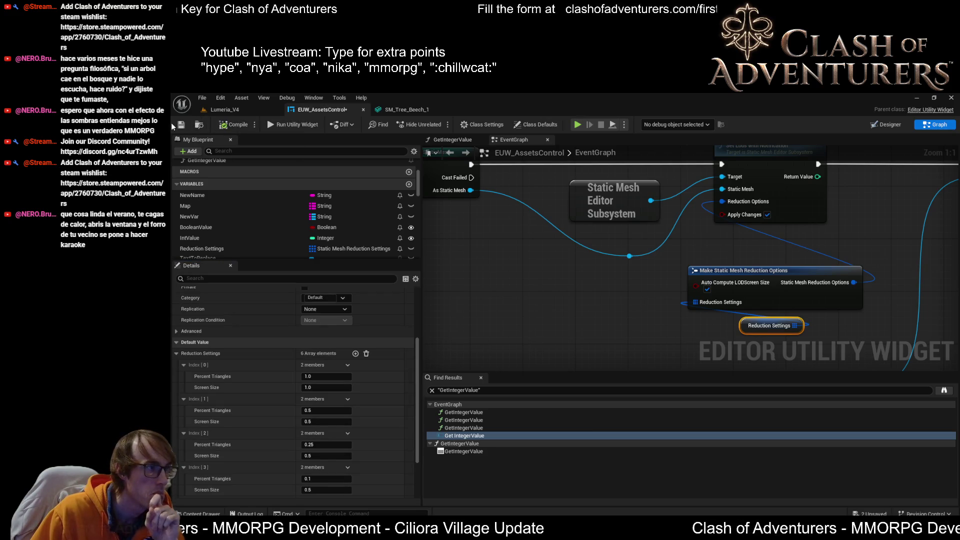
{"action": "left_click", "coordinate": [188, 126]}
{"action": "left_click", "coordinate": [240, 112]}
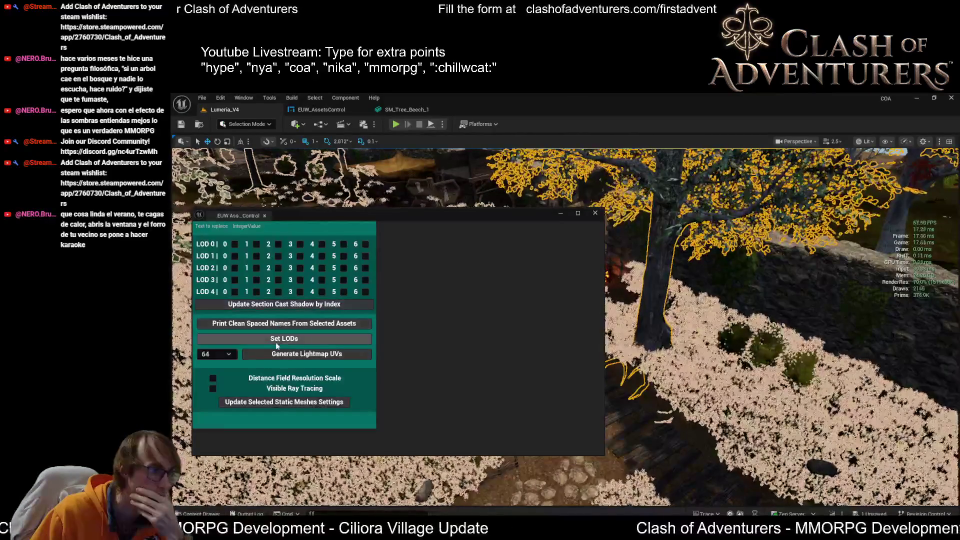
{"action": "left_click", "coordinate": [292, 340]}
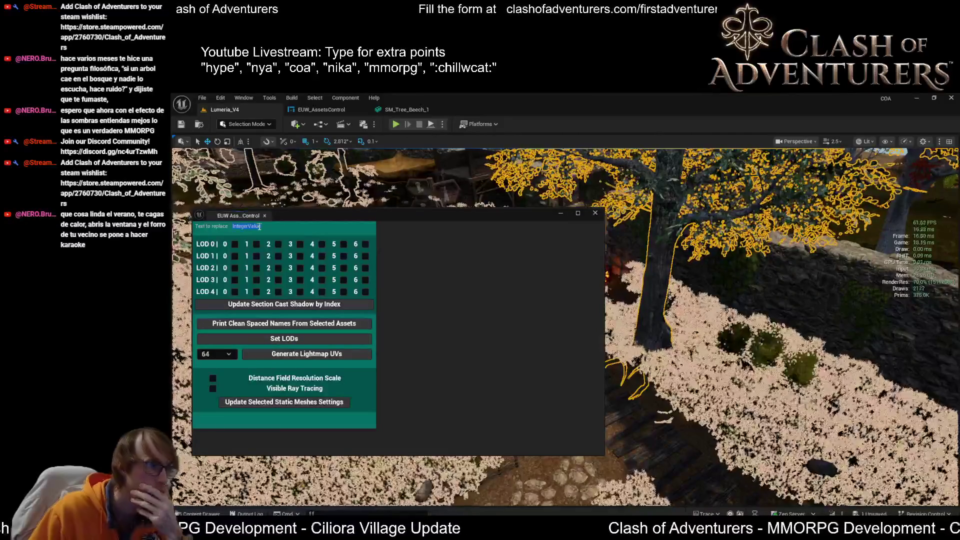
{"action": "type", "text": "4"}
{"action": "left_click", "coordinate": [405, 110]}
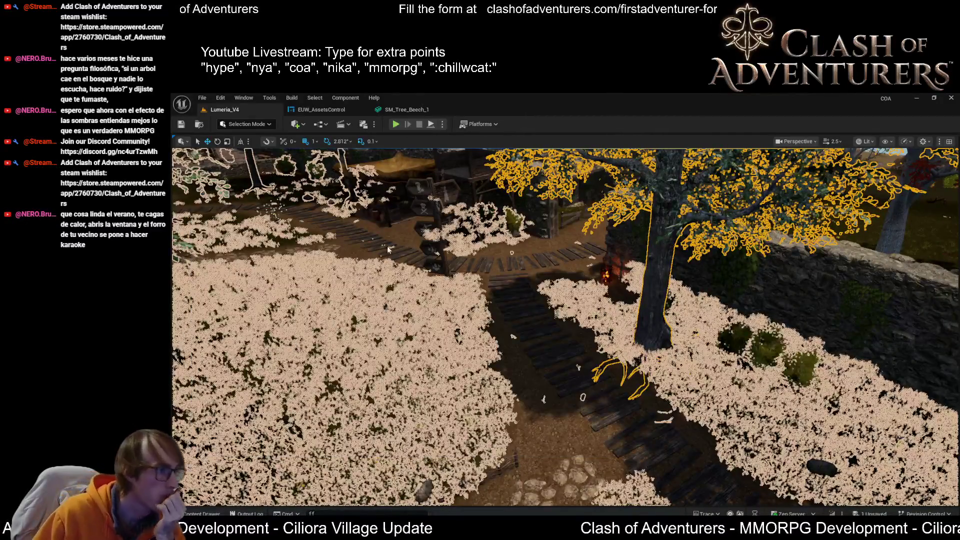
{"action": "scroll", "coordinate": [383, 300], "scroll_direction": "up", "scroll_amount": 2}
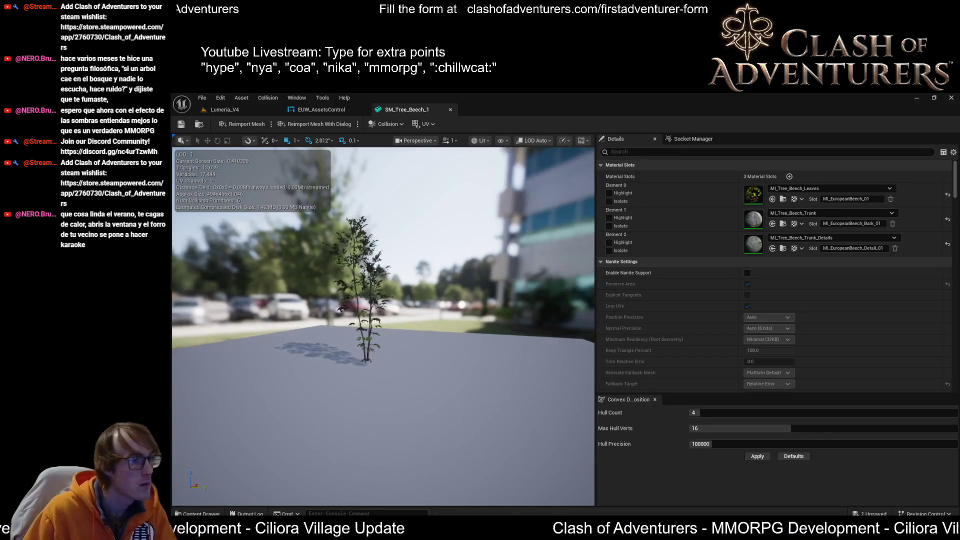
{"action": "scroll", "coordinate": [383, 300], "scroll_direction": "down", "scroll_amount": 5}
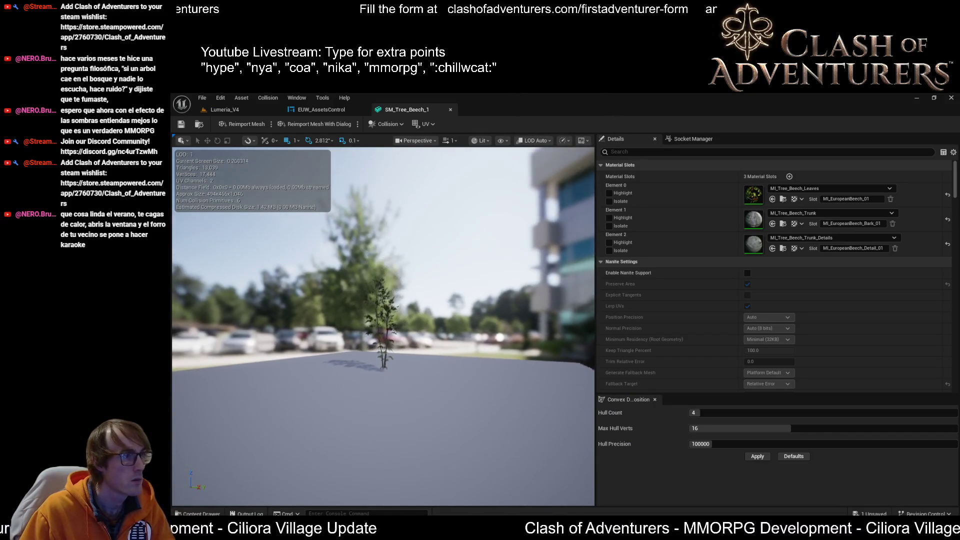
{"action": "scroll", "coordinate": [383, 300], "scroll_direction": "down", "scroll_amount": 5}
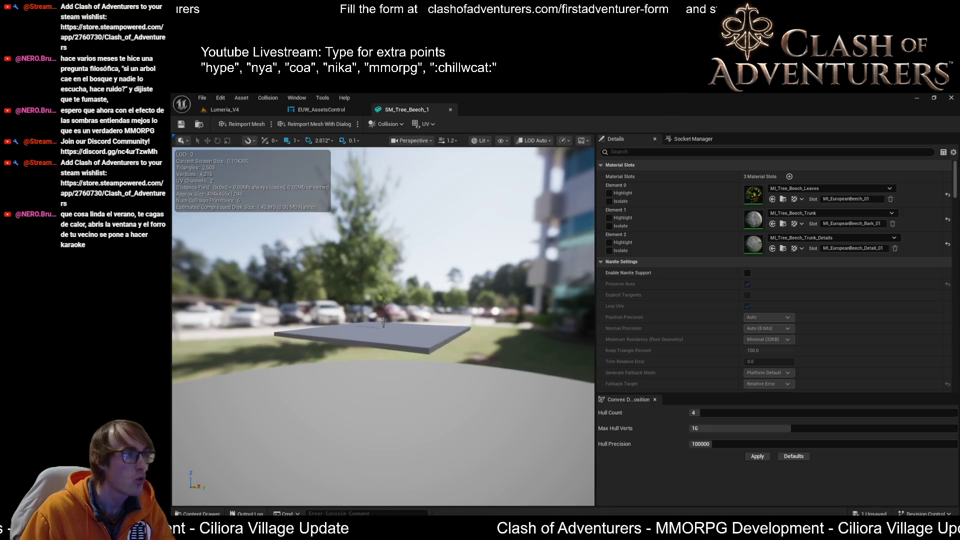
{"action": "scroll", "coordinate": [383, 300], "scroll_direction": "up", "scroll_amount": 10}
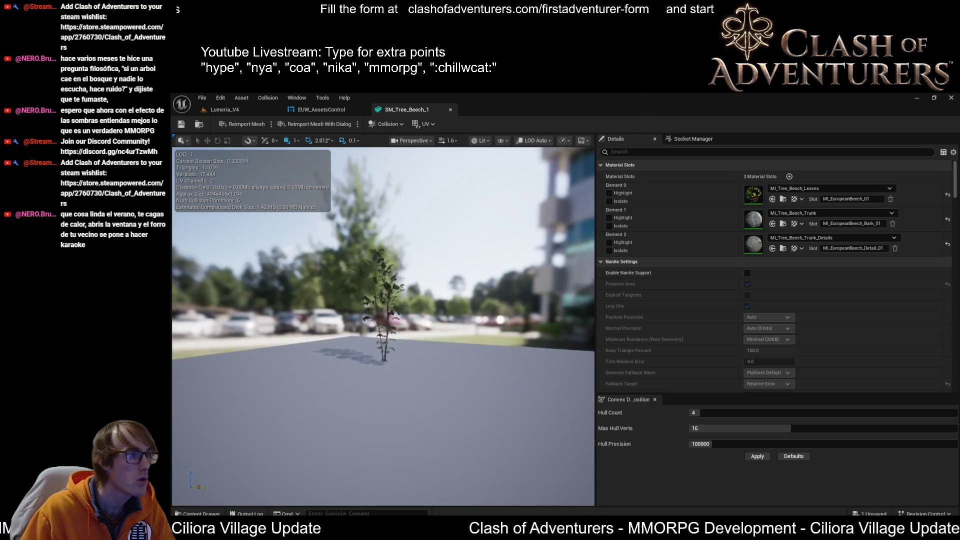
{"action": "scroll", "coordinate": [383, 300], "scroll_direction": "down", "scroll_amount": 10}
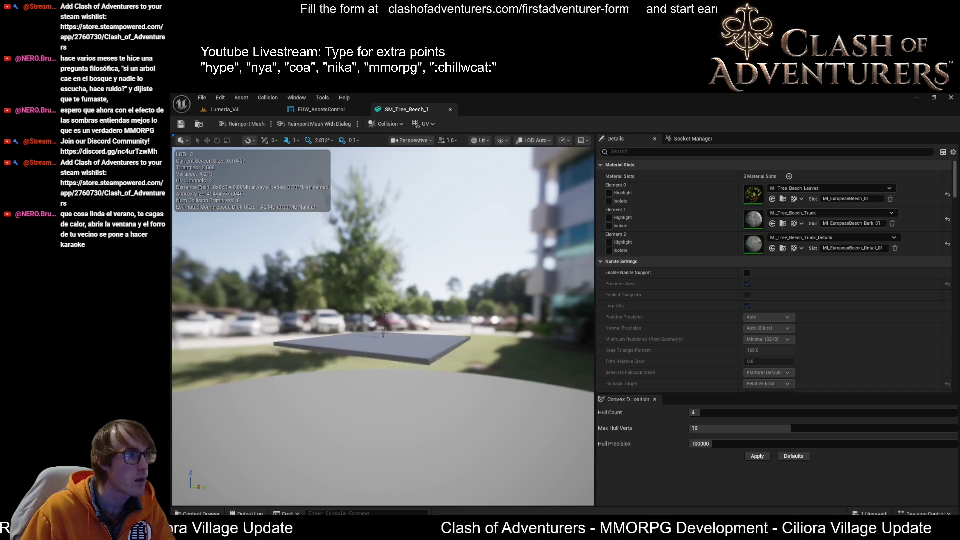
{"action": "scroll", "coordinate": [383, 325], "scroll_direction": "up", "scroll_amount": 10}
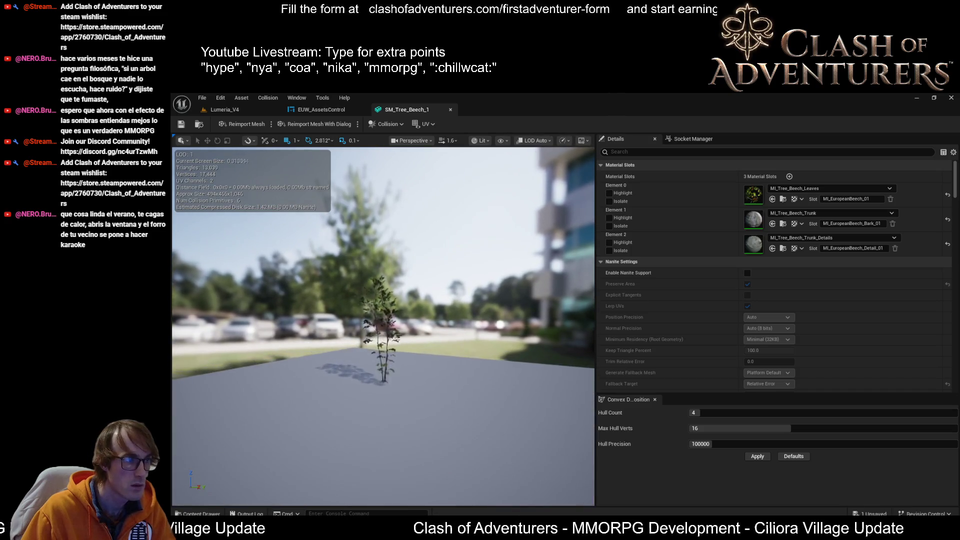
{"action": "scroll", "coordinate": [798, 315], "scroll_direction": "down", "scroll_amount": 15}
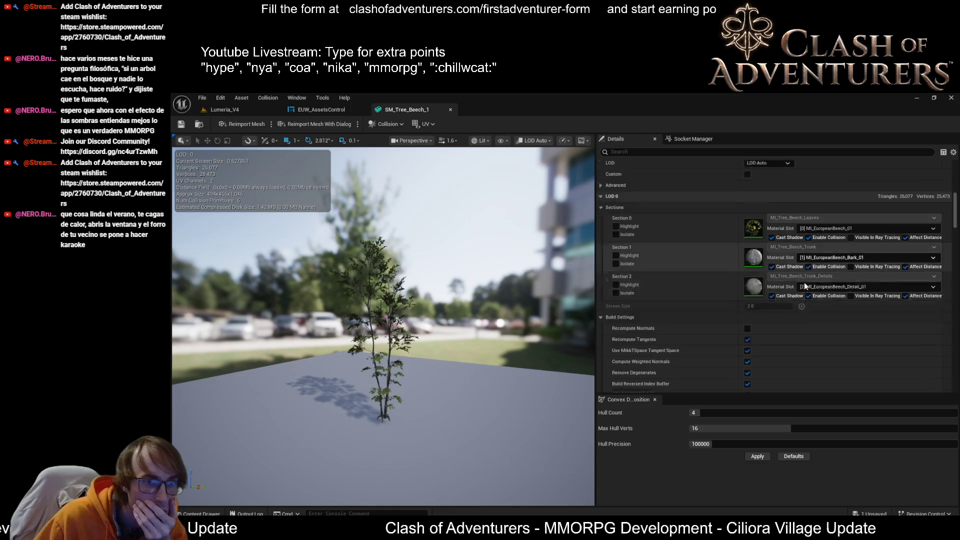
{"action": "scroll", "coordinate": [802, 295], "scroll_direction": "up", "scroll_amount": 5}
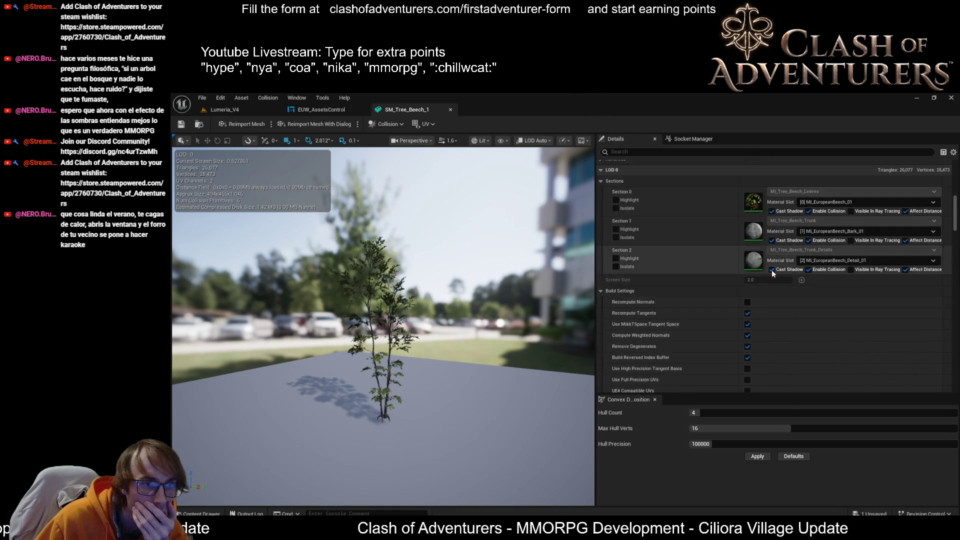
{"action": "scroll", "coordinate": [765, 245], "scroll_direction": "down", "scroll_amount": 10}
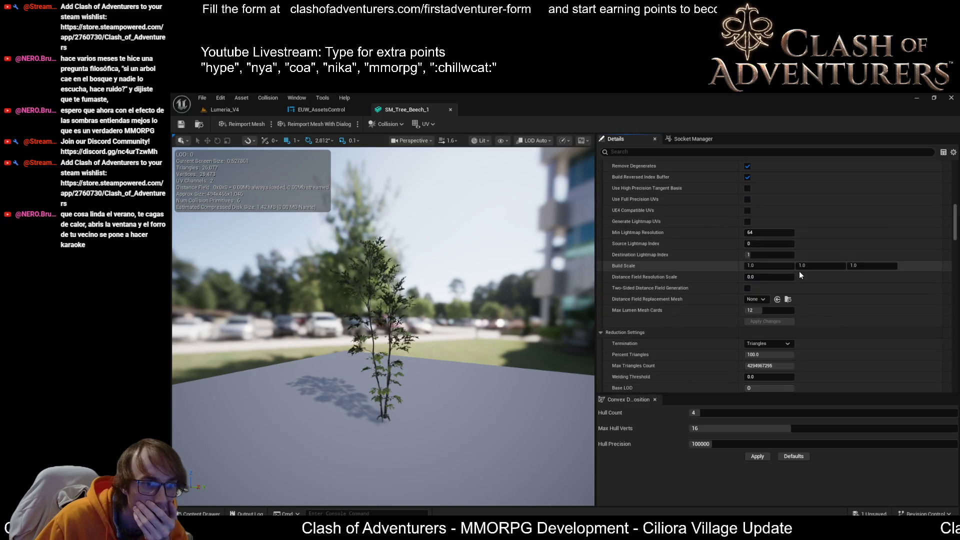
{"action": "scroll", "coordinate": [799, 271], "scroll_direction": "down", "scroll_amount": 8}
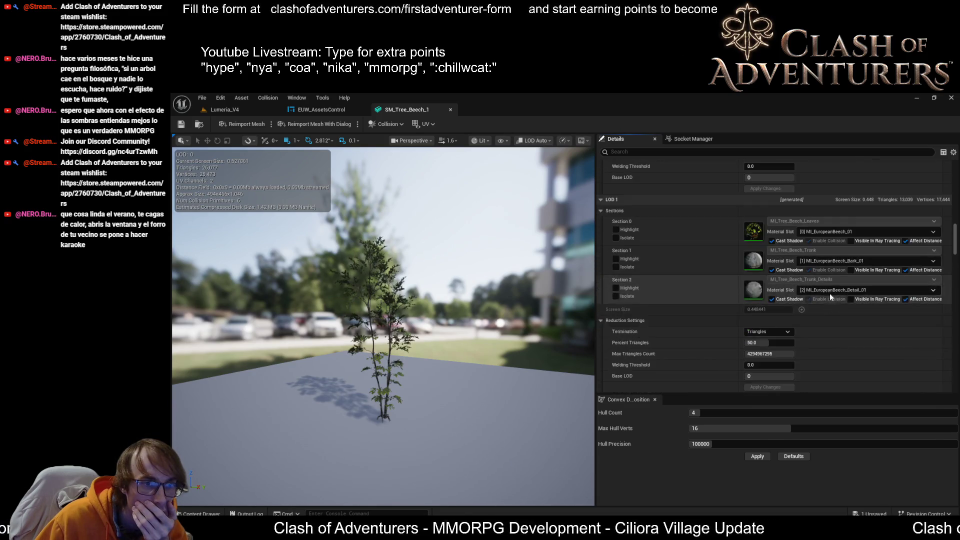
{"action": "scroll", "coordinate": [830, 293], "scroll_direction": "down", "scroll_amount": 2}
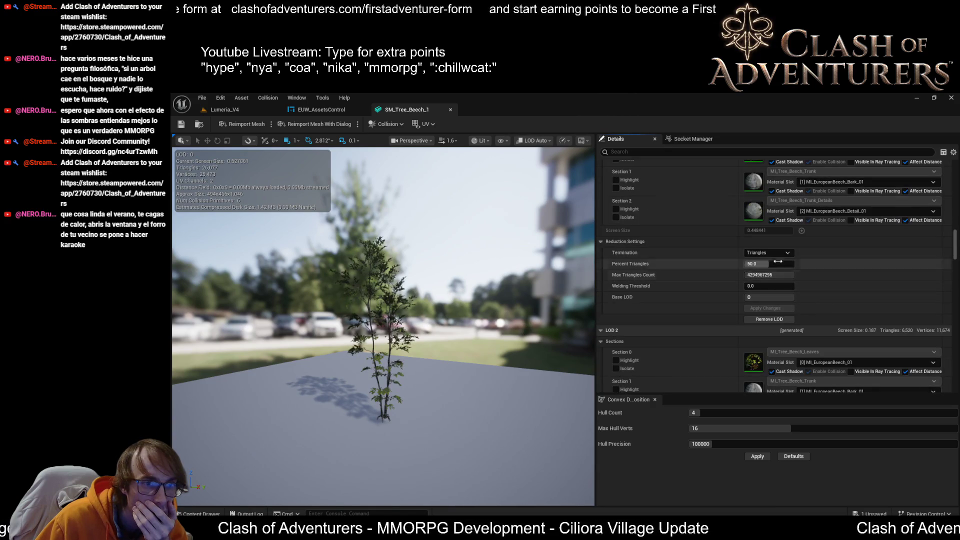
{"action": "scroll", "coordinate": [790, 250], "scroll_direction": "up", "scroll_amount": 4}
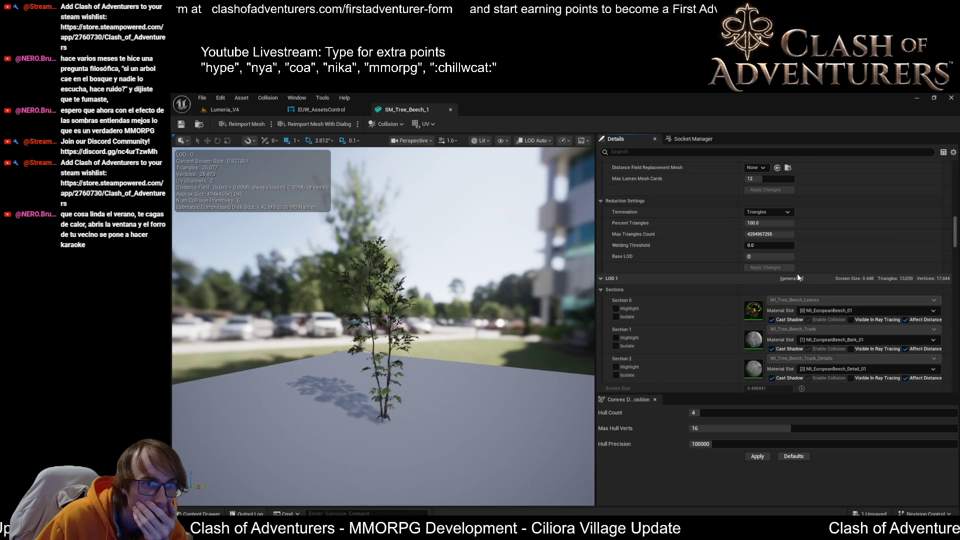
{"action": "scroll", "coordinate": [788, 248], "scroll_direction": "up", "scroll_amount": 1}
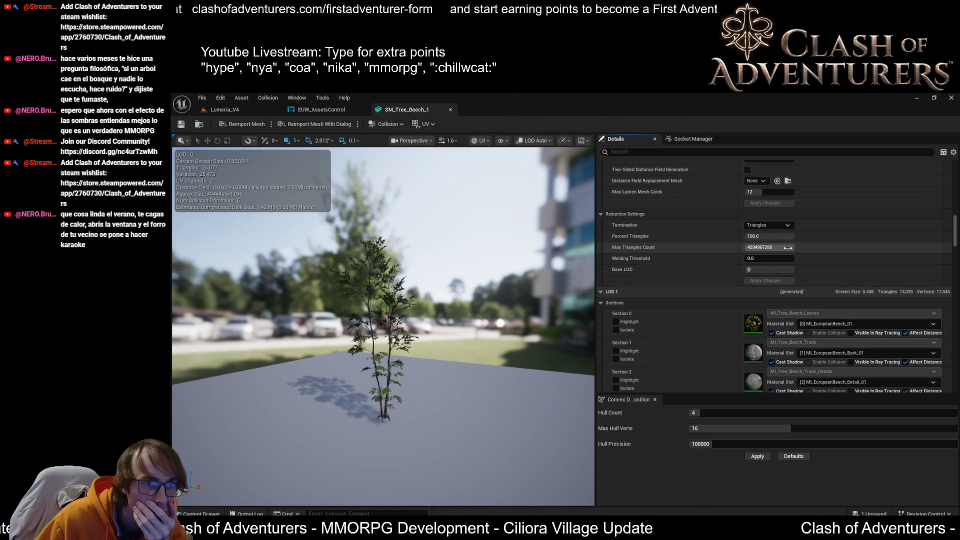
{"action": "scroll", "coordinate": [787, 248], "scroll_direction": "up", "scroll_amount": 2}
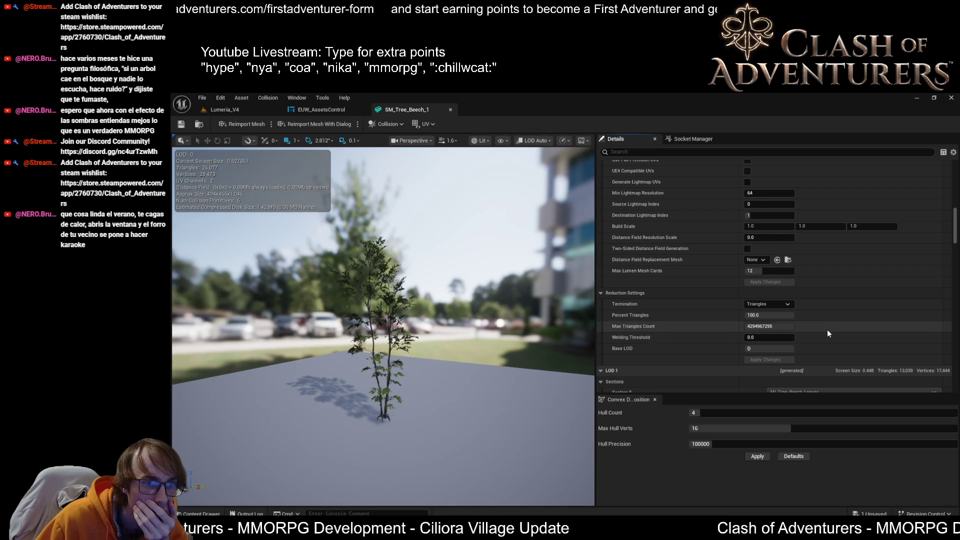
{"action": "scroll", "coordinate": [827, 332], "scroll_direction": "up", "scroll_amount": 2}
{"action": "scroll", "coordinate": [829, 331], "scroll_direction": "down", "scroll_amount": 5}
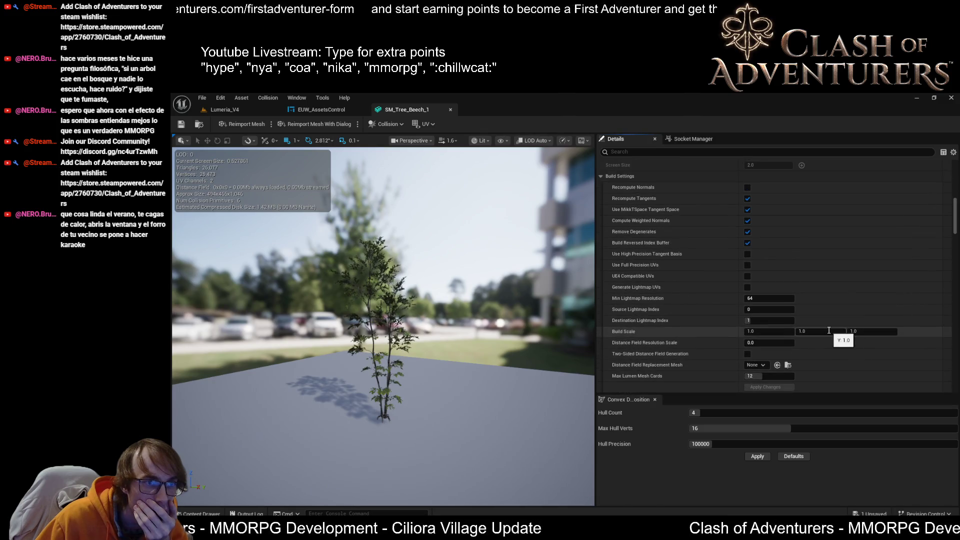
{"action": "scroll", "coordinate": [830, 333], "scroll_direction": "up", "scroll_amount": 2}
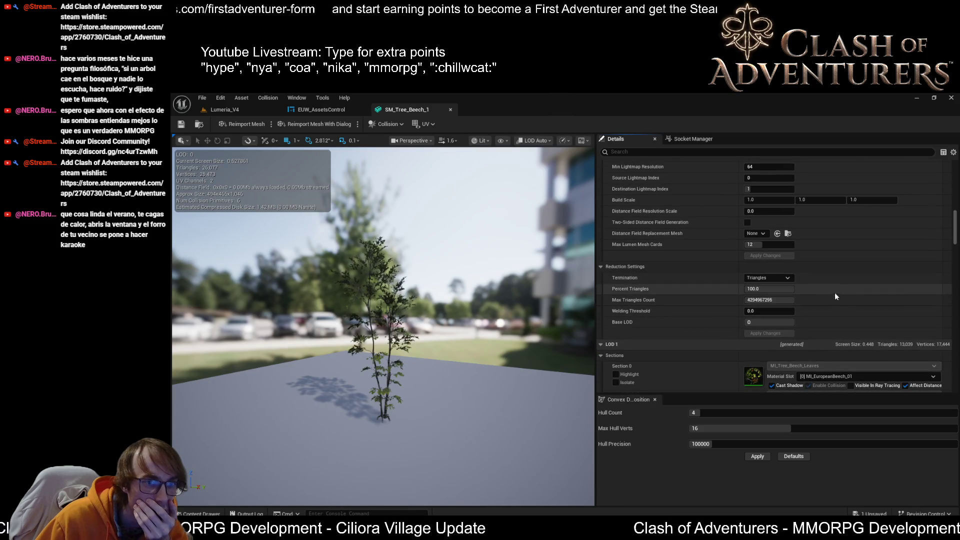
{"action": "scroll", "coordinate": [819, 294], "scroll_direction": "up", "scroll_amount": 5}
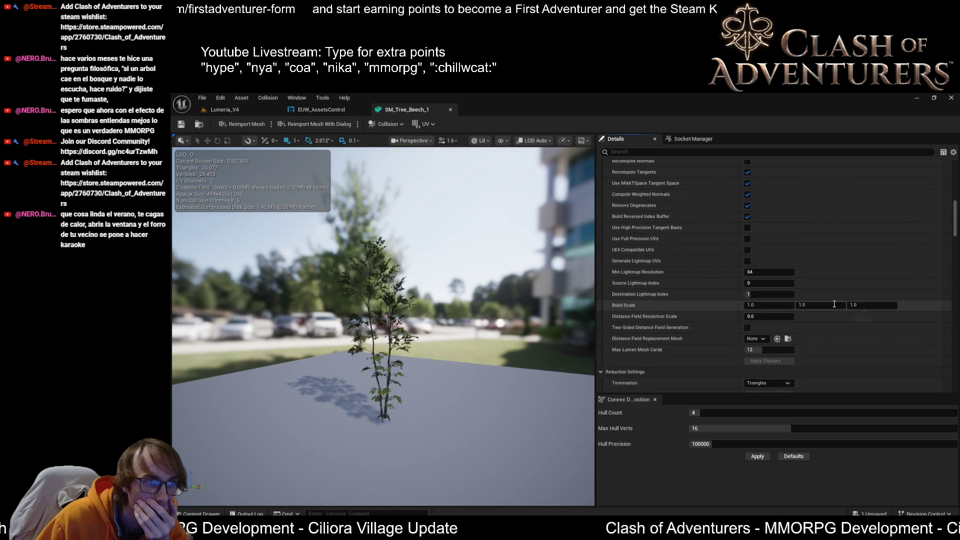
{"action": "scroll", "coordinate": [798, 294], "scroll_direction": "down", "scroll_amount": 10}
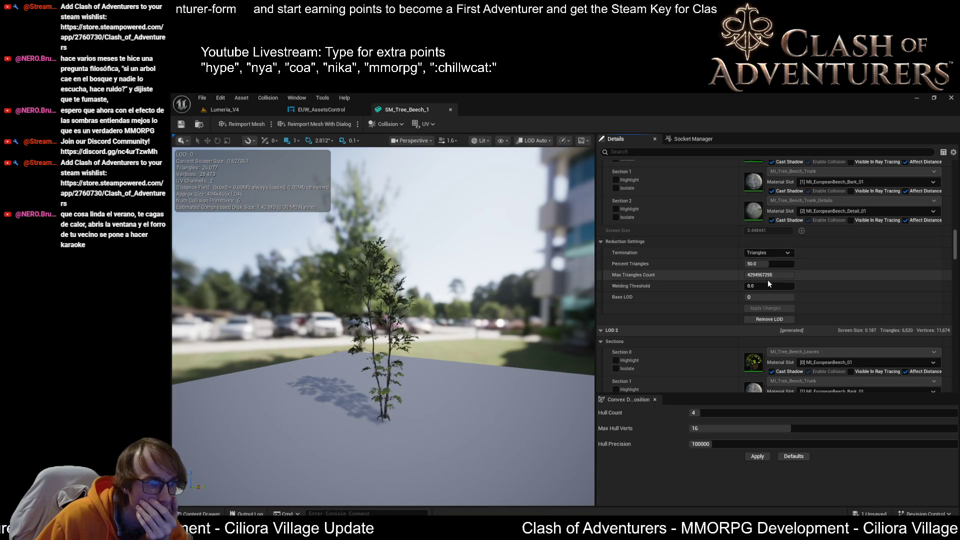
{"action": "scroll", "coordinate": [800, 320], "scroll_direction": "up", "scroll_amount": 2}
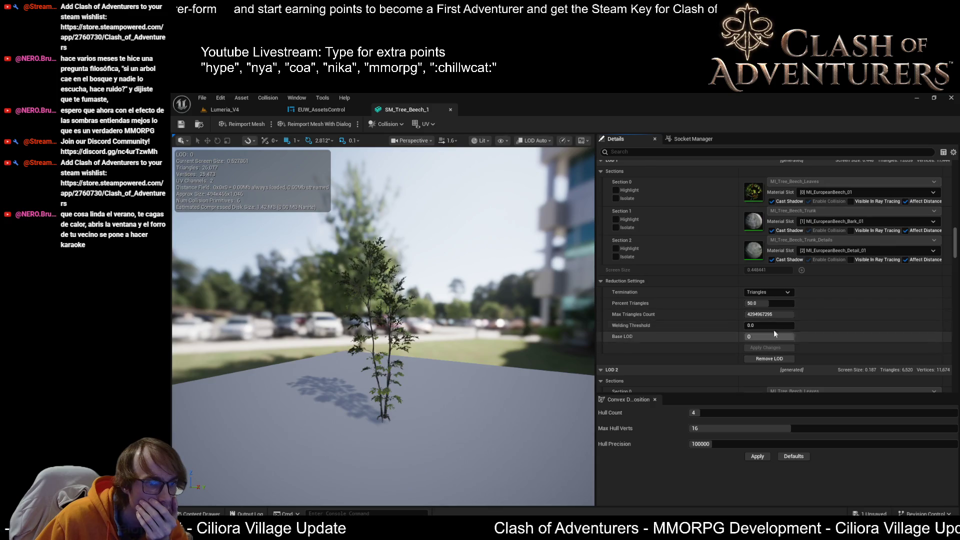
{"action": "scroll", "coordinate": [795, 300], "scroll_direction": "down", "scroll_amount": 7}
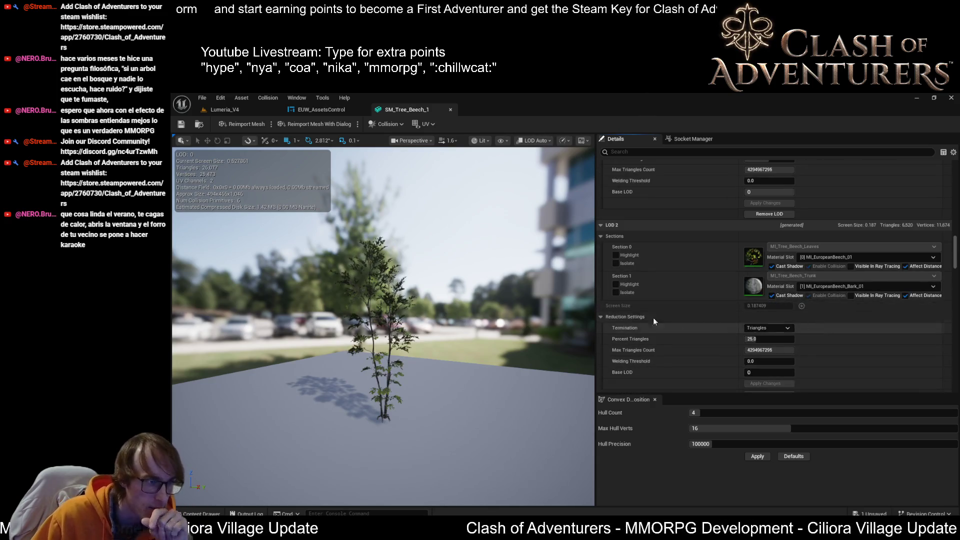
{"action": "scroll", "coordinate": [383, 325], "scroll_direction": "down", "scroll_amount": 5}
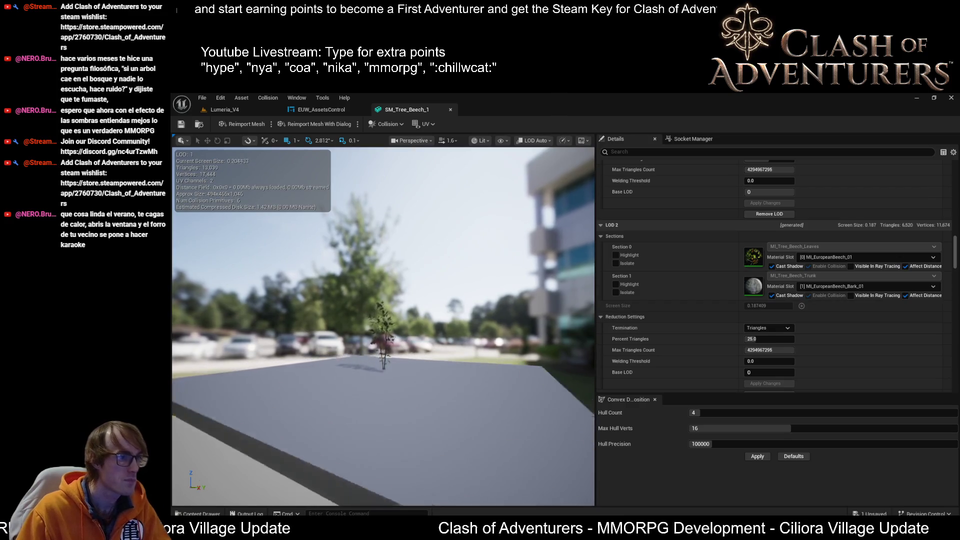
{"action": "scroll", "coordinate": [383, 325], "scroll_direction": "up", "scroll_amount": 2}
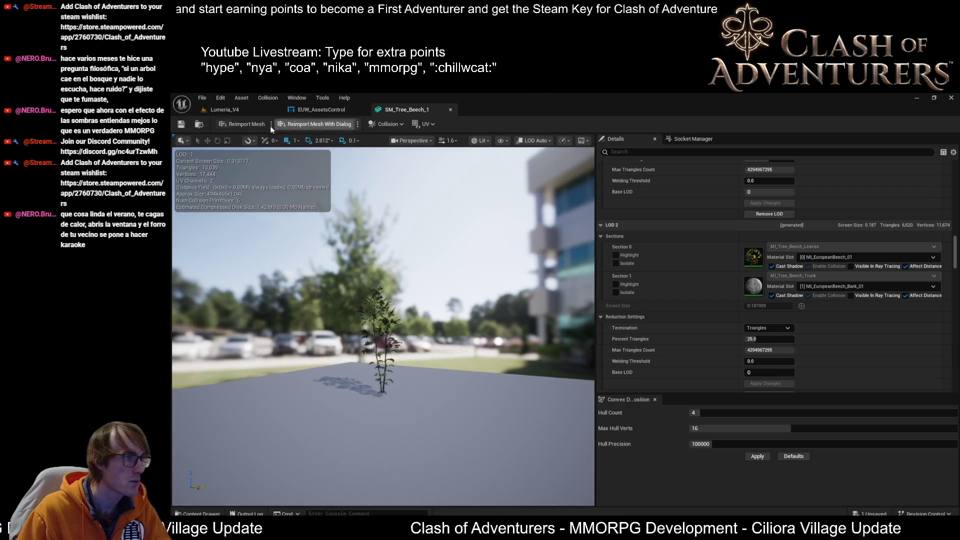
- Run Set LODs and Update Selected Static Meshes Settings on the selected trees, then reopen SM_Tree_Beech_1
{"action": "left_click", "coordinate": [247, 111]}
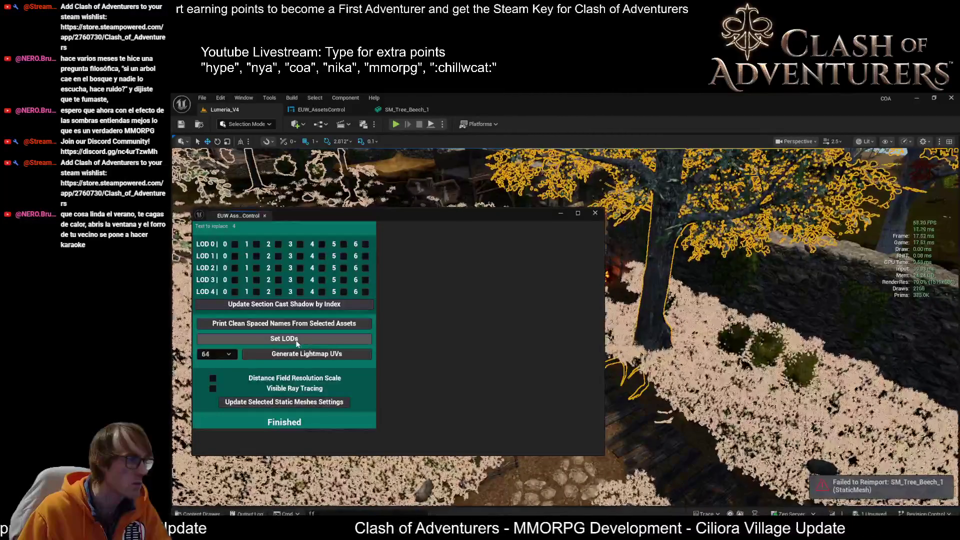
{"action": "left_click", "coordinate": [311, 342]}
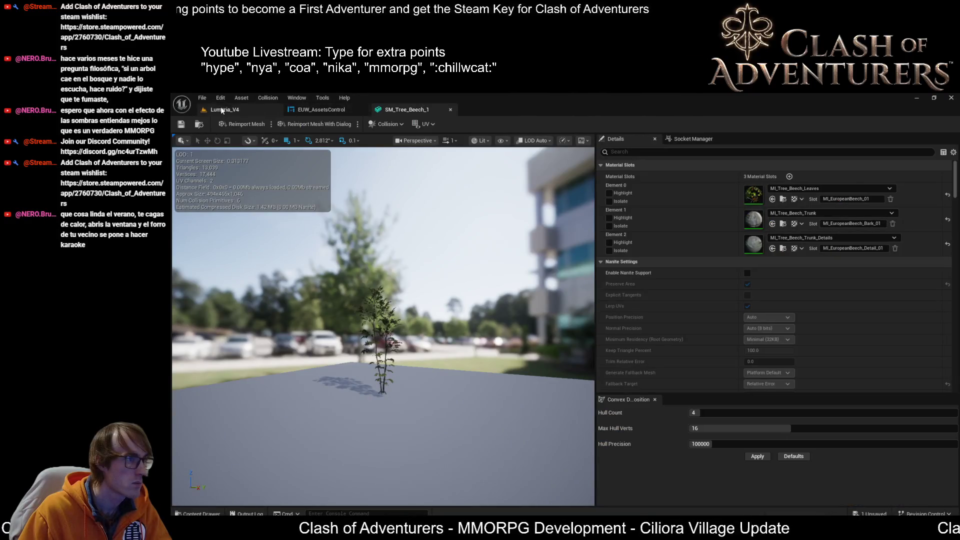
{"action": "left_click", "coordinate": [221, 111]}
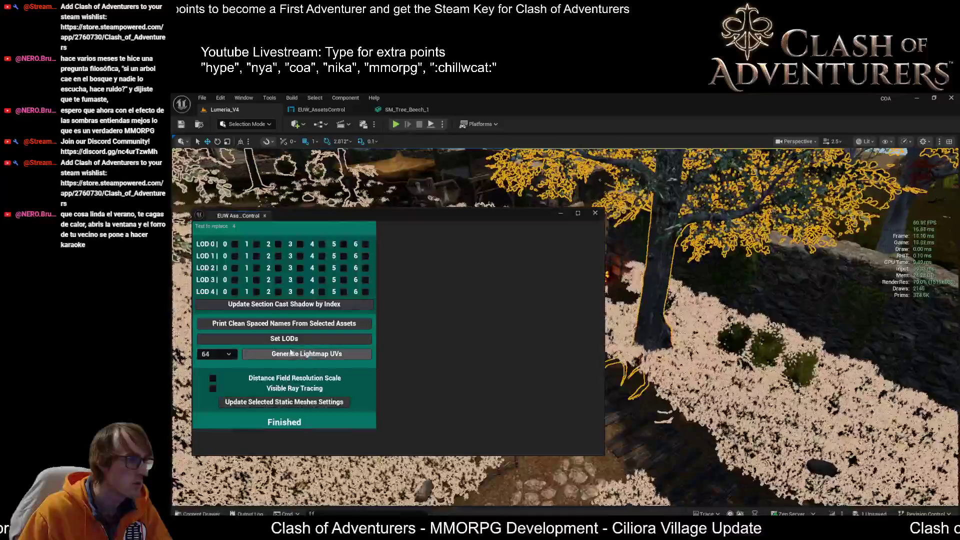
{"action": "left_click", "coordinate": [308, 401]}
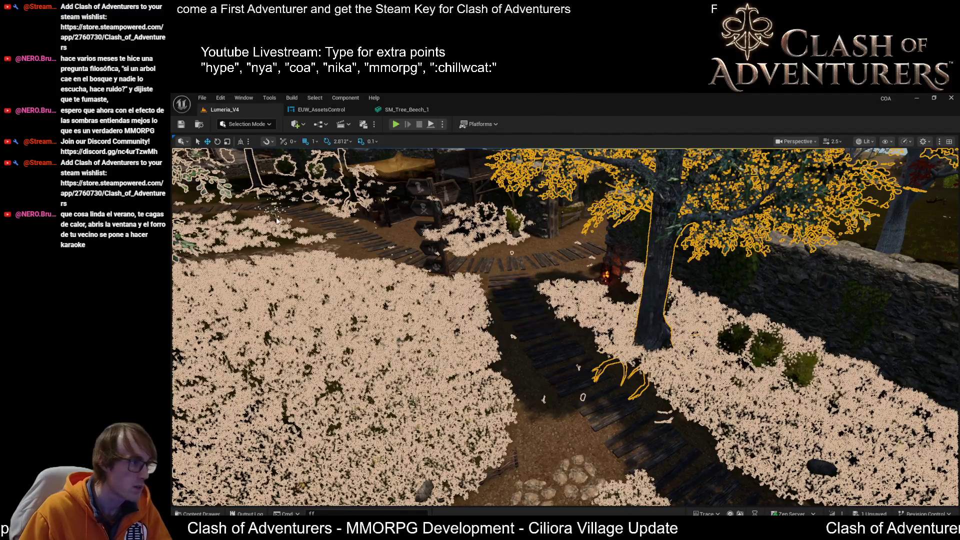
{"action": "key", "text": "ctrl+e"}
{"action": "scroll", "coordinate": [417, 285], "scroll_direction": "up", "scroll_amount": 5}
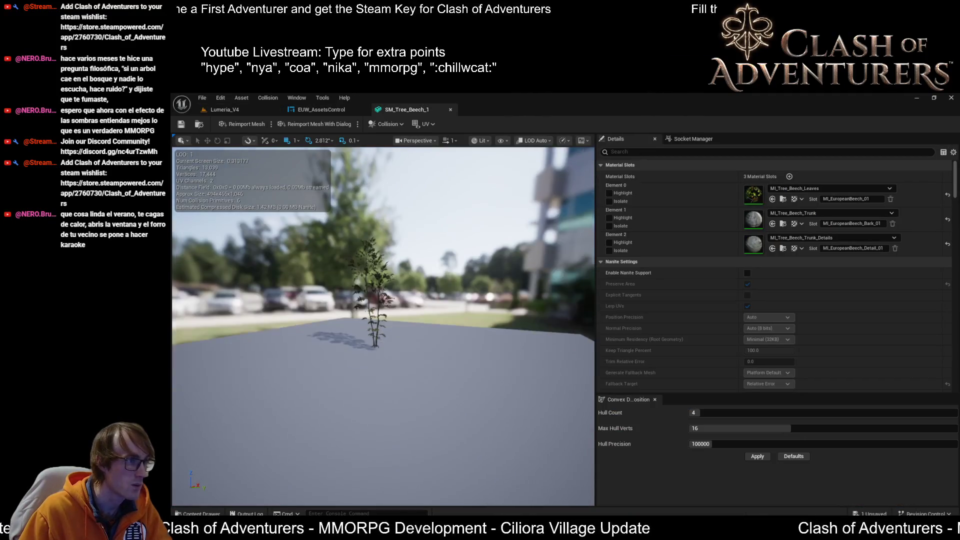
- Zoom the beech tree preview in and out to watch the LOD readout change, then return to Lumeria_V4
{"action": "scroll", "coordinate": [417, 285], "scroll_direction": "up", "scroll_amount": 1}
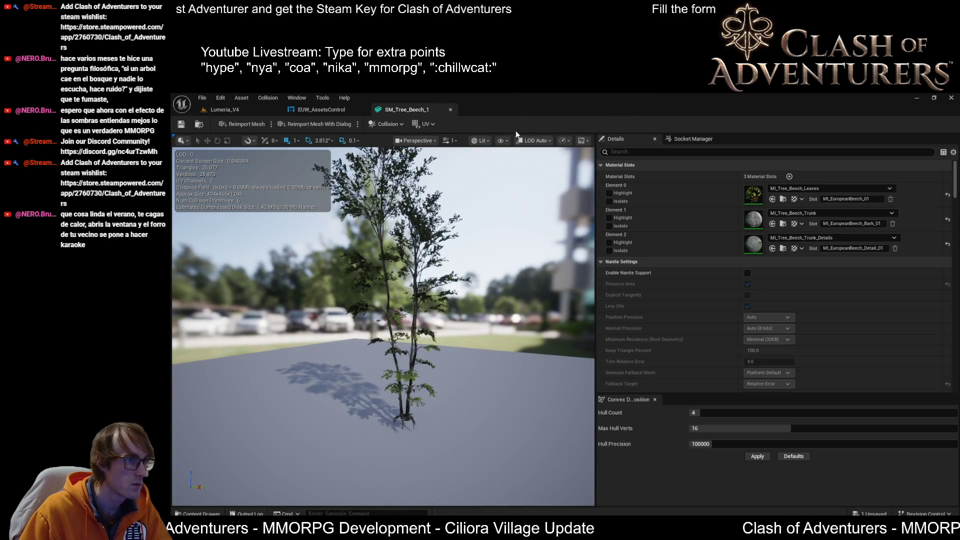
{"action": "left_click", "coordinate": [541, 143]}
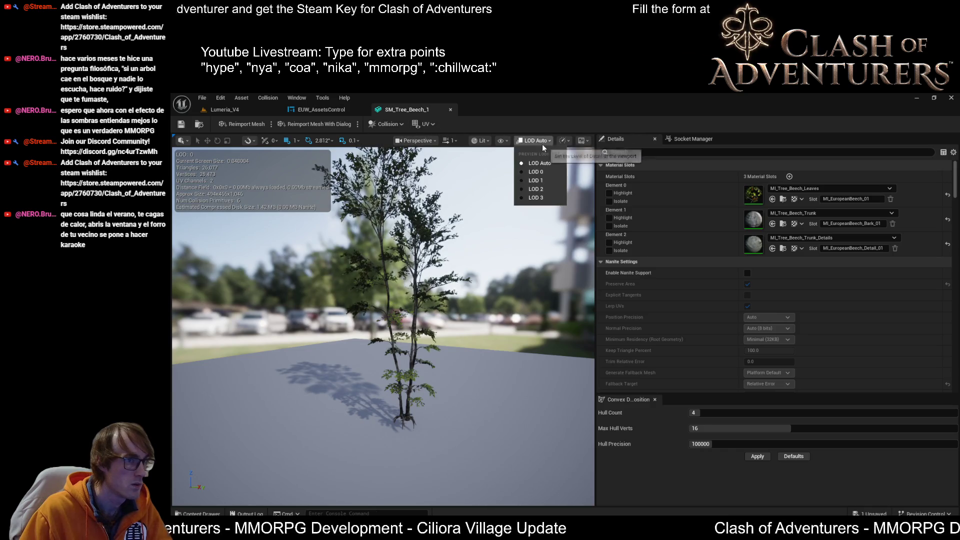
{"action": "left_click", "coordinate": [551, 324]}
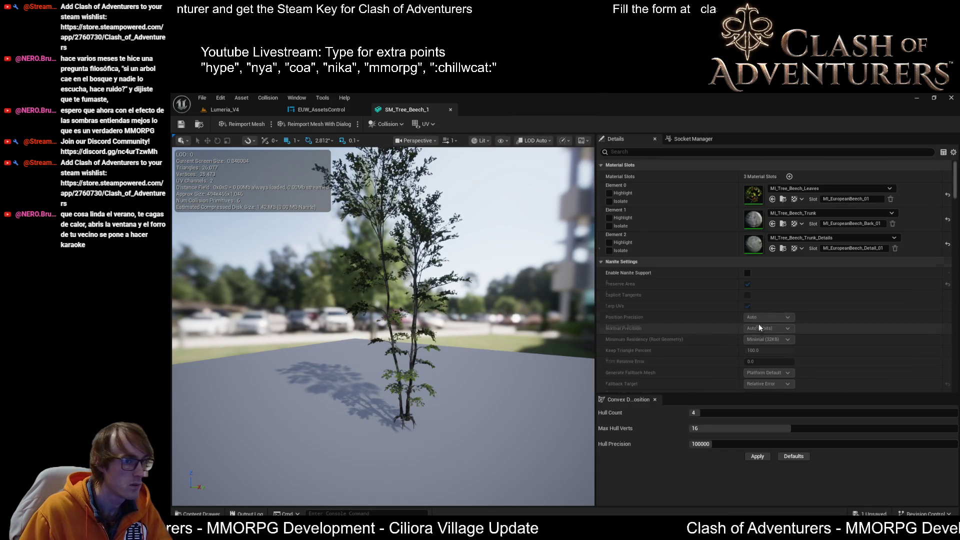
{"action": "scroll", "coordinate": [758, 323], "scroll_direction": "down", "scroll_amount": 6}
{"action": "scroll", "coordinate": [383, 325], "scroll_direction": "down", "scroll_amount": 10}
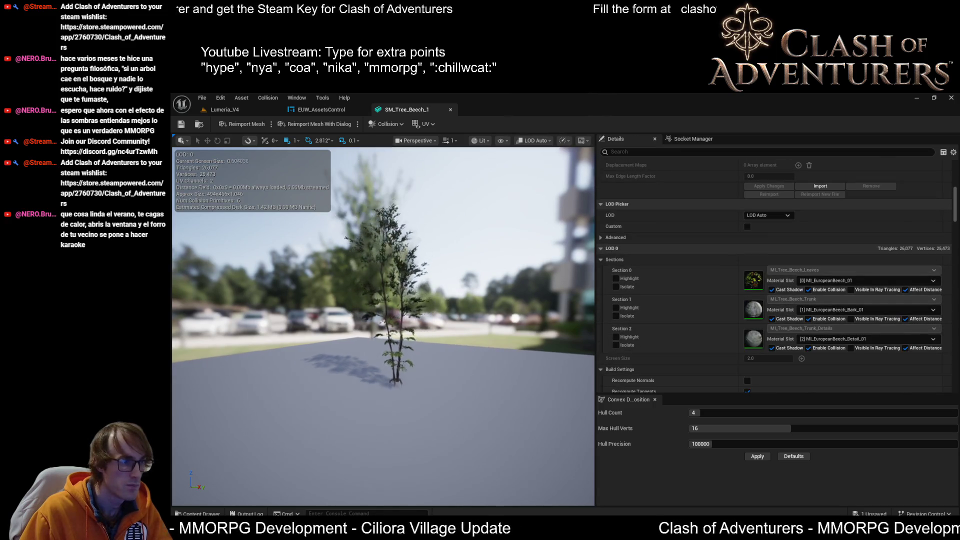
{"action": "scroll", "coordinate": [383, 325], "scroll_direction": "down", "scroll_amount": 10}
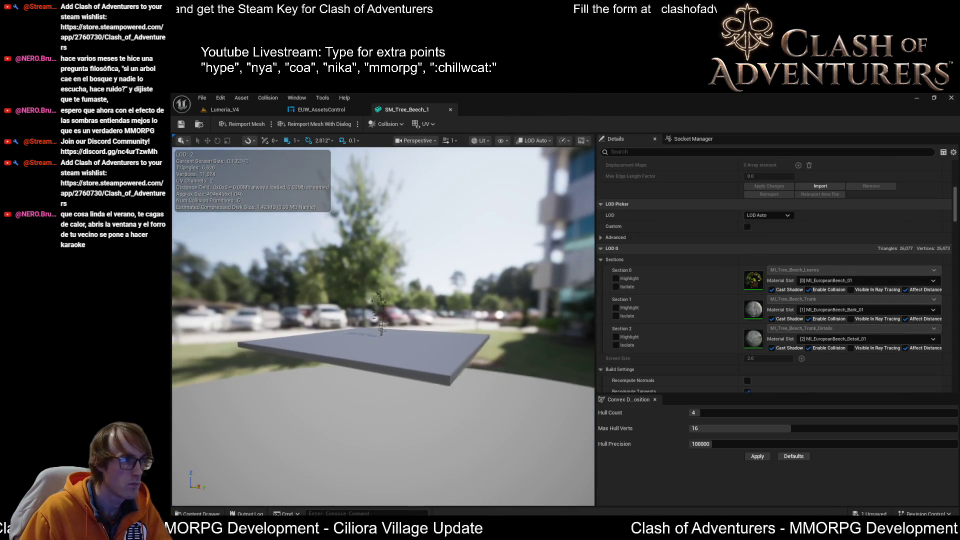
{"action": "scroll", "coordinate": [383, 325], "scroll_direction": "up", "scroll_amount": 10}
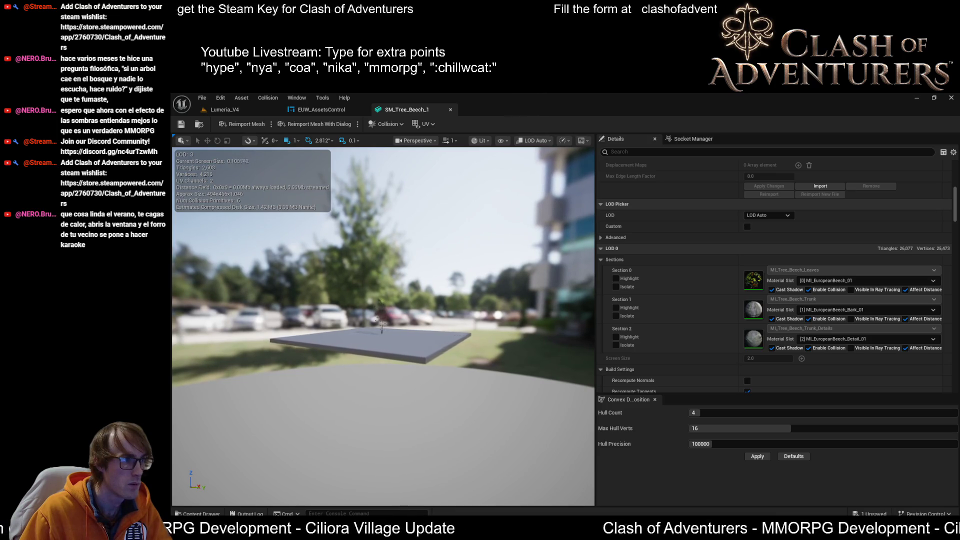
{"action": "scroll", "coordinate": [383, 325], "scroll_direction": "up", "scroll_amount": 6}
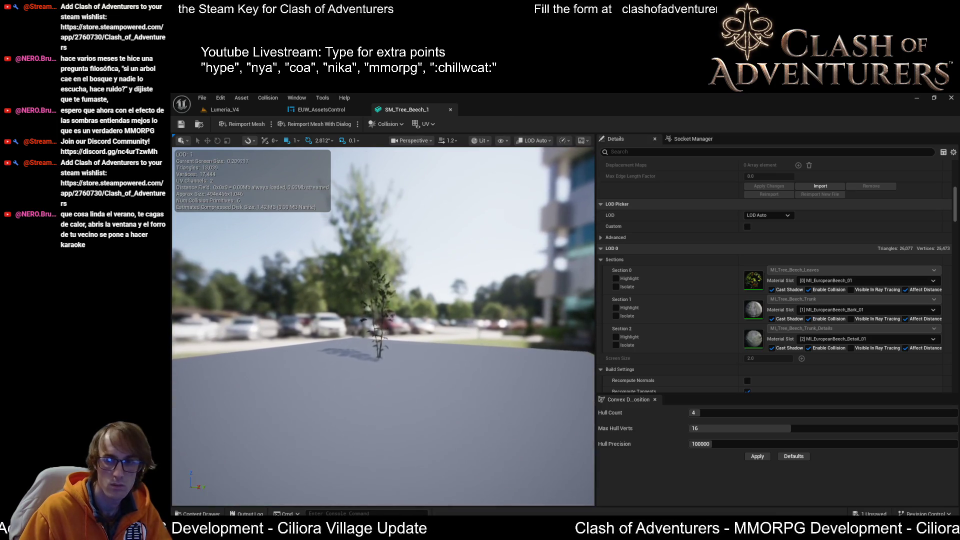
{"action": "scroll", "coordinate": [383, 325], "scroll_direction": "down", "scroll_amount": 4}
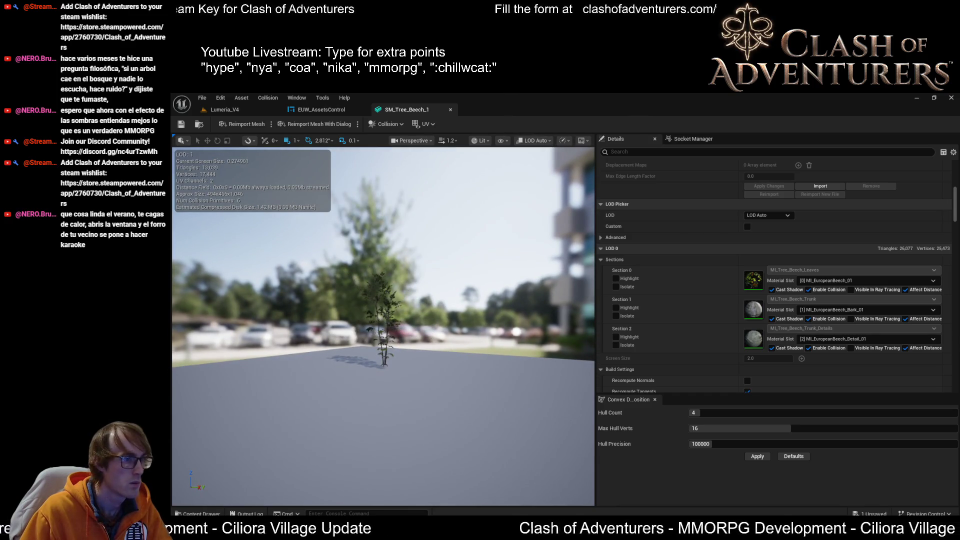
{"action": "scroll", "coordinate": [383, 325], "scroll_direction": "up", "scroll_amount": 3}
{"action": "scroll", "coordinate": [383, 325], "scroll_direction": "down", "scroll_amount": 6}
{"action": "mouse_move", "coordinate": [383, 325]}
{"action": "left_mouse_down"}
{"action": "mouse_move", "coordinate": [410, 320]}
{"action": "mouse_move", "coordinate": [389, 92]}
{"action": "left_mouse_up"}
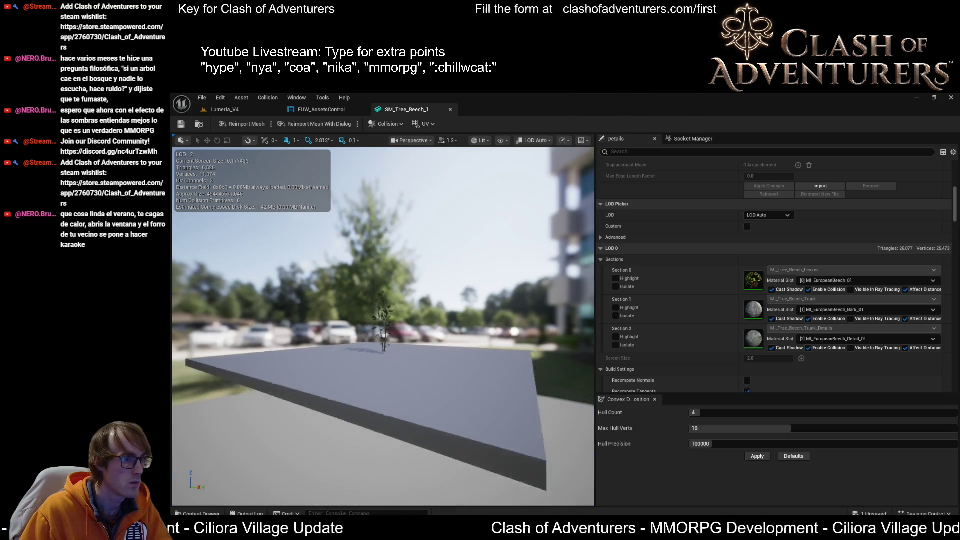
{"action": "left_click", "coordinate": [245, 110]}
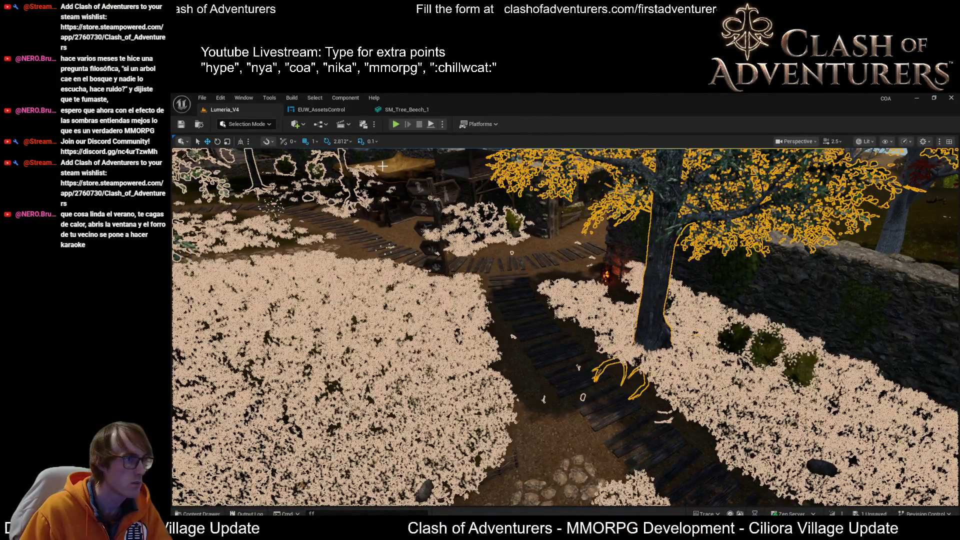
- Mark sections 1 and 2 to cast shadows for LOD 0 and LOD 1, then reopen SM_Tree_Beech_1
{"action": "left_click", "coordinate": [418, 108]}
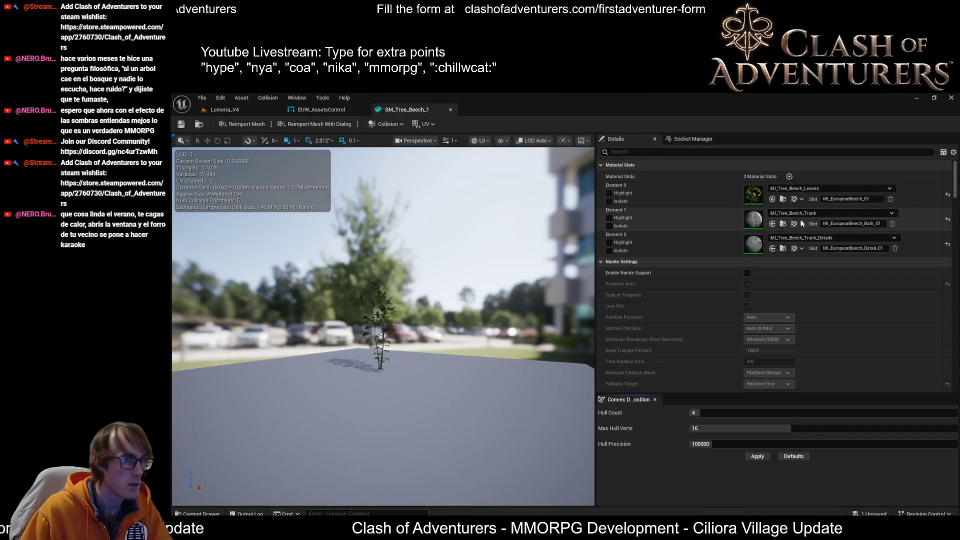
{"action": "left_click", "coordinate": [247, 110]}
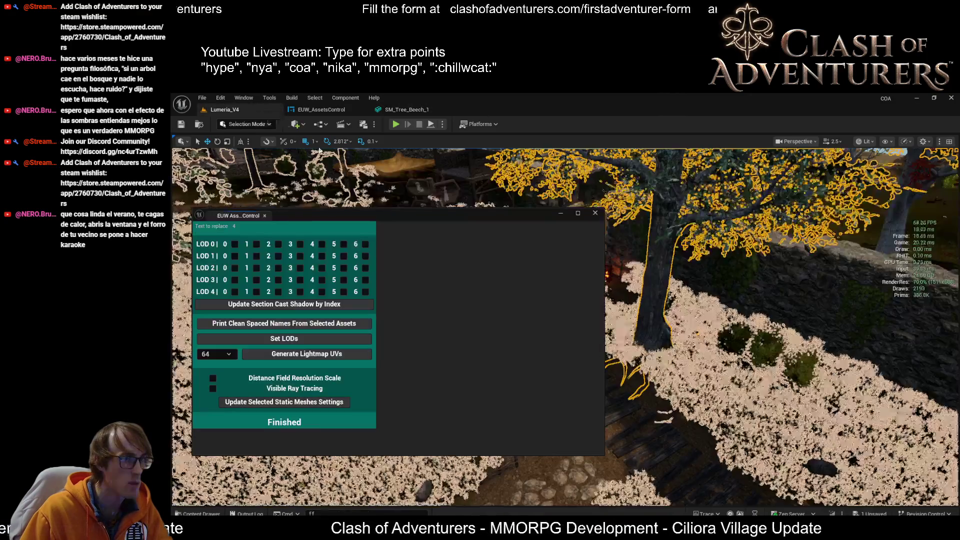
{"action": "left_click", "coordinate": [256, 255]}
{"action": "left_click", "coordinate": [278, 256]}
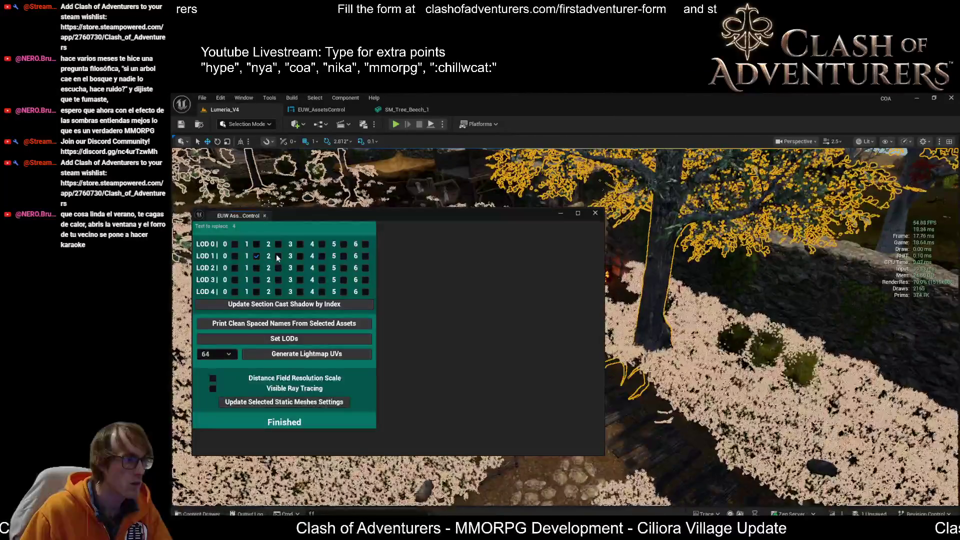
{"action": "left_click", "coordinate": [234, 244]}
{"action": "left_click", "coordinate": [257, 244]}
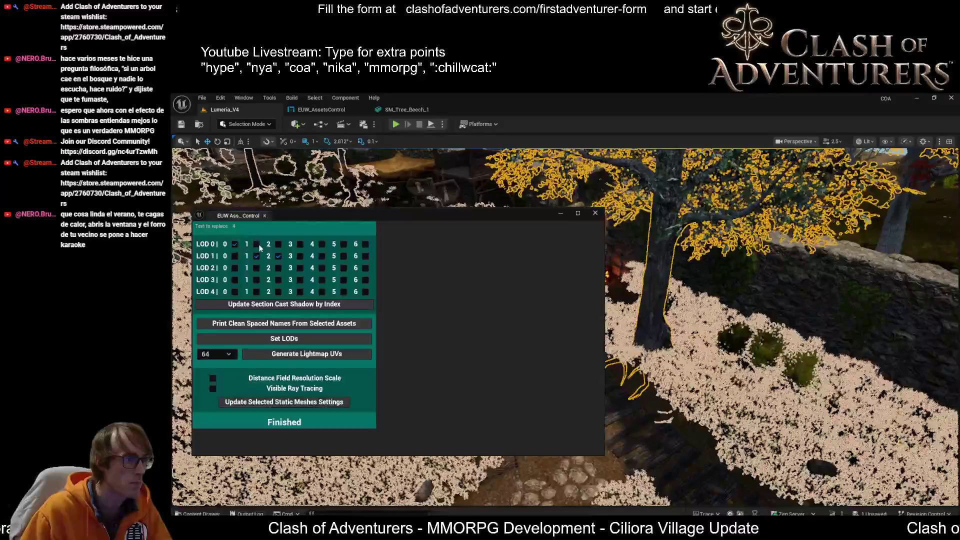
{"action": "left_click", "coordinate": [278, 244]}
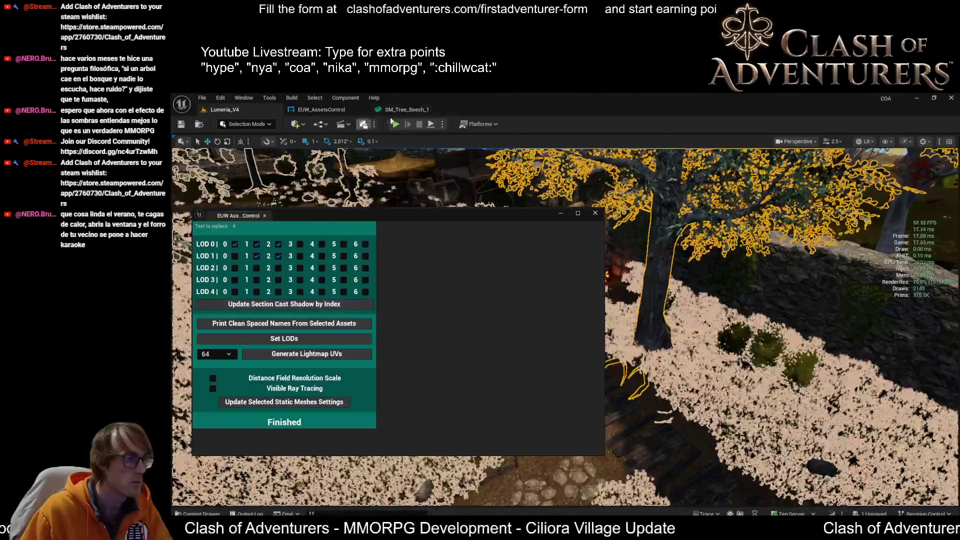
{"action": "left_click", "coordinate": [405, 111]}
{"action": "scroll", "coordinate": [766, 274], "scroll_direction": "down", "scroll_amount": 5}
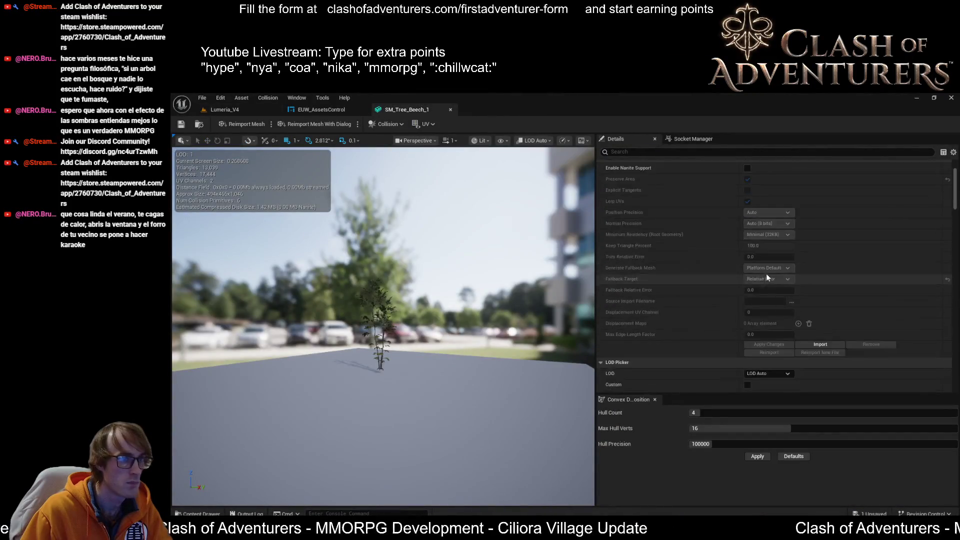
{"action": "scroll", "coordinate": [788, 252], "scroll_direction": "down", "scroll_amount": 5}
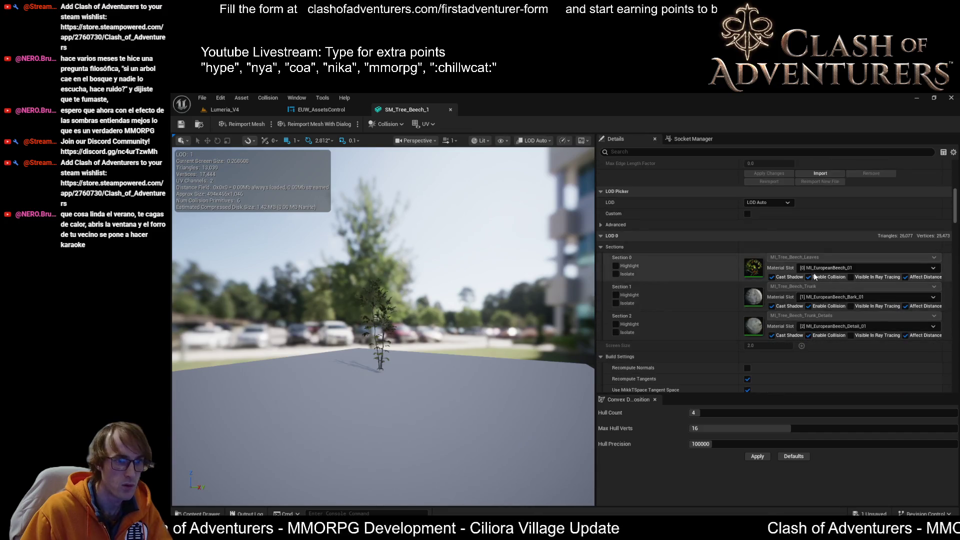
{"action": "scroll", "coordinate": [835, 338], "scroll_direction": "down", "scroll_amount": 5}
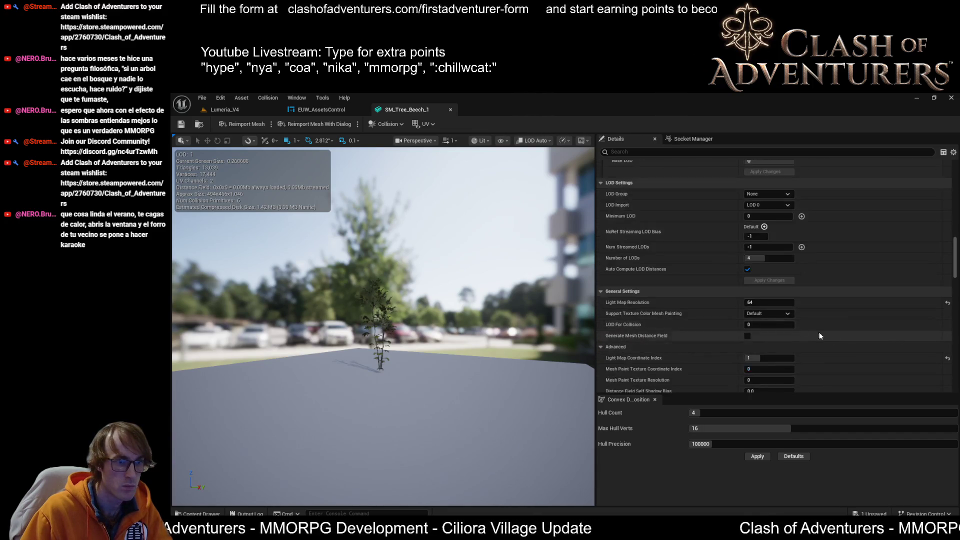
{"action": "scroll", "coordinate": [638, 288], "scroll_direction": "down", "scroll_amount": 5}
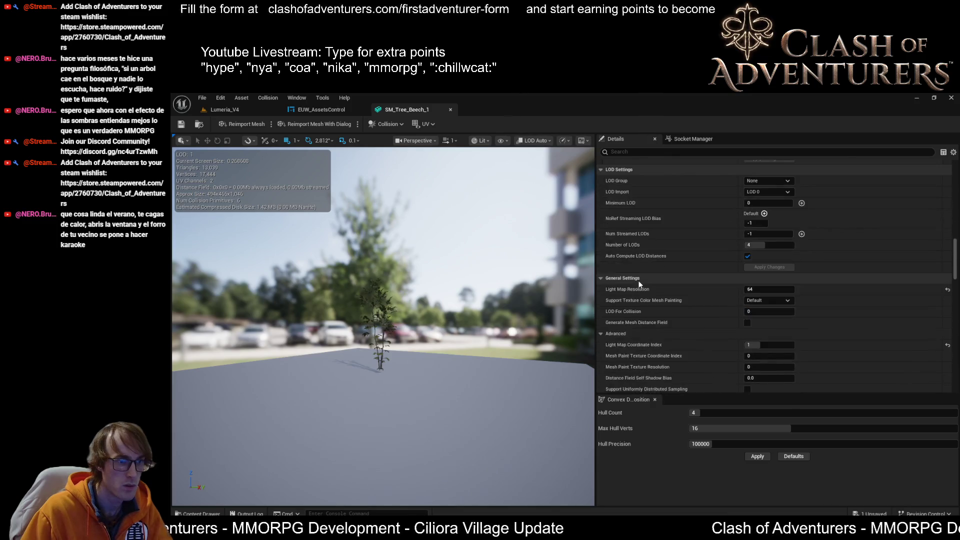
{"action": "scroll", "coordinate": [645, 287], "scroll_direction": "up", "scroll_amount": 1}
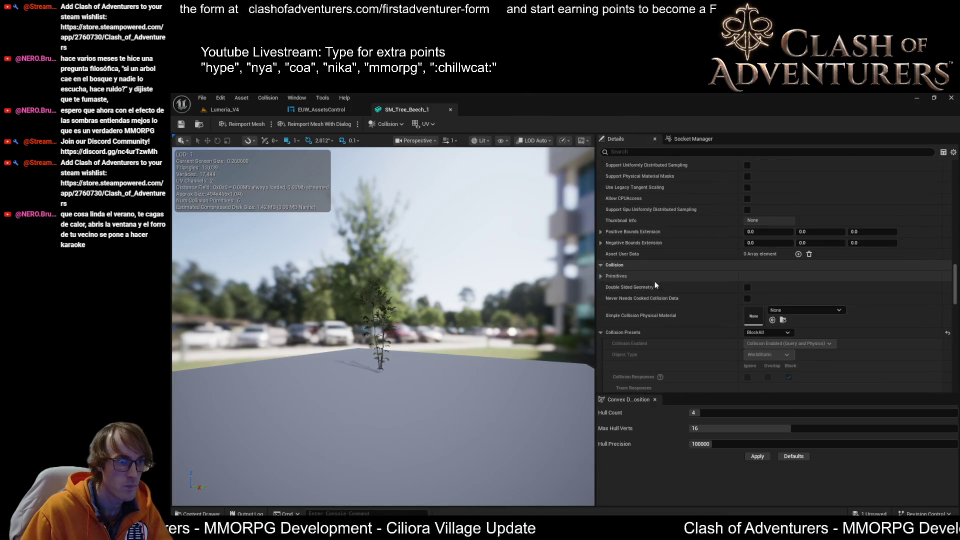
{"action": "scroll", "coordinate": [657, 313], "scroll_direction": "up", "scroll_amount": 10}
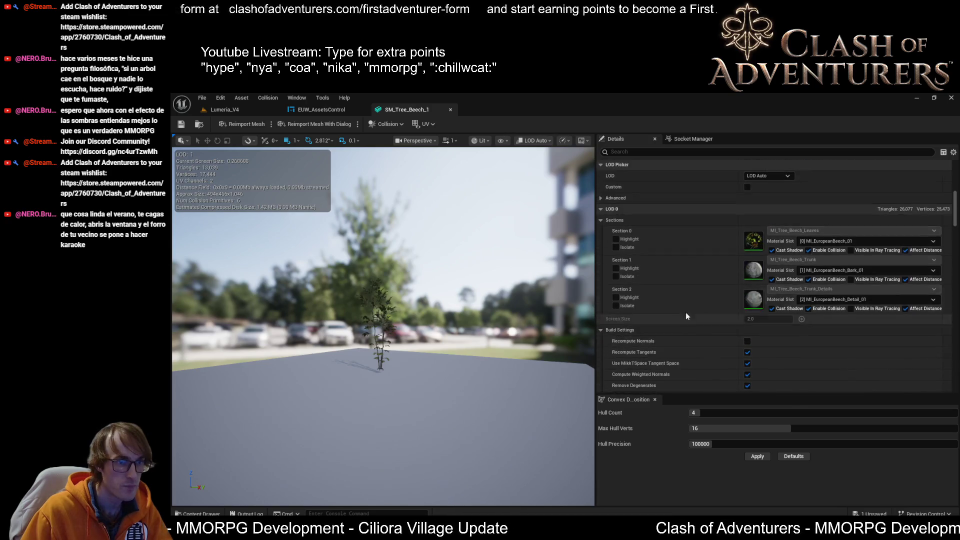
{"action": "scroll", "coordinate": [754, 262], "scroll_direction": "down", "scroll_amount": 5}
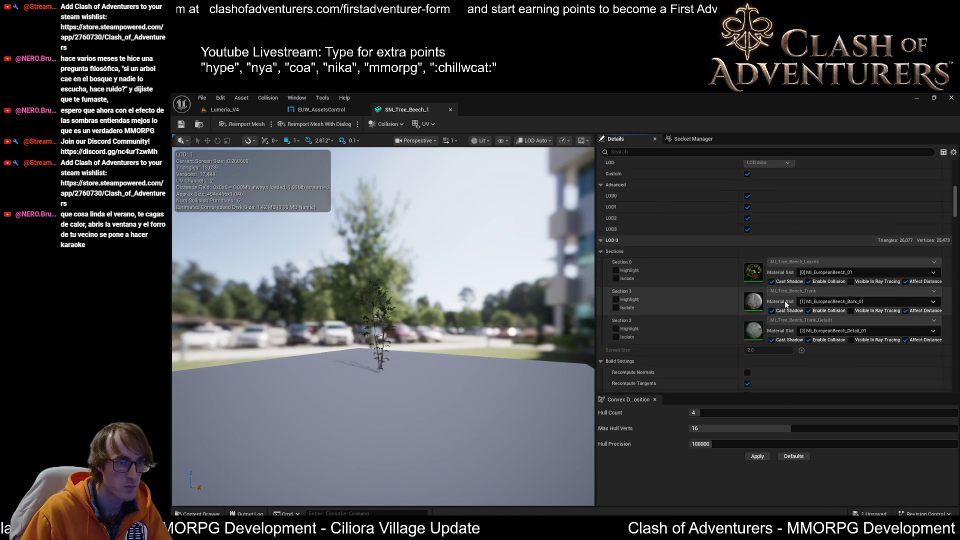
{"action": "scroll", "coordinate": [780, 300], "scroll_direction": "down", "scroll_amount": 10}
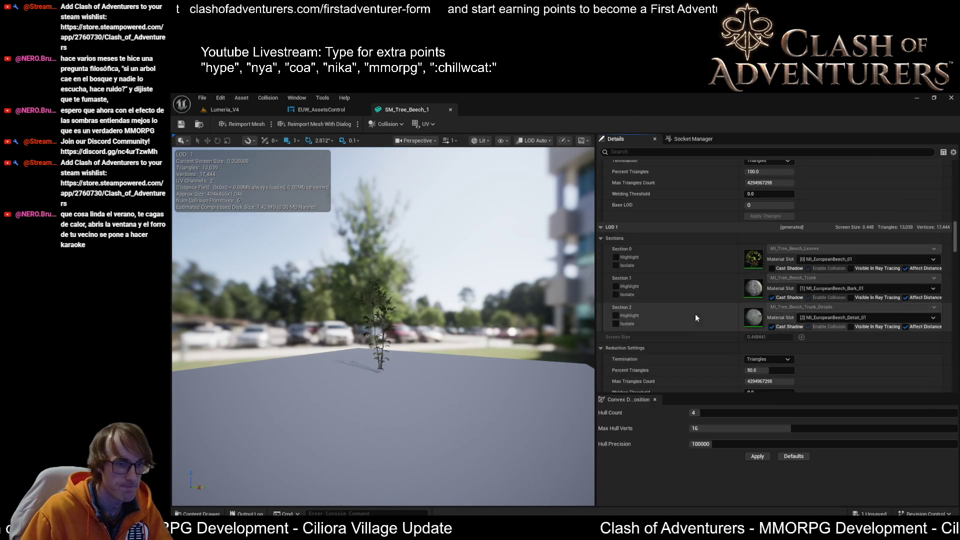
{"action": "scroll", "coordinate": [383, 325], "scroll_direction": "up", "scroll_amount": 5}
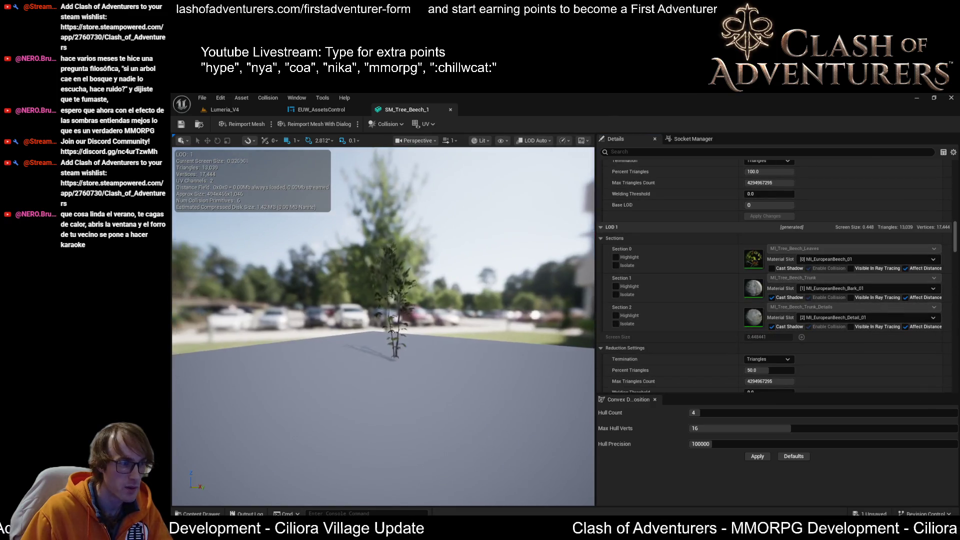
{"action": "left_click_drag", "start_coordinate": [383, 325], "coordinate": [345, 327]}
{"action": "scroll", "coordinate": [383, 326], "scroll_direction": "down", "scroll_amount": 5}
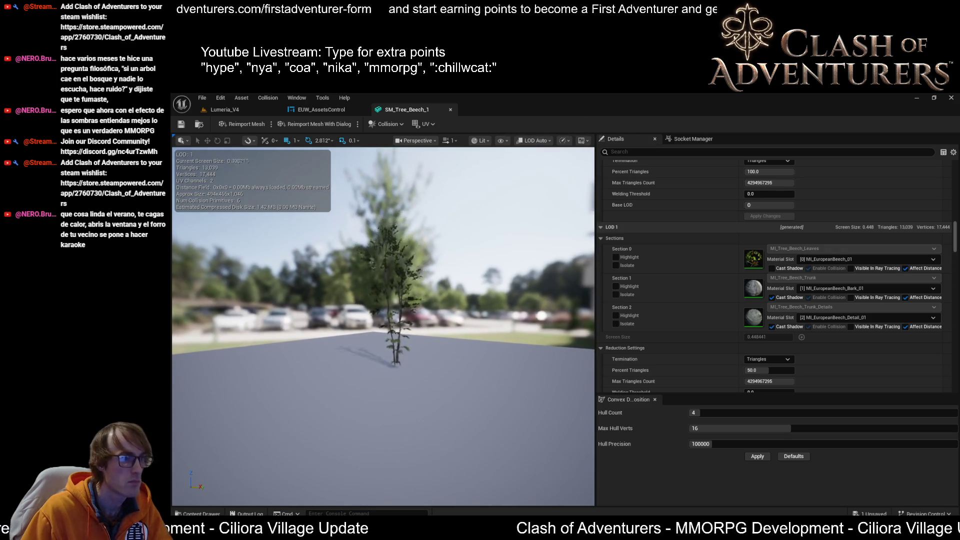
{"action": "scroll", "coordinate": [384, 316], "scroll_direction": "down", "scroll_amount": 4}
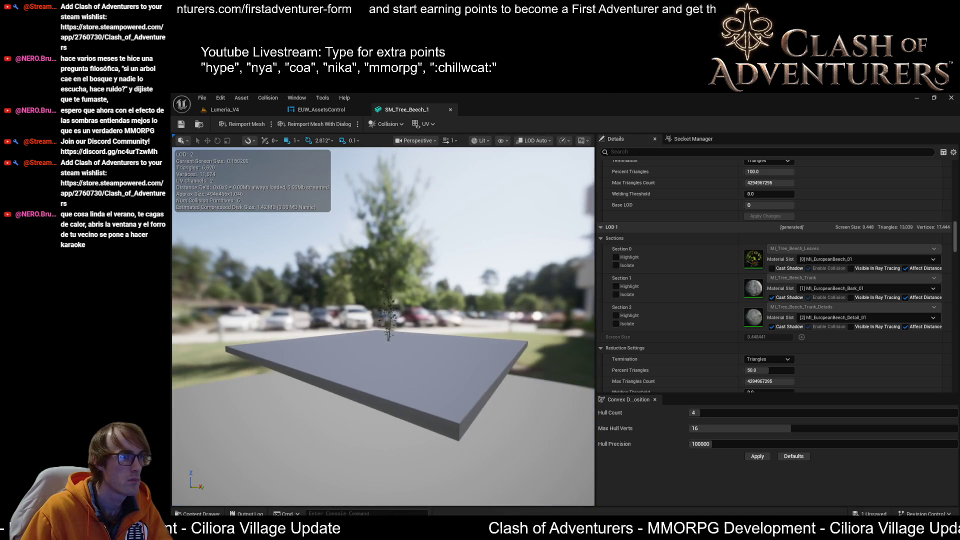
{"action": "scroll", "coordinate": [384, 316], "scroll_direction": "up", "scroll_amount": 3}
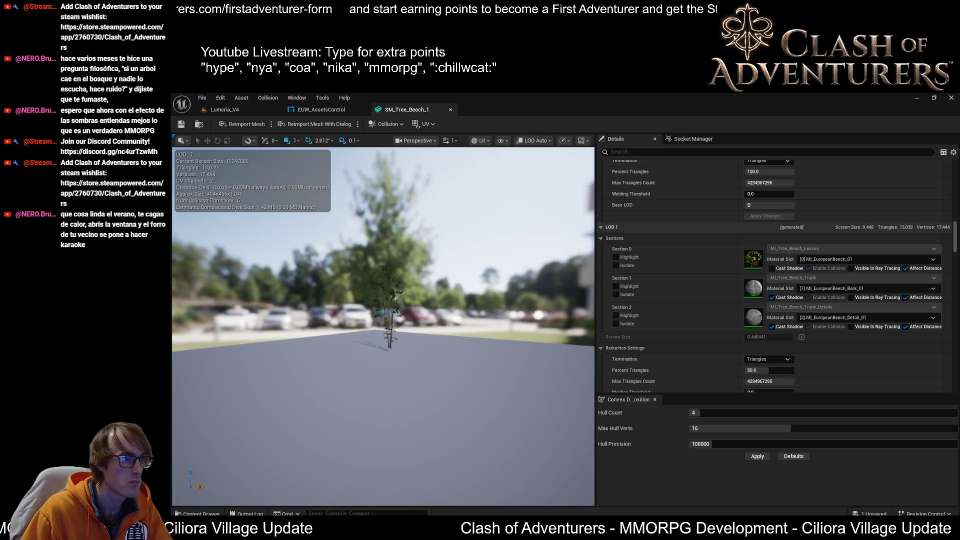
{"action": "scroll", "coordinate": [384, 316], "scroll_direction": "up", "scroll_amount": 2}
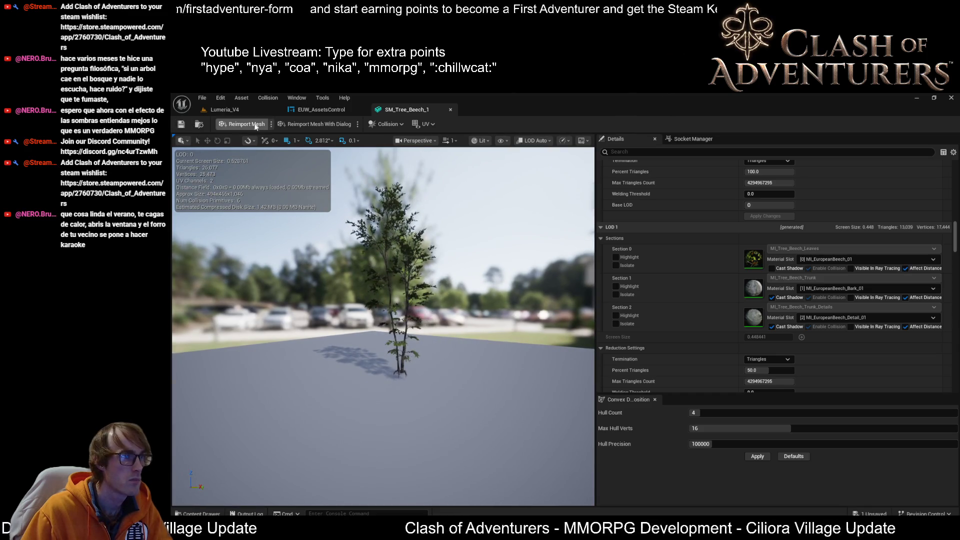
{"action": "left_click", "coordinate": [225, 110]}
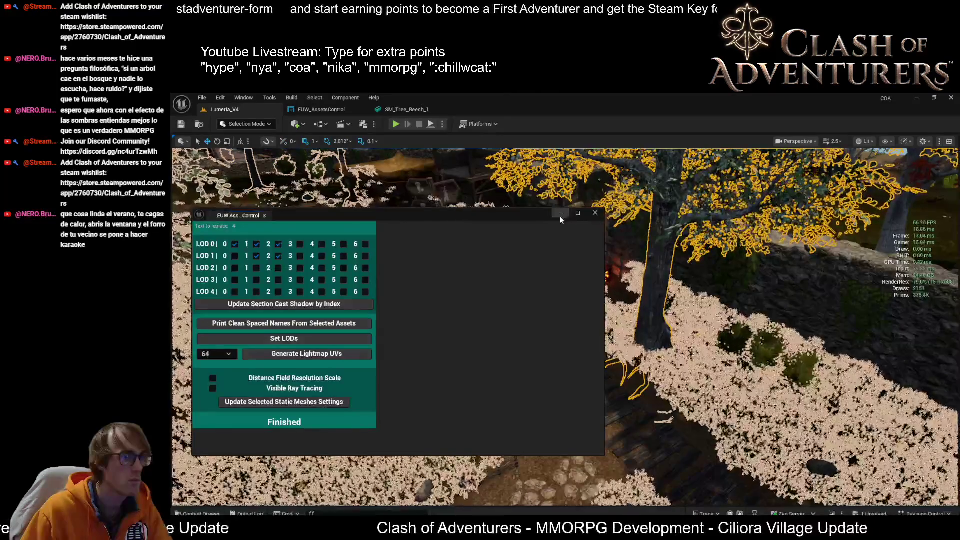
- Close the asset control window and glance at SM_Tree_Beech_1 before returning to Lumeria_V4
{"action": "left_click", "coordinate": [595, 213]}
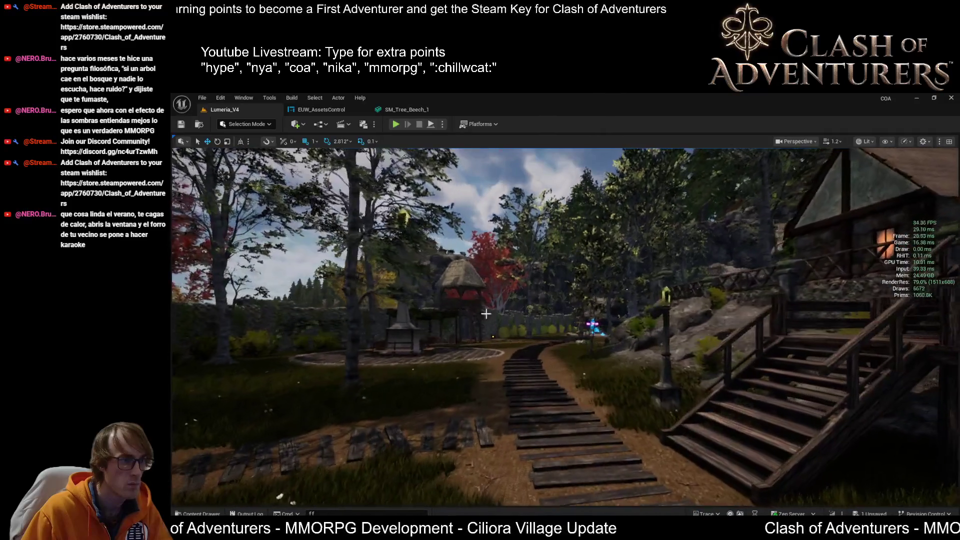
{"action": "left_click", "coordinate": [410, 109]}
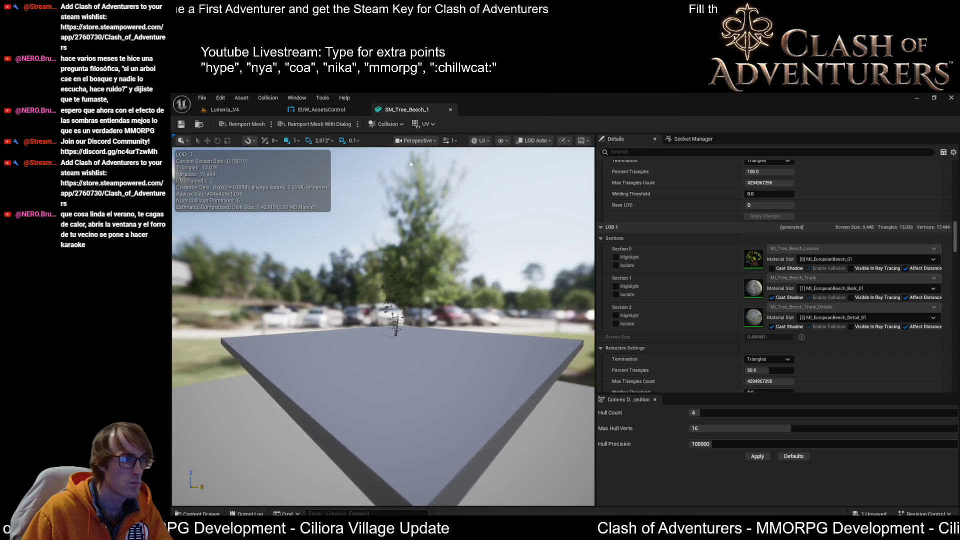
{"action": "left_click", "coordinate": [263, 107]}
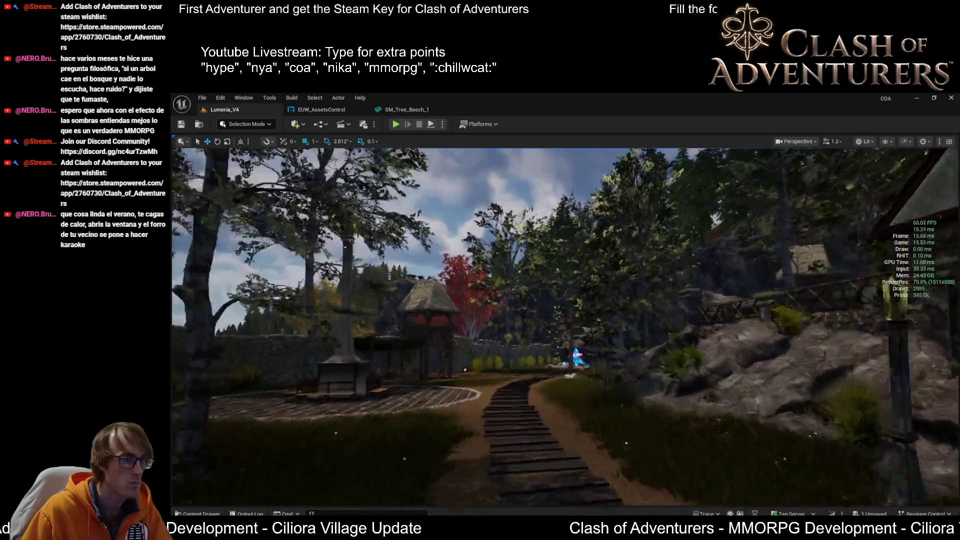
{"action": "scroll", "coordinate": [565, 325], "scroll_direction": "down", "scroll_amount": 2}
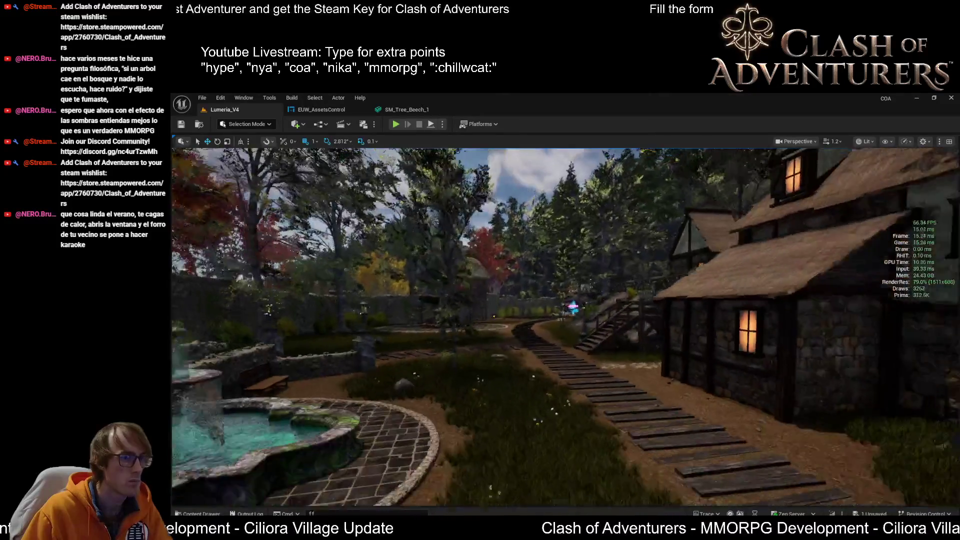
- Fly the camera along the boardwalk past the rocks into the village and turn left
{"action": "key", "text": "w"}
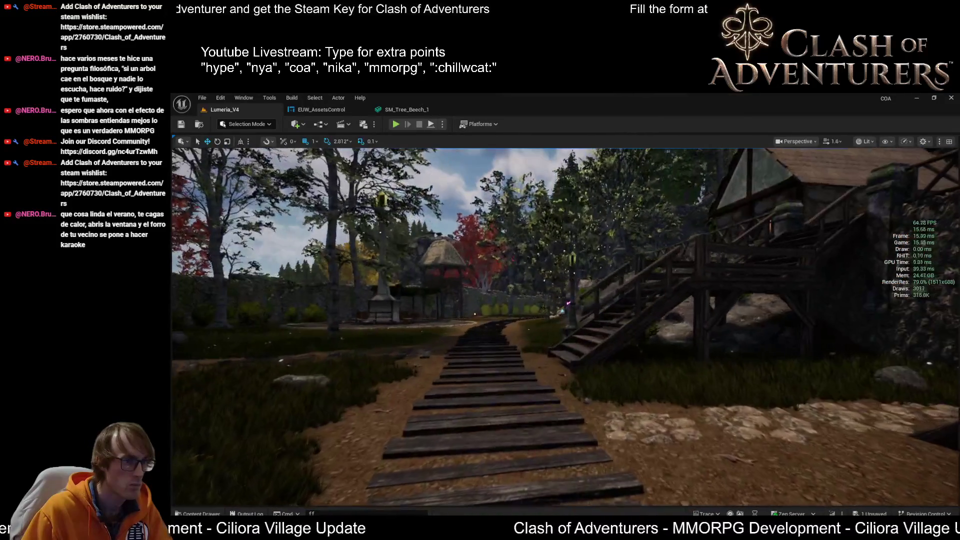
{"action": "key", "text": "w"}
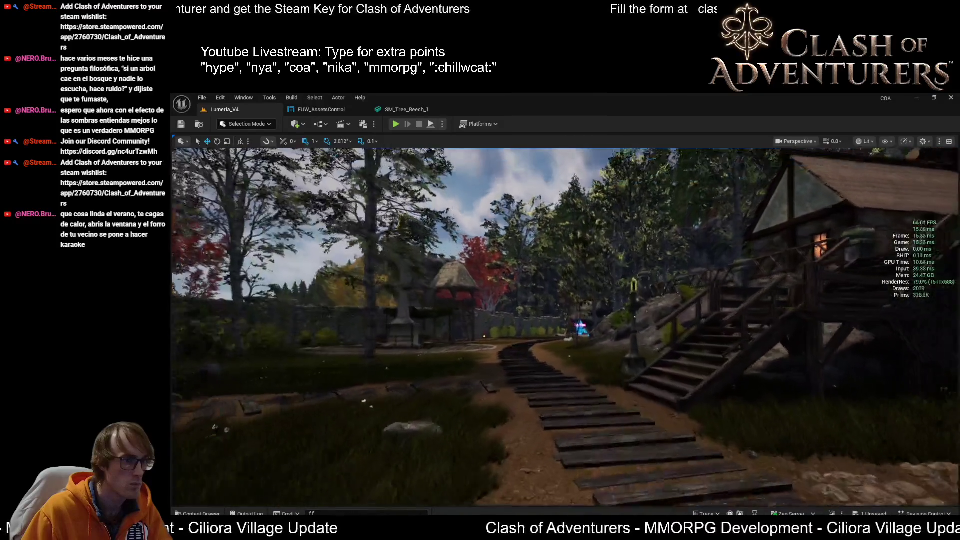
{"action": "key", "text": "s"}
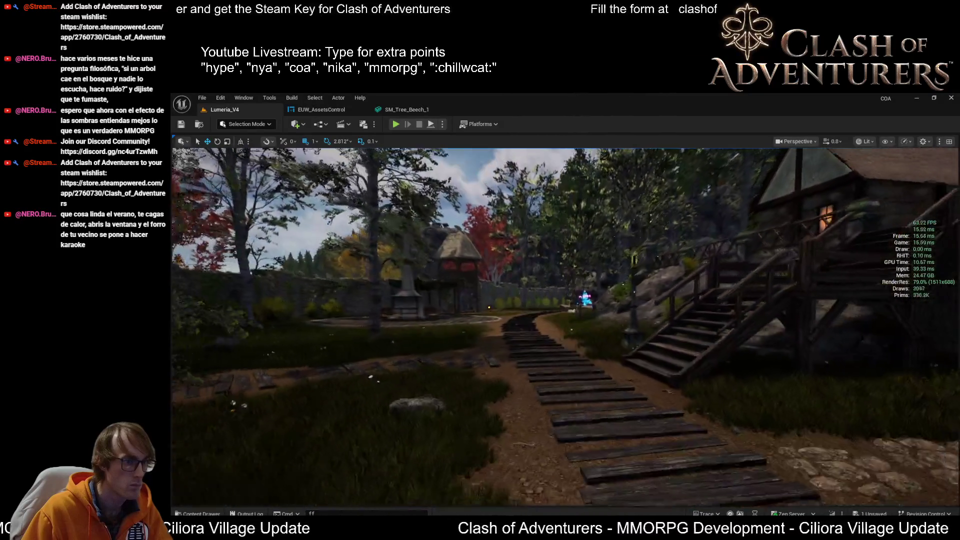
{"action": "key", "text": "w"}
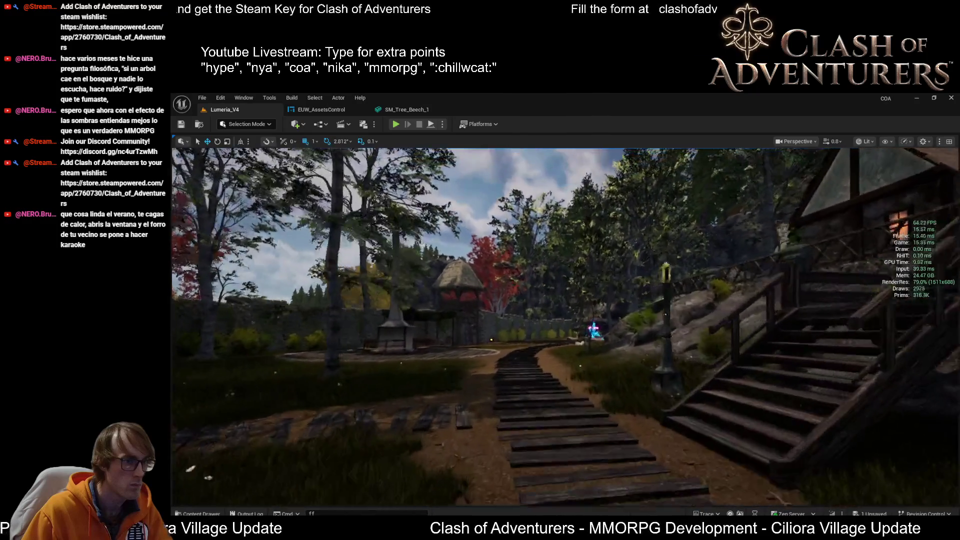
{"action": "key", "text": "w"}
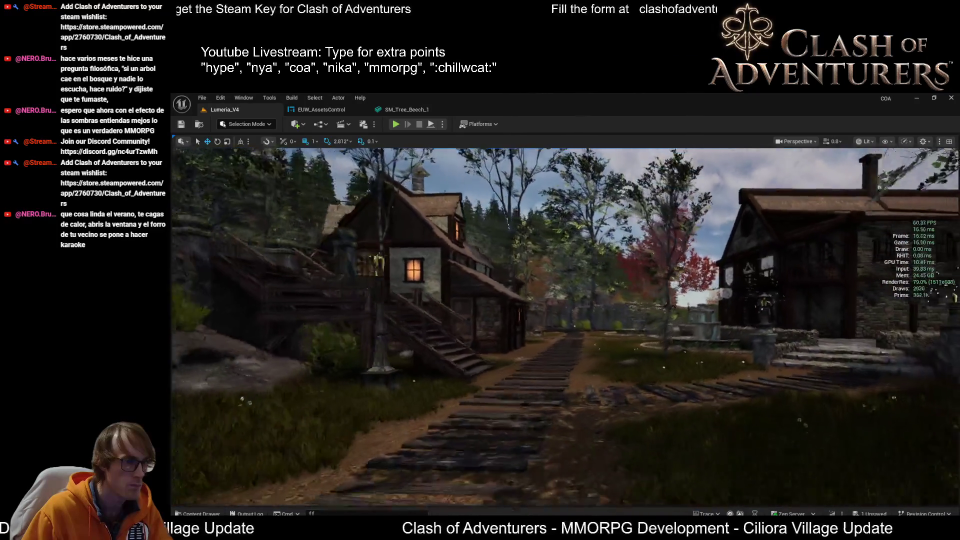
{"action": "key", "text": "w"}
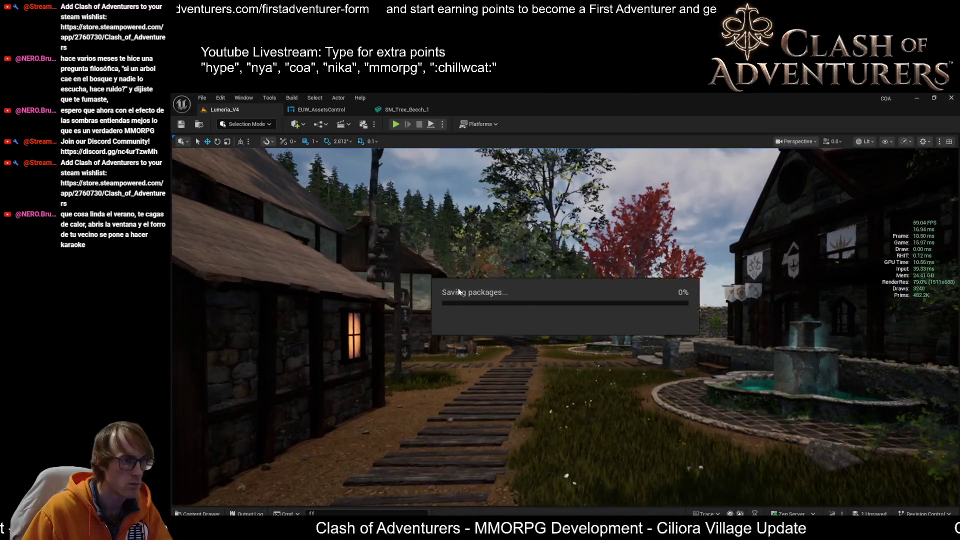
{"action": "left_click_drag", "start_coordinate": [470, 309], "coordinate": [450, 309]}
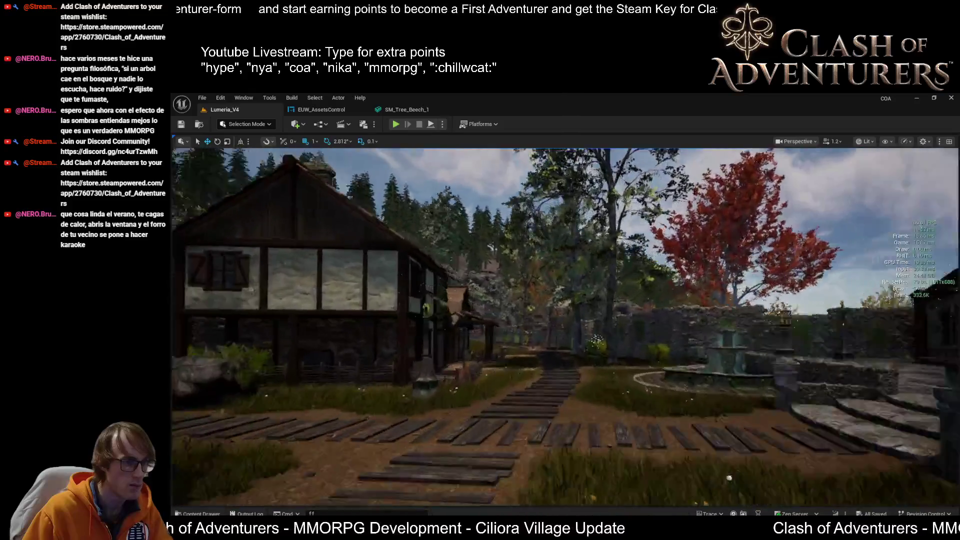
- Fly to the house porch, select the barrel with its props, and open SM_Barrel_01
{"action": "mouse_move", "coordinate": [678, 367]}
{"action": "left_mouse_down"}
{"action": "mouse_move", "coordinate": [650, 320]}
{"action": "mouse_move", "coordinate": [678, 367]}
{"action": "left_mouse_up"}
{"action": "left_click", "coordinate": [678, 367]}
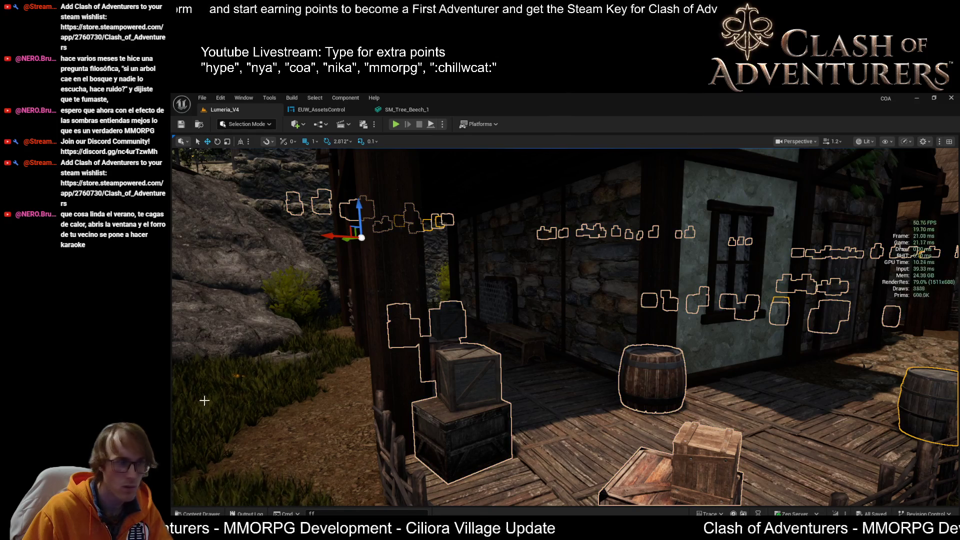
{"action": "key", "text": "ctrl+e"}
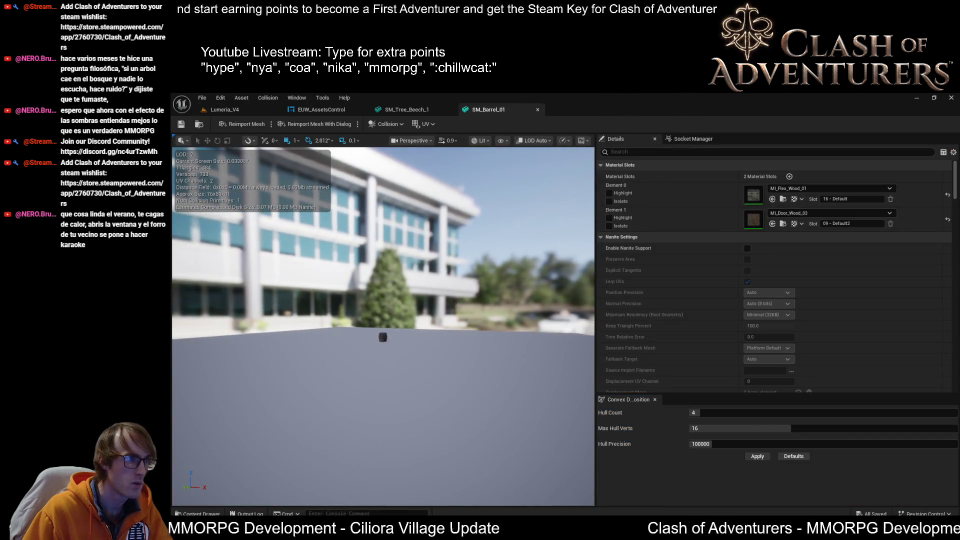
- Zoom the SM_Barrel_01 preview in and out to watch its LODs switch, then return to Lumeria_V4
{"action": "scroll", "coordinate": [383, 340], "scroll_direction": "down", "scroll_amount": 5}
{"action": "scroll", "coordinate": [383, 330], "scroll_direction": "up", "scroll_amount": 2}
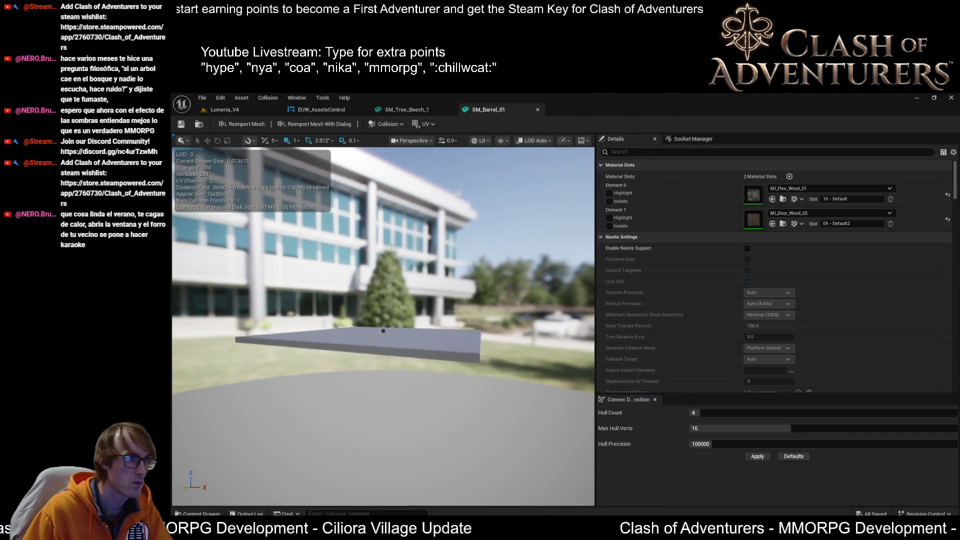
{"action": "scroll", "coordinate": [383, 330], "scroll_direction": "up", "scroll_amount": 5}
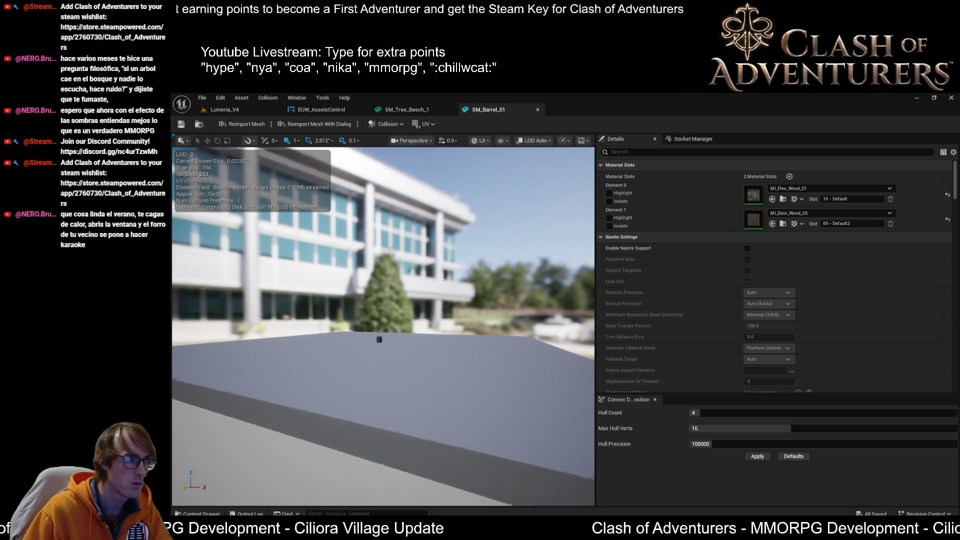
{"action": "scroll", "coordinate": [457, 262], "scroll_direction": "up", "scroll_amount": 5}
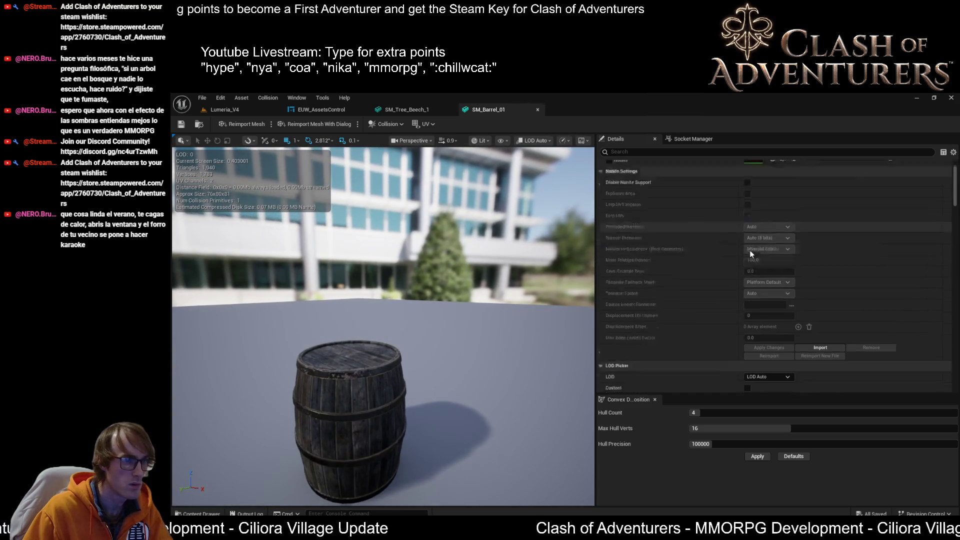
{"action": "scroll", "coordinate": [749, 250], "scroll_direction": "down", "scroll_amount": 10}
{"action": "scroll", "coordinate": [760, 258], "scroll_direction": "down", "scroll_amount": 10}
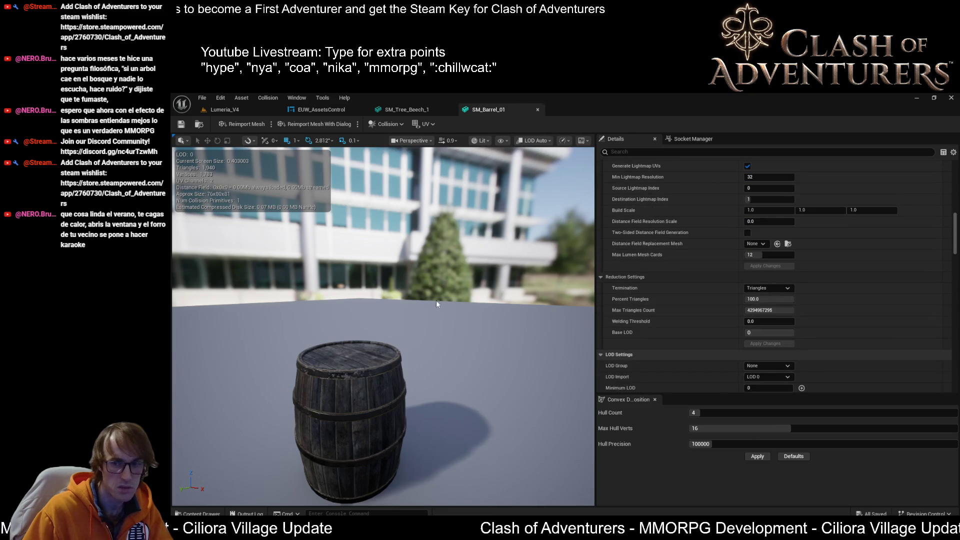
{"action": "scroll", "coordinate": [383, 325], "scroll_direction": "down", "scroll_amount": 10}
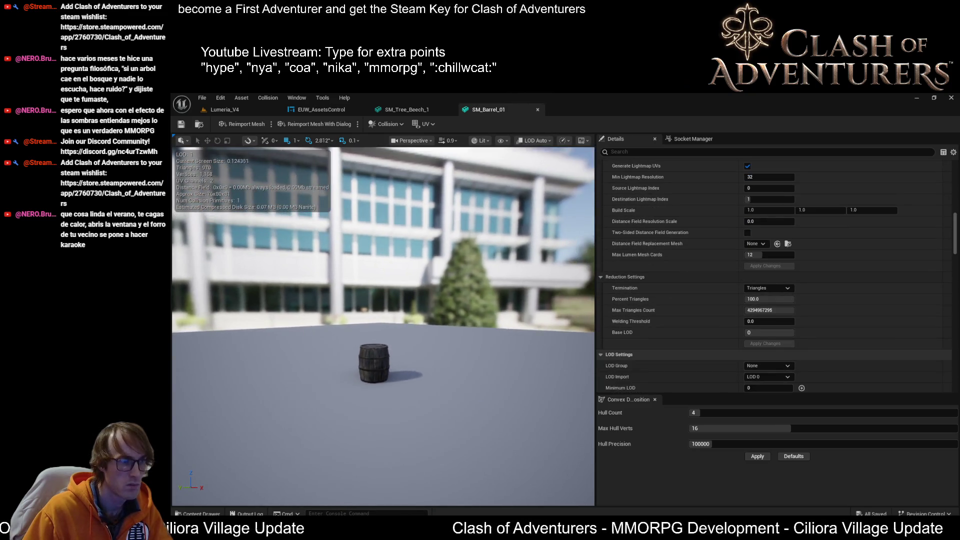
{"action": "scroll", "coordinate": [380, 340], "scroll_direction": "down", "scroll_amount": 5}
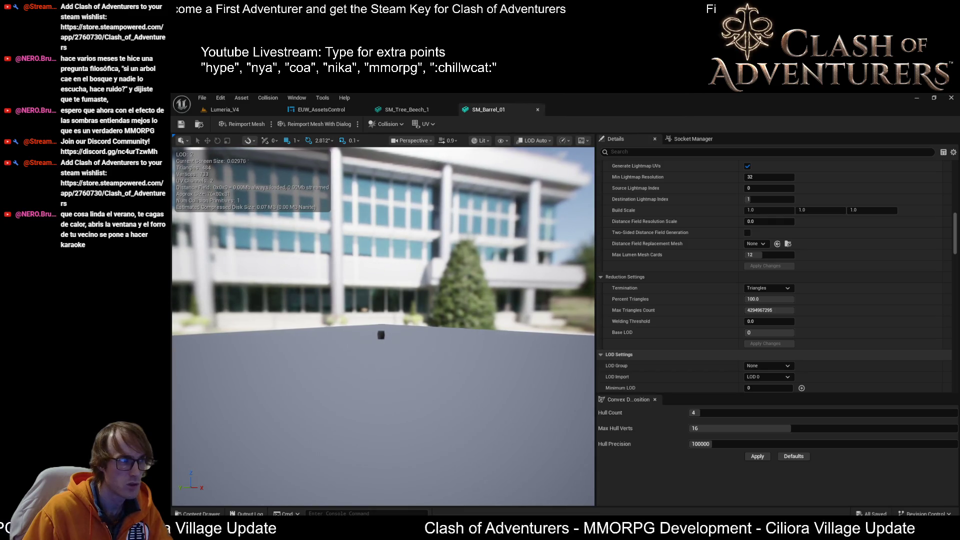
{"action": "key", "text": "f"}
{"action": "scroll", "coordinate": [383, 326], "scroll_direction": "down", "scroll_amount": 5}
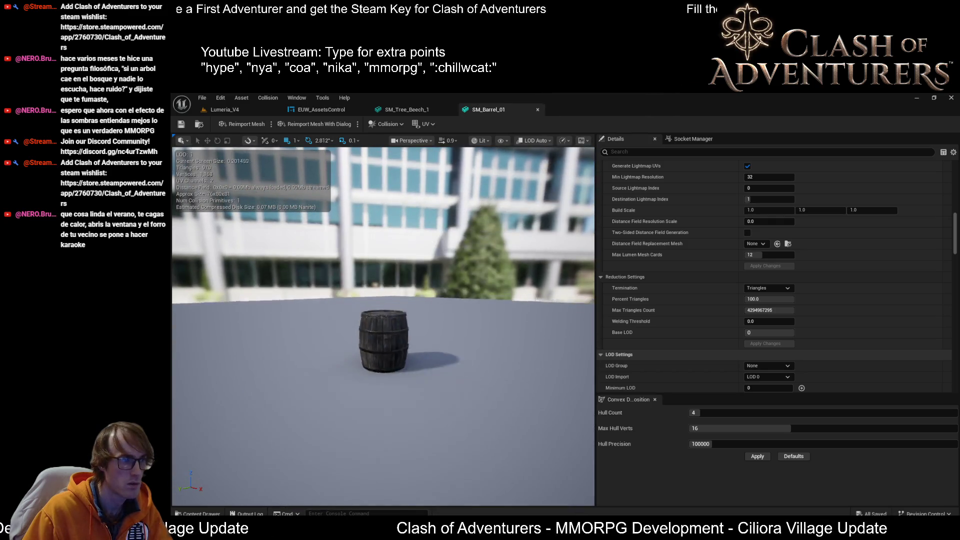
{"action": "scroll", "coordinate": [371, 199], "scroll_direction": "down", "scroll_amount": 4}
{"action": "left_click", "coordinate": [208, 113]}
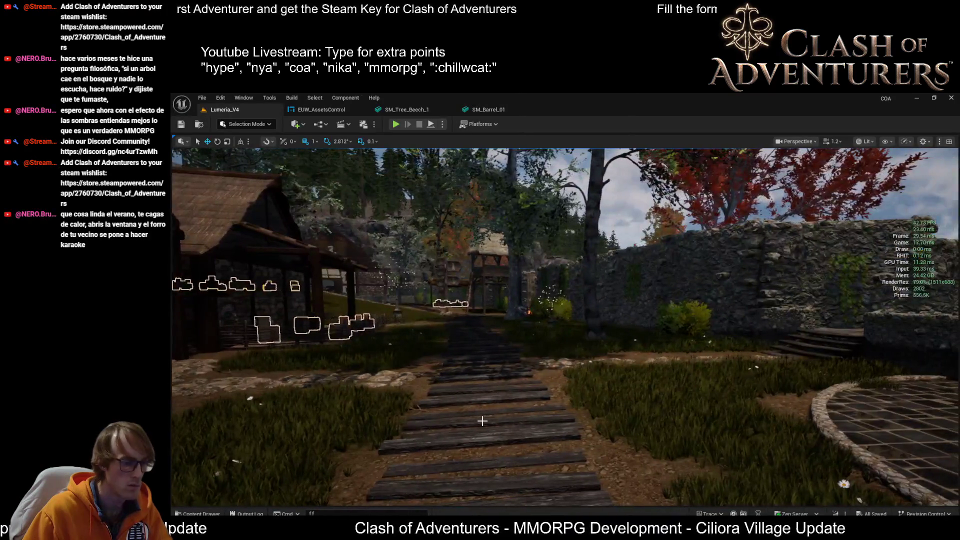
- Select the plank path, switch to Quad Overdraw (Alt+8), and fly forward toward the village houses
{"action": "left_click", "coordinate": [482, 421]}
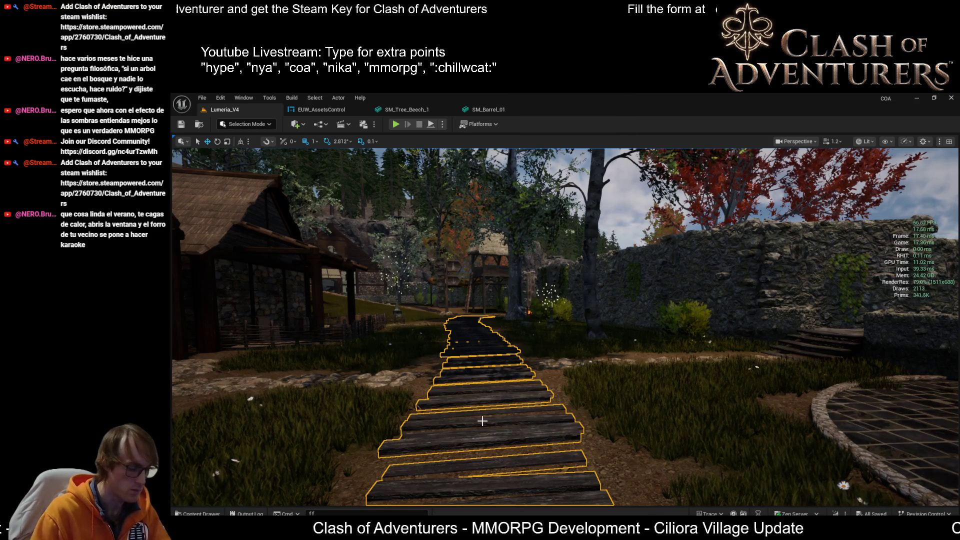
{"action": "key", "text": "alt+8"}
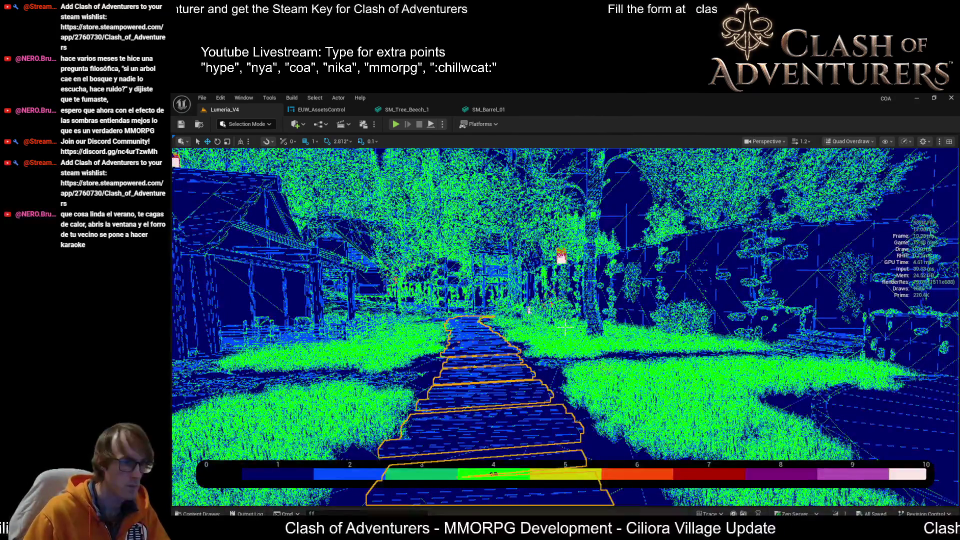
{"action": "key", "text": "Up"}
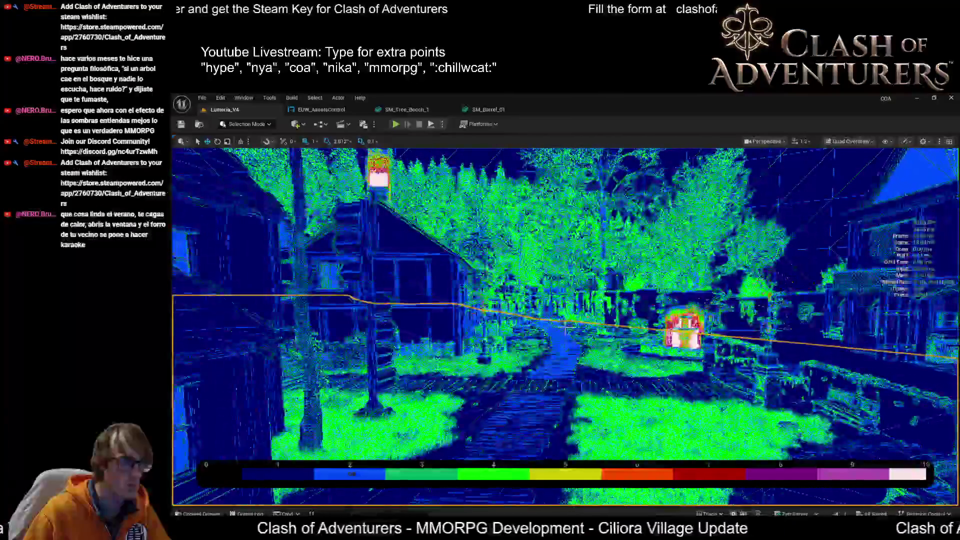
{"action": "key", "text": "Up"}
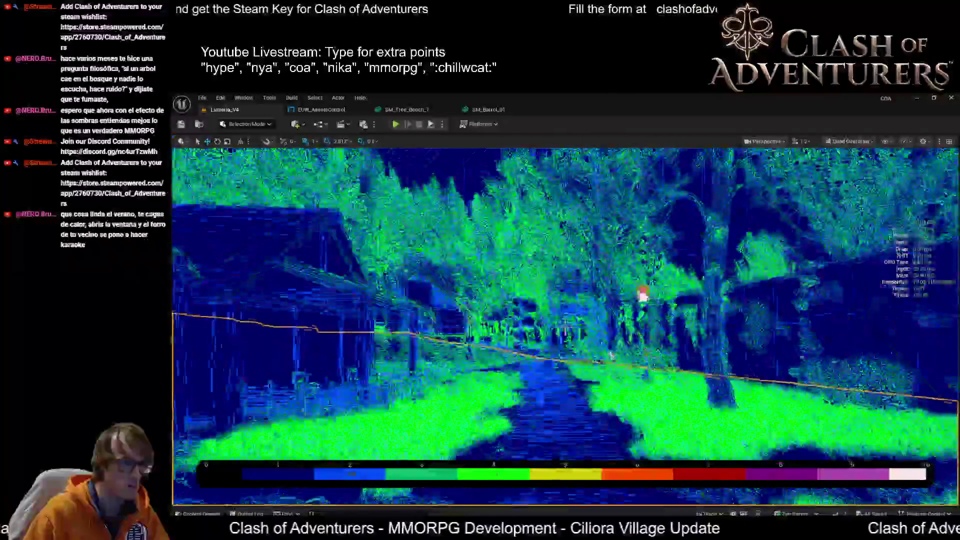
{"action": "key", "text": "Up"}
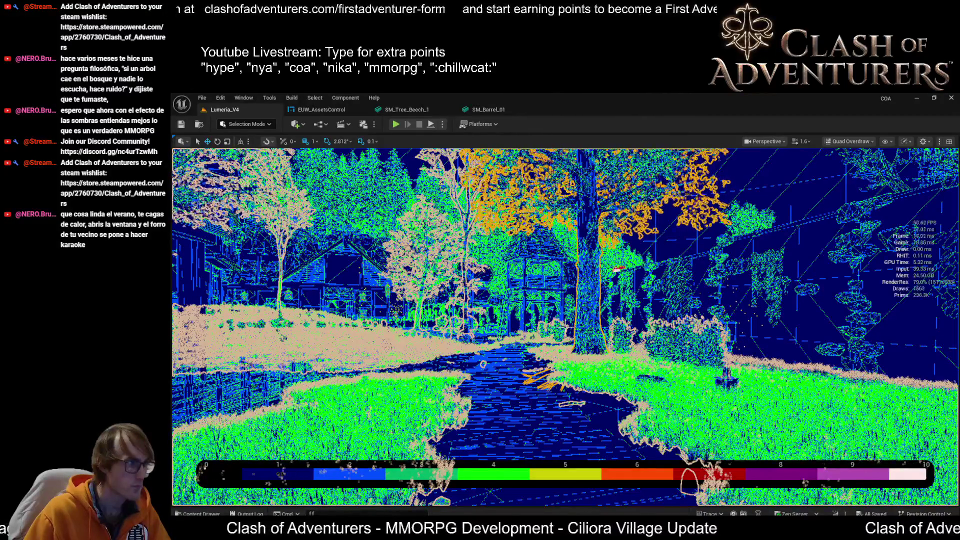
- Generate LODs for the selected poplar meshes with Set LODs in EUW_AssetsControl
{"action": "mouse_move", "coordinate": [840, 539]}
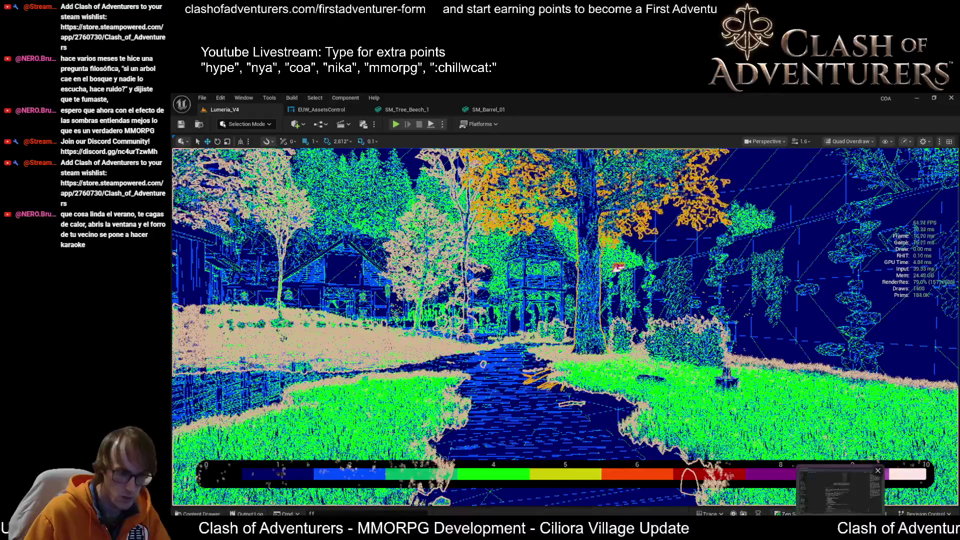
{"action": "left_click", "coordinate": [840, 492]}
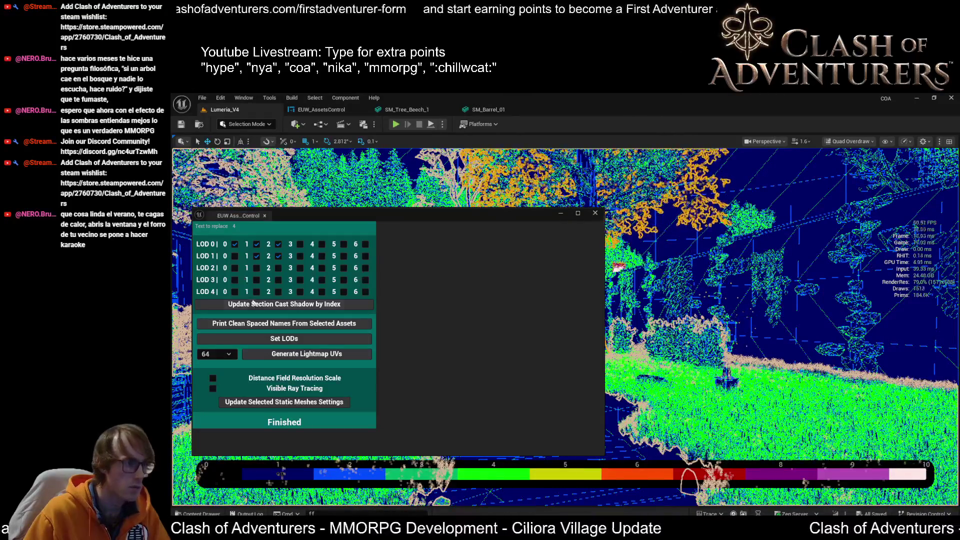
{"action": "left_click", "coordinate": [269, 338]}
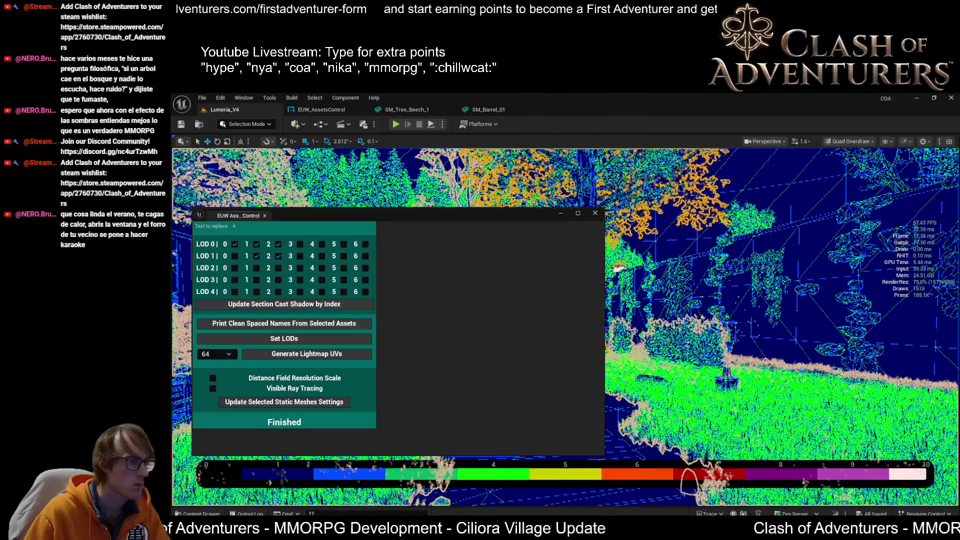
- Open SM_Tree_Poplar_1 in a floating mesh editor window placed higher on screen
{"action": "left_click", "coordinate": [618, 269]}
{"action": "key", "text": "ctrl+e"}
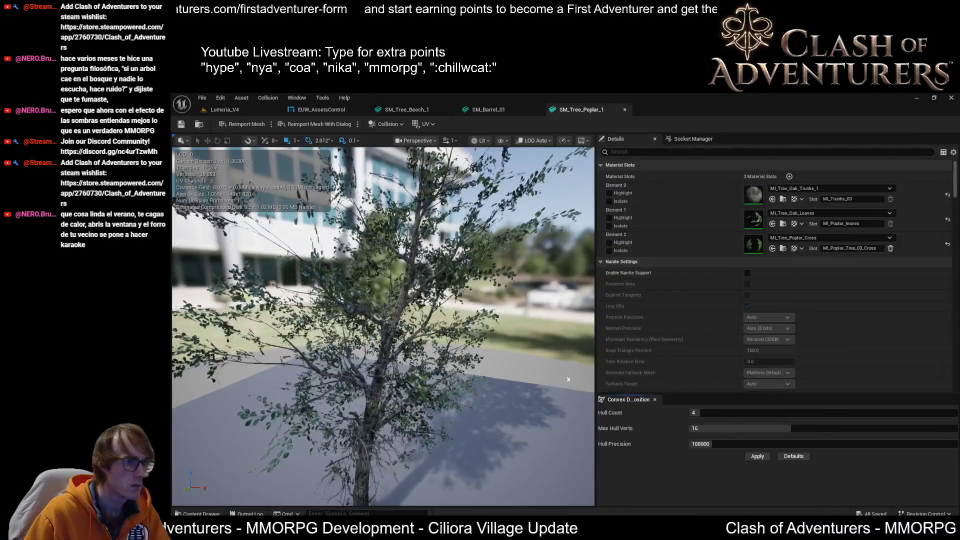
{"action": "mouse_move", "coordinate": [576, 111]}
{"action": "left_mouse_down"}
{"action": "mouse_move", "coordinate": [585, 178]}
{"action": "mouse_move", "coordinate": [538, 173]}
{"action": "mouse_move", "coordinate": [547, 173]}
{"action": "left_mouse_up"}
{"action": "left_click", "coordinate": [257, 106]}
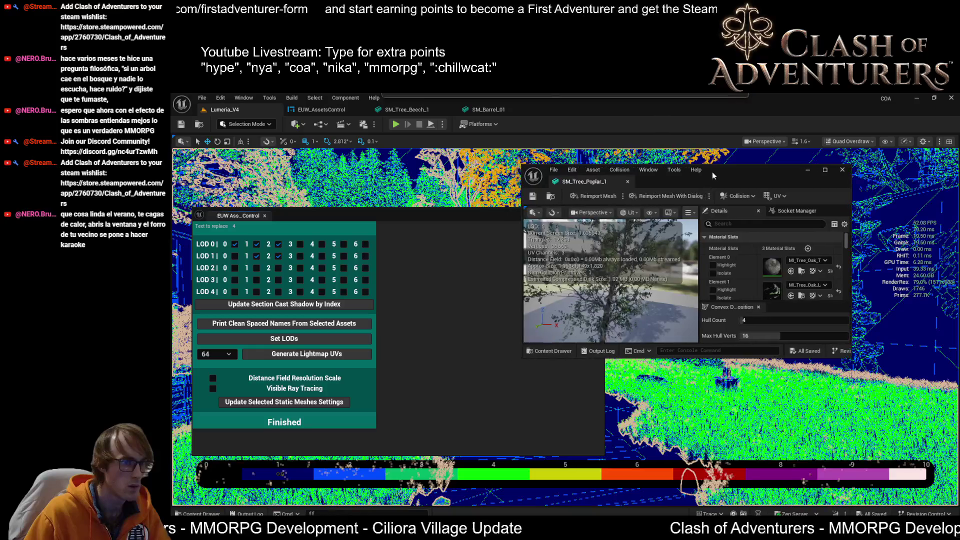
{"action": "left_click_drag", "start_coordinate": [712, 175], "coordinate": [712, 113]}
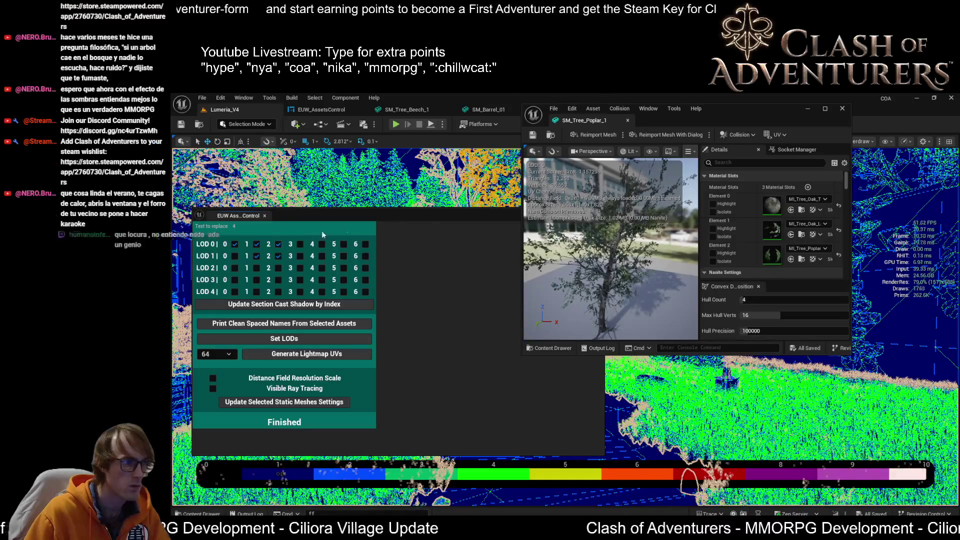
- Let only section 0 cast shadows at LOD 1 and apply it to the selected meshes
{"action": "left_click", "coordinate": [257, 256]}
{"action": "left_click", "coordinate": [274, 258]}
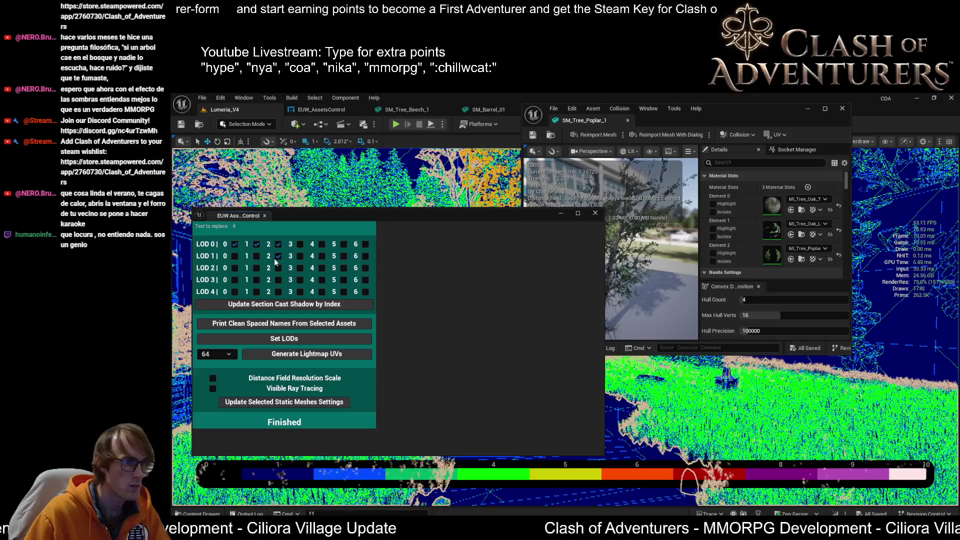
{"action": "left_click", "coordinate": [236, 255]}
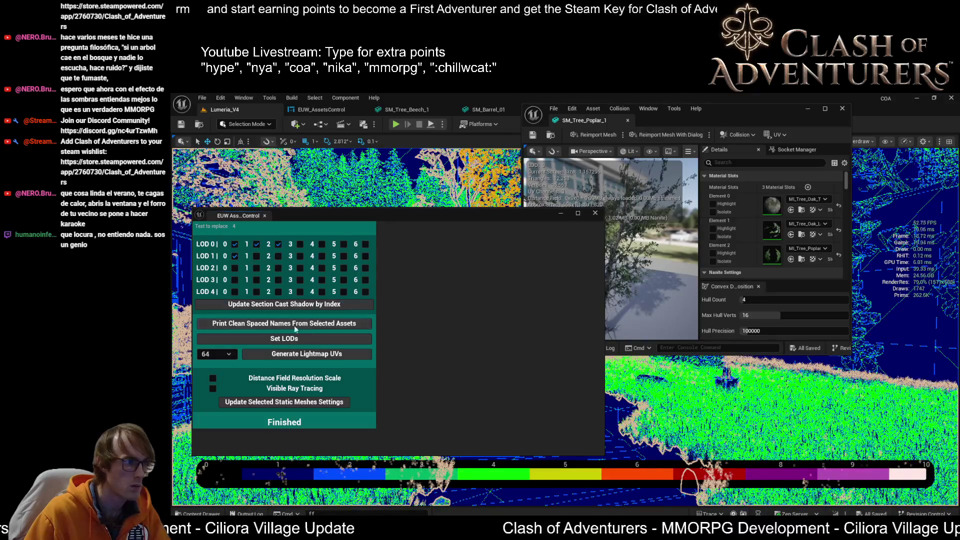
{"action": "left_click", "coordinate": [289, 305]}
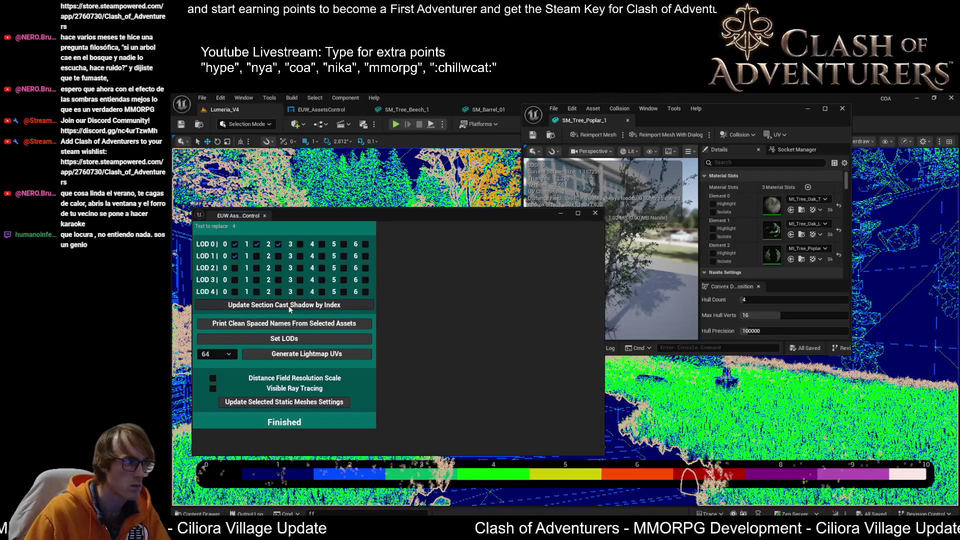
{"action": "left_click", "coordinate": [284, 403]}
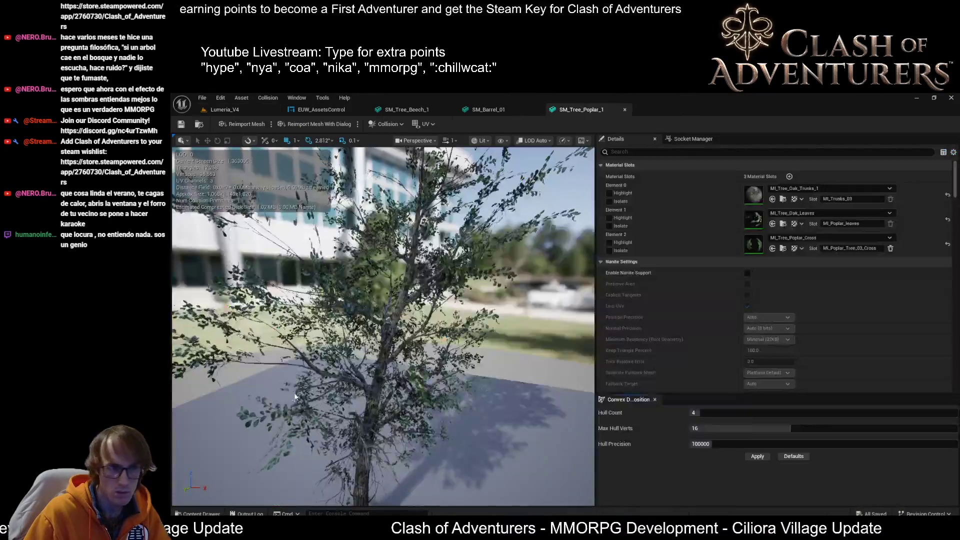
- Save SM_Tree_Poplar_1 and go back to the Lumeria_V4 level
{"action": "left_click", "coordinate": [181, 124]}
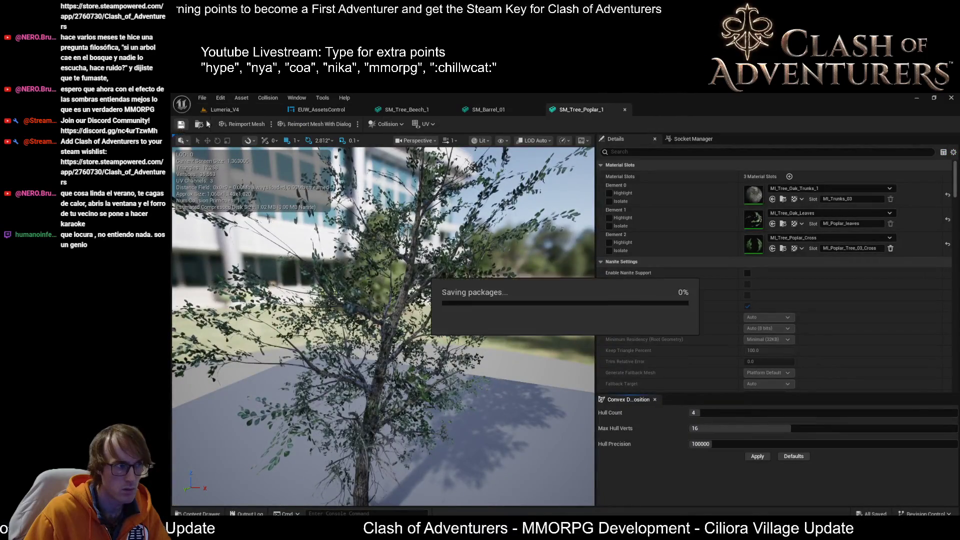
{"action": "left_click", "coordinate": [237, 112]}
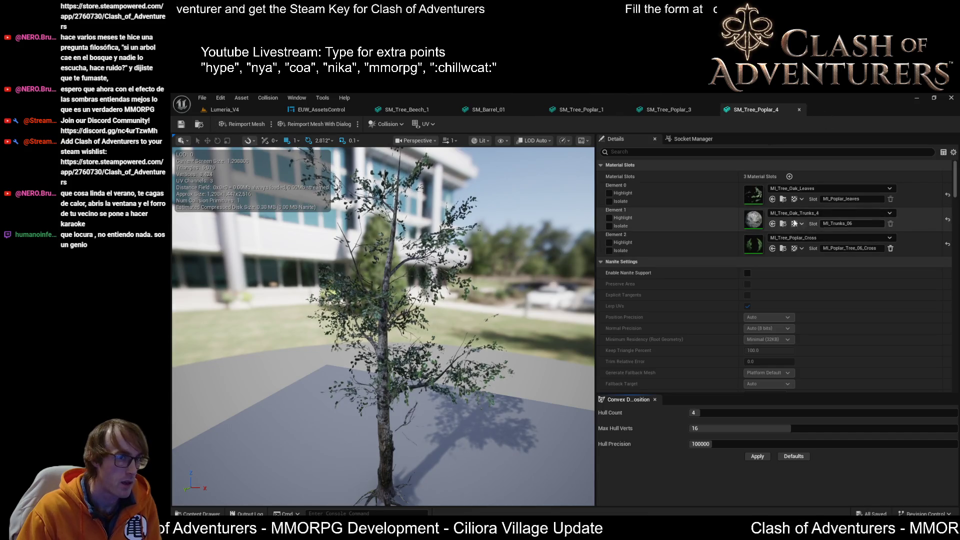
{"action": "left_click", "coordinate": [237, 112]}
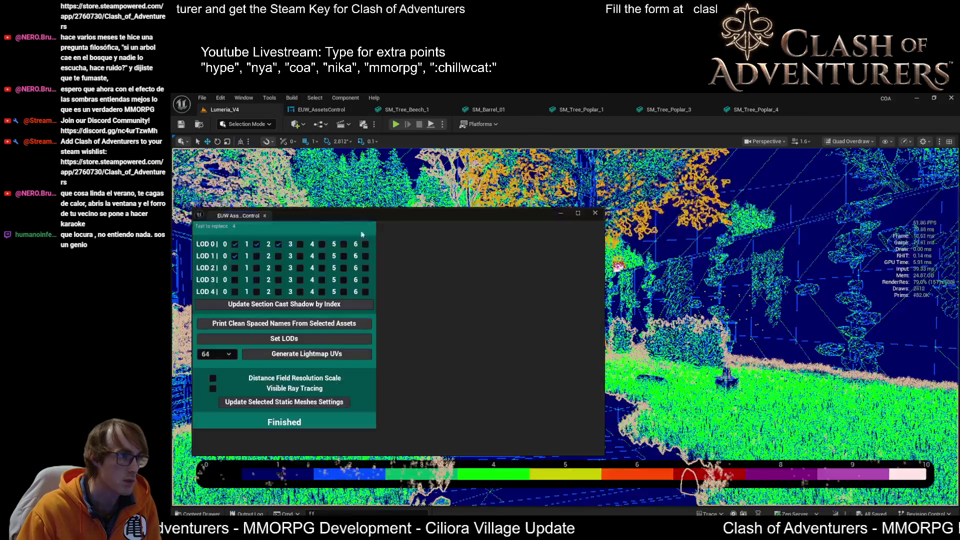
- Mark section 1 instead of section 0 for LOD 1 and run Update Section Cast Shadow by Index
{"action": "left_click", "coordinate": [235, 256]}
{"action": "left_click", "coordinate": [256, 255]}
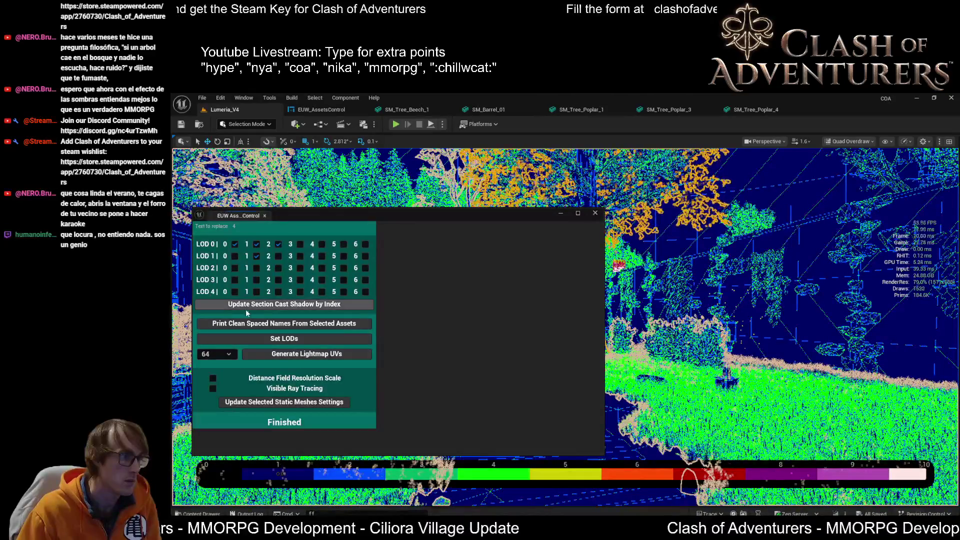
{"action": "left_click", "coordinate": [293, 306]}
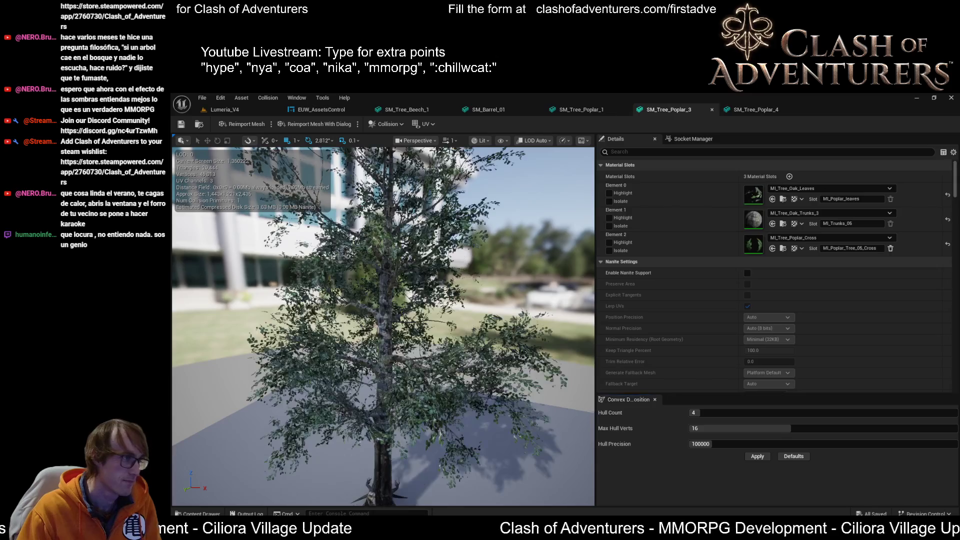
{"action": "scroll", "coordinate": [383, 326], "scroll_direction": "down", "scroll_amount": 10}
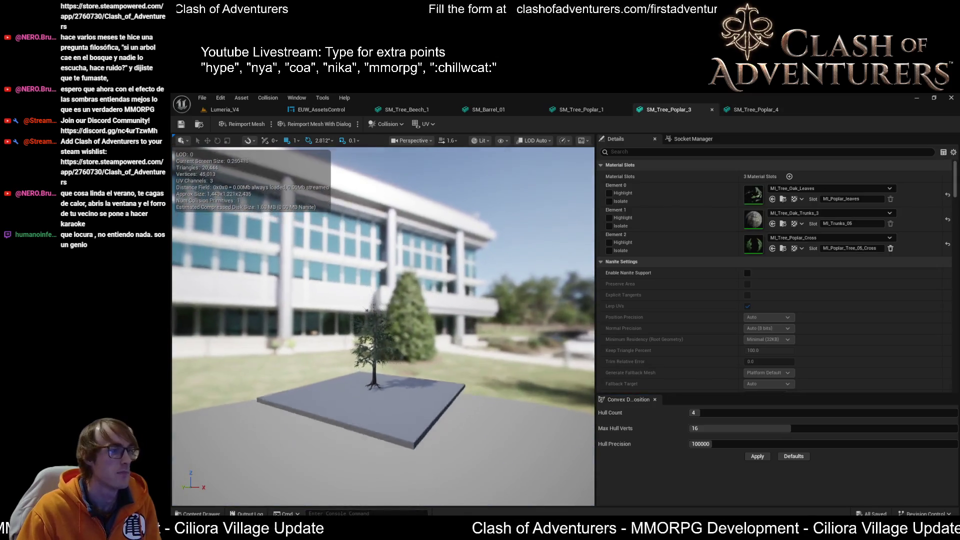
{"action": "scroll", "coordinate": [383, 326], "scroll_direction": "up", "scroll_amount": 5}
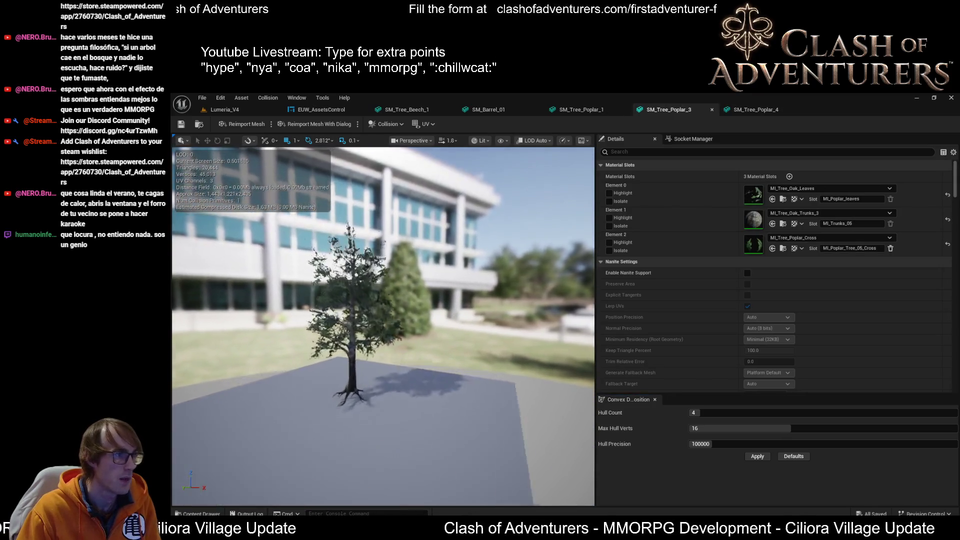
{"action": "scroll", "coordinate": [383, 326], "scroll_direction": "down", "scroll_amount": 8}
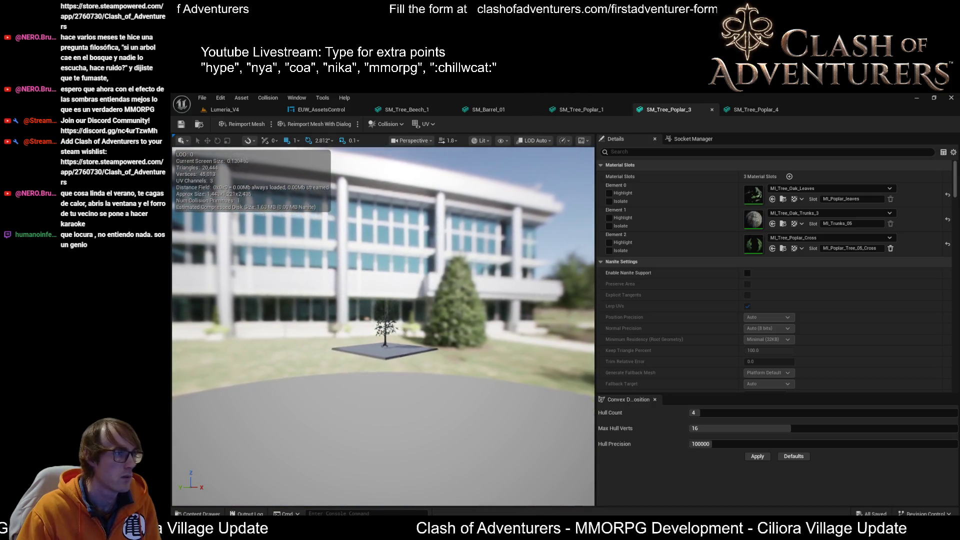
{"action": "scroll", "coordinate": [383, 326], "scroll_direction": "down", "scroll_amount": 2}
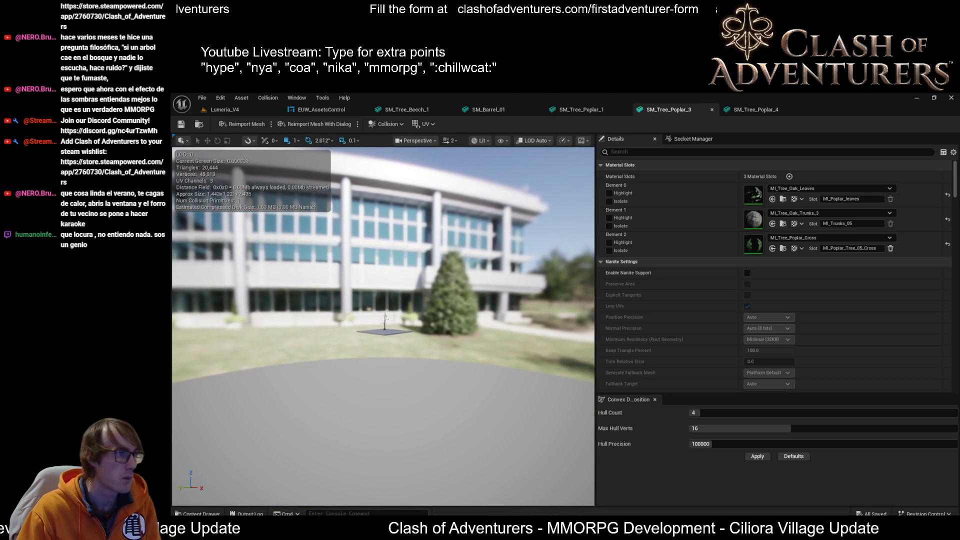
{"action": "scroll", "coordinate": [383, 326], "scroll_direction": "down", "scroll_amount": 3}
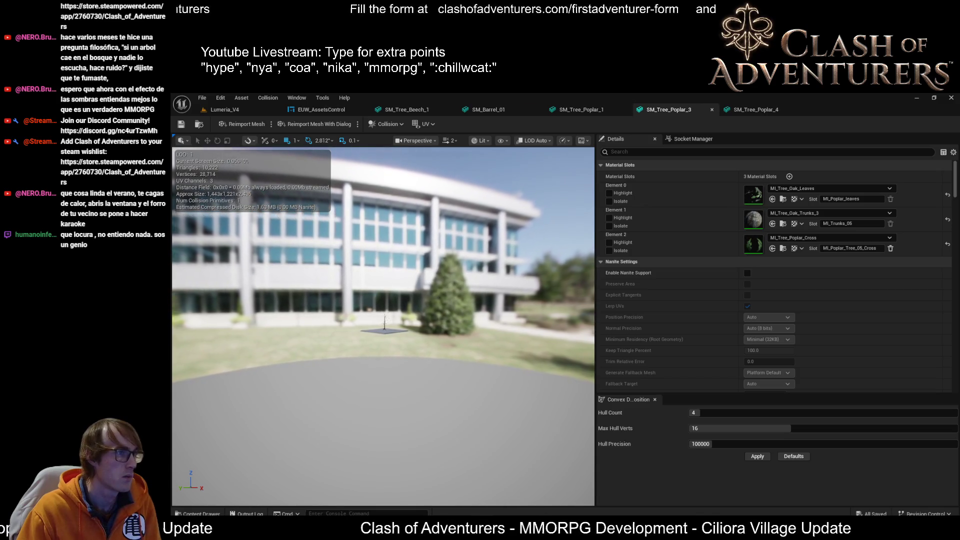
{"action": "scroll", "coordinate": [383, 326], "scroll_direction": "down", "scroll_amount": 3}
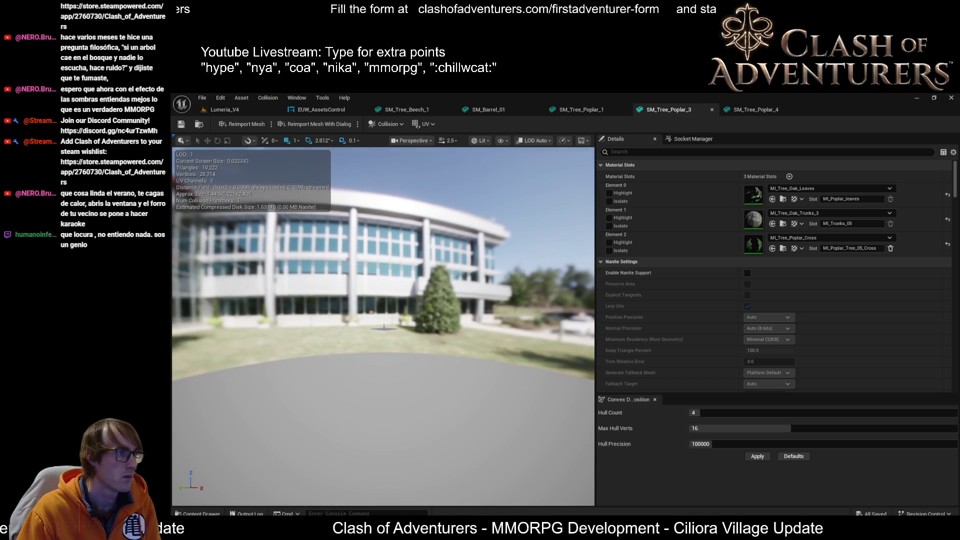
{"action": "scroll", "coordinate": [383, 326], "scroll_direction": "down", "scroll_amount": 4}
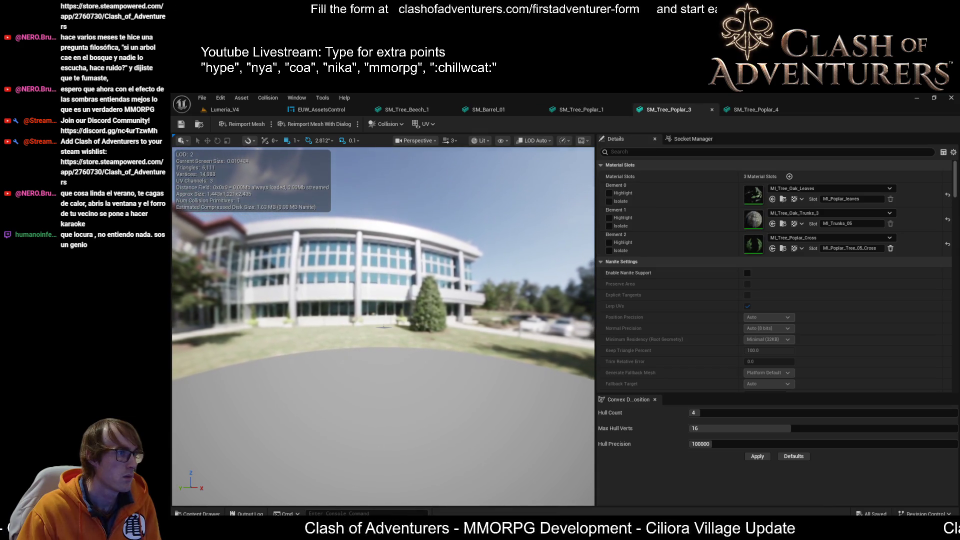
{"action": "scroll", "coordinate": [383, 326], "scroll_direction": "up", "scroll_amount": 4}
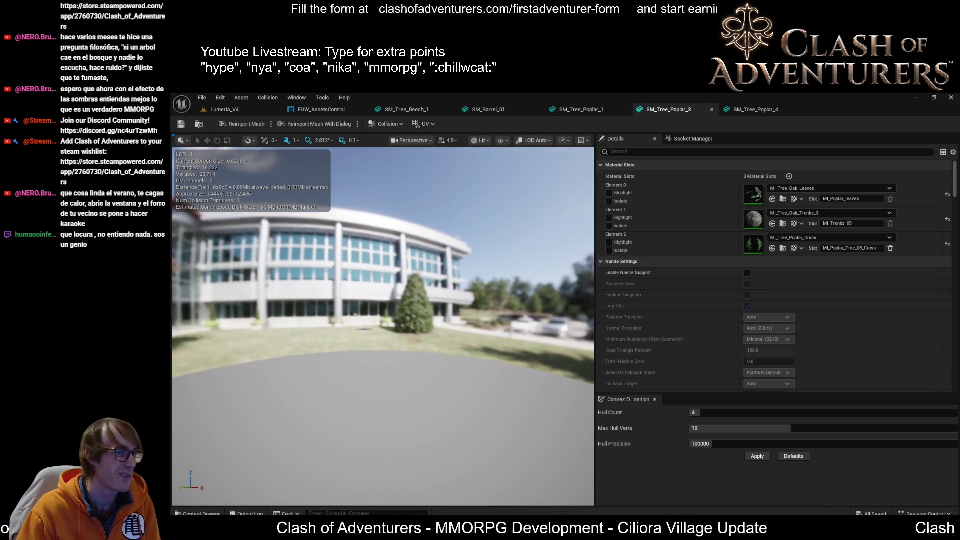
{"action": "scroll", "coordinate": [474, 298], "scroll_direction": "up", "scroll_amount": 5}
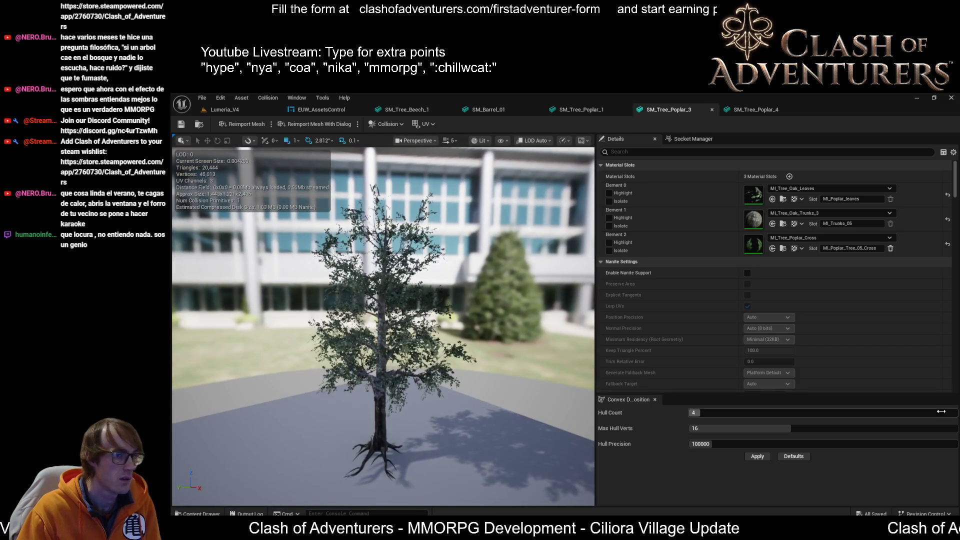
{"action": "scroll", "coordinate": [909, 354], "scroll_direction": "down", "scroll_amount": 3}
{"action": "scroll", "coordinate": [900, 367], "scroll_direction": "up", "scroll_amount": 3}
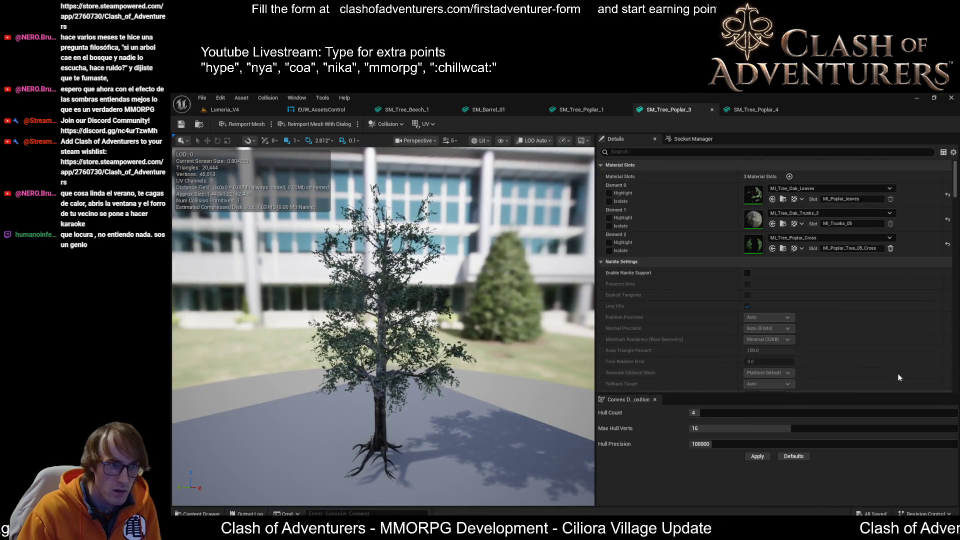
{"action": "scroll", "coordinate": [749, 271], "scroll_direction": "down", "scroll_amount": 3}
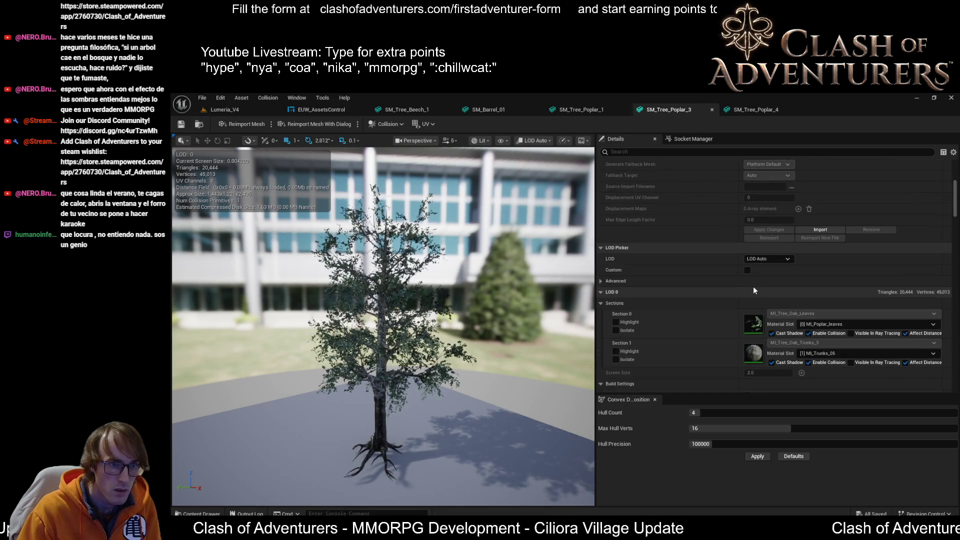
{"action": "scroll", "coordinate": [753, 282], "scroll_direction": "down", "scroll_amount": 4}
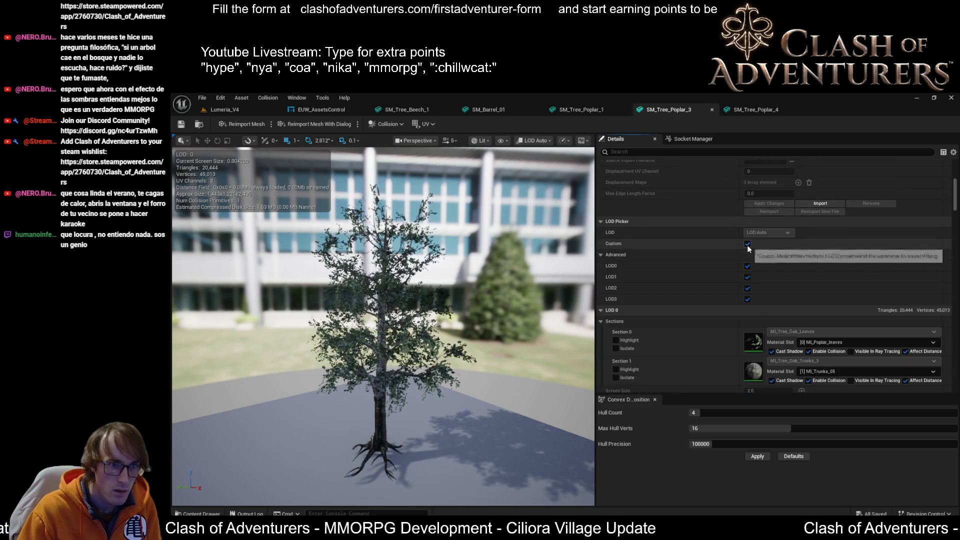
{"action": "scroll", "coordinate": [805, 292], "scroll_direction": "down", "scroll_amount": 4}
{"action": "scroll", "coordinate": [803, 293], "scroll_direction": "down", "scroll_amount": 6}
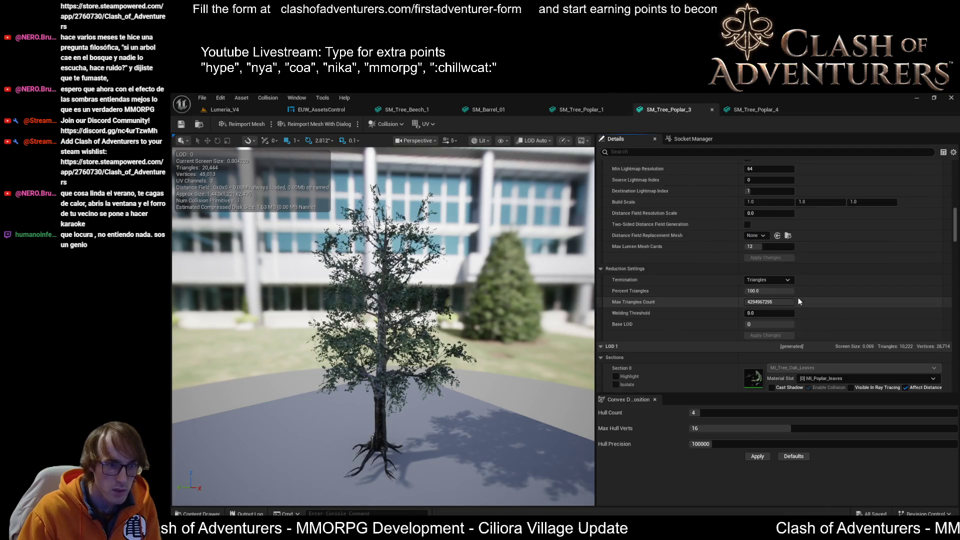
{"action": "scroll", "coordinate": [797, 300], "scroll_direction": "down", "scroll_amount": 3}
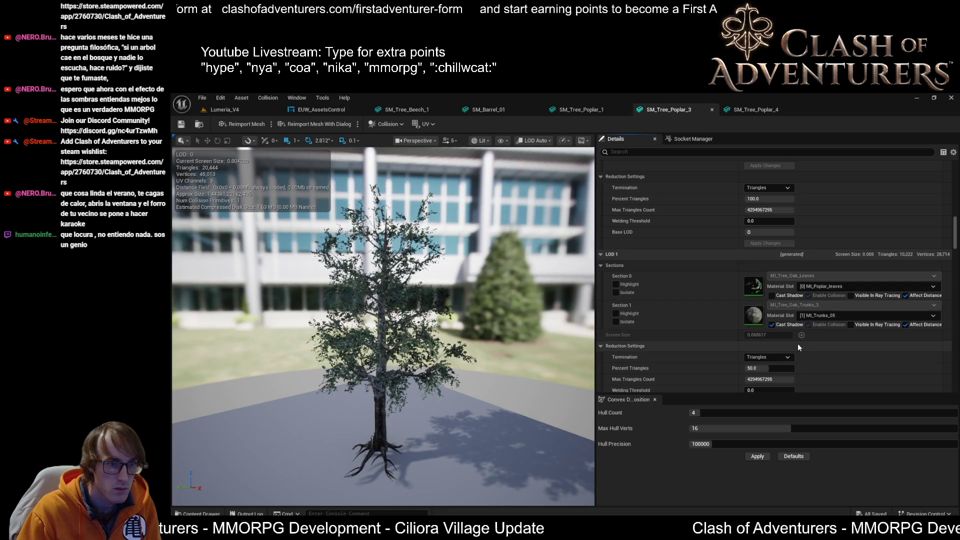
{"action": "scroll", "coordinate": [799, 346], "scroll_direction": "down", "scroll_amount": 1}
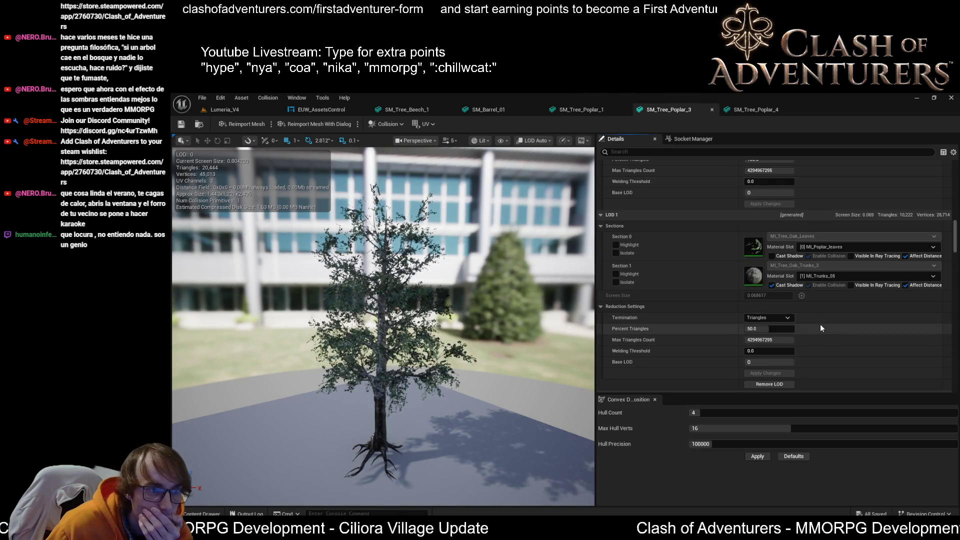
{"action": "scroll", "coordinate": [820, 327], "scroll_direction": "up", "scroll_amount": 2}
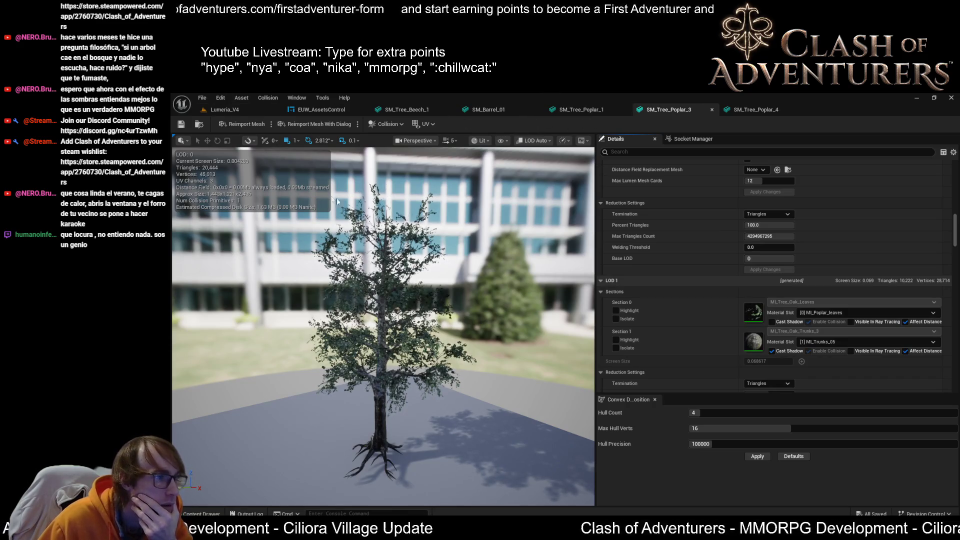
{"action": "scroll", "coordinate": [782, 350], "scroll_direction": "up", "scroll_amount": 10}
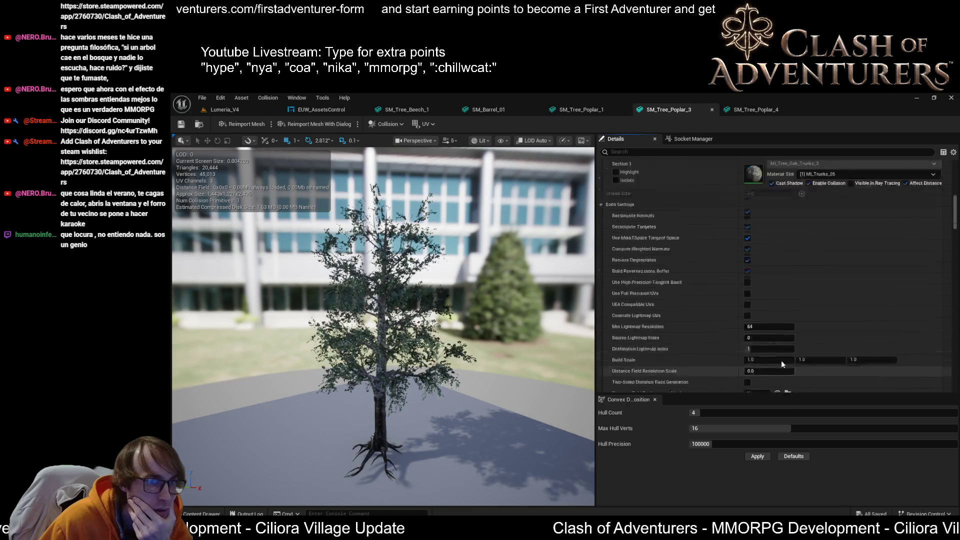
{"action": "scroll", "coordinate": [783, 347], "scroll_direction": "down", "scroll_amount": 5}
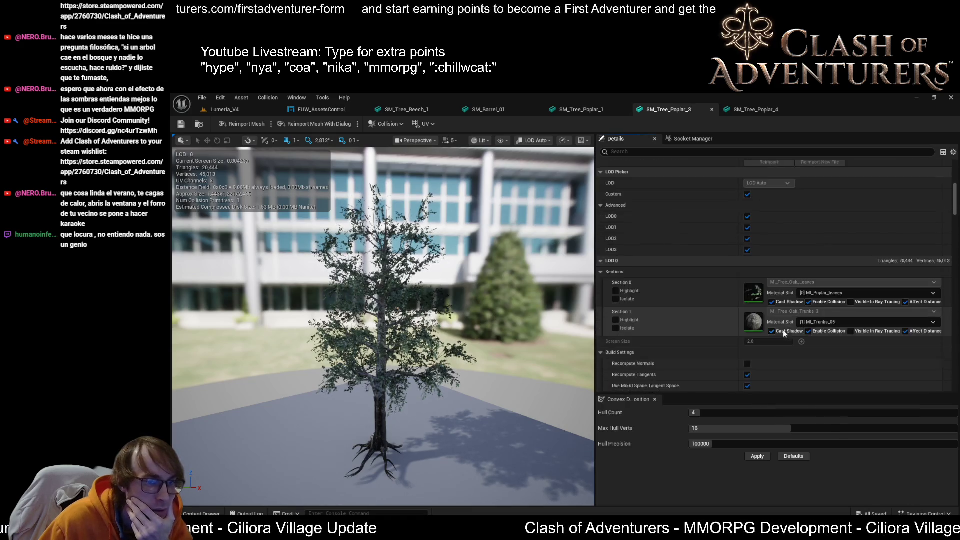
{"action": "scroll", "coordinate": [781, 291], "scroll_direction": "up", "scroll_amount": 6}
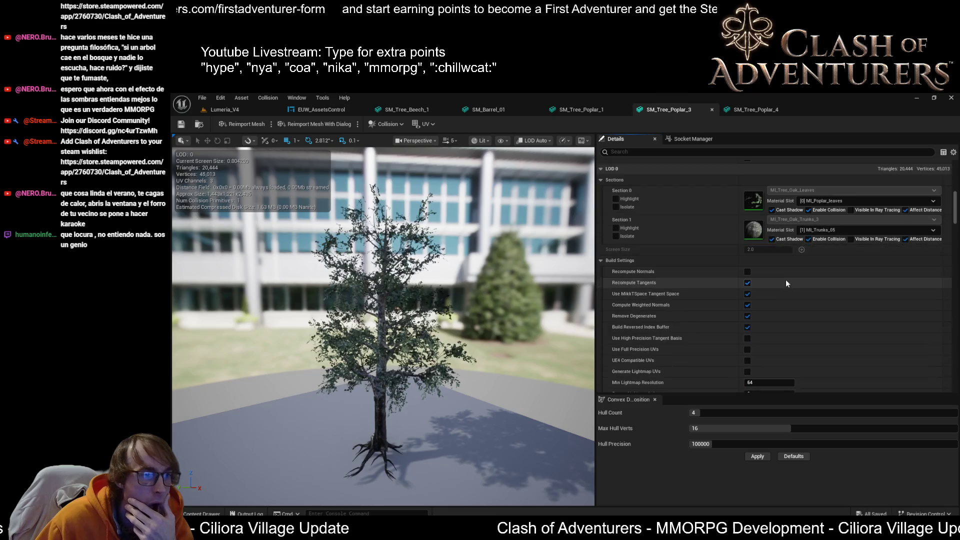
{"action": "scroll", "coordinate": [790, 319], "scroll_direction": "down", "scroll_amount": 15}
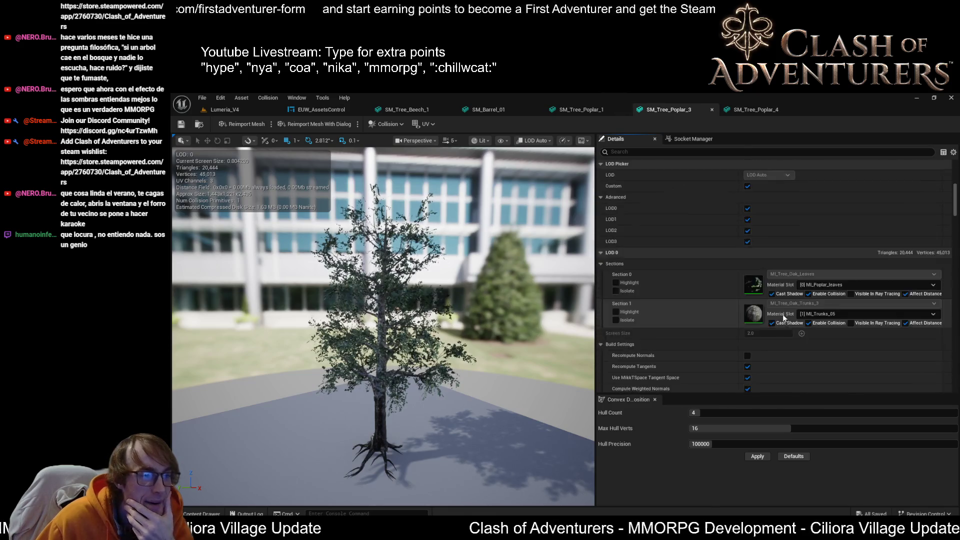
{"action": "scroll", "coordinate": [783, 319], "scroll_direction": "down", "scroll_amount": 9}
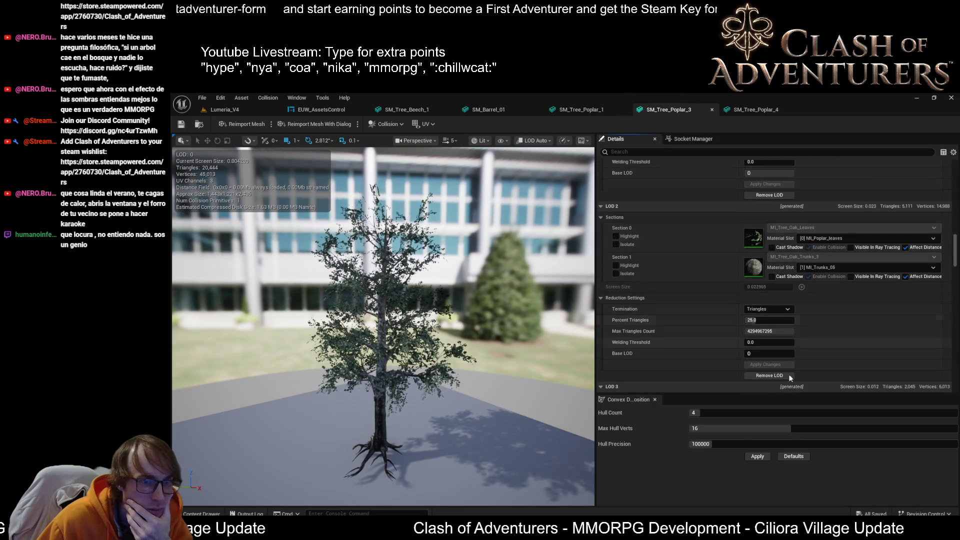
{"action": "scroll", "coordinate": [794, 335], "scroll_direction": "down", "scroll_amount": 3}
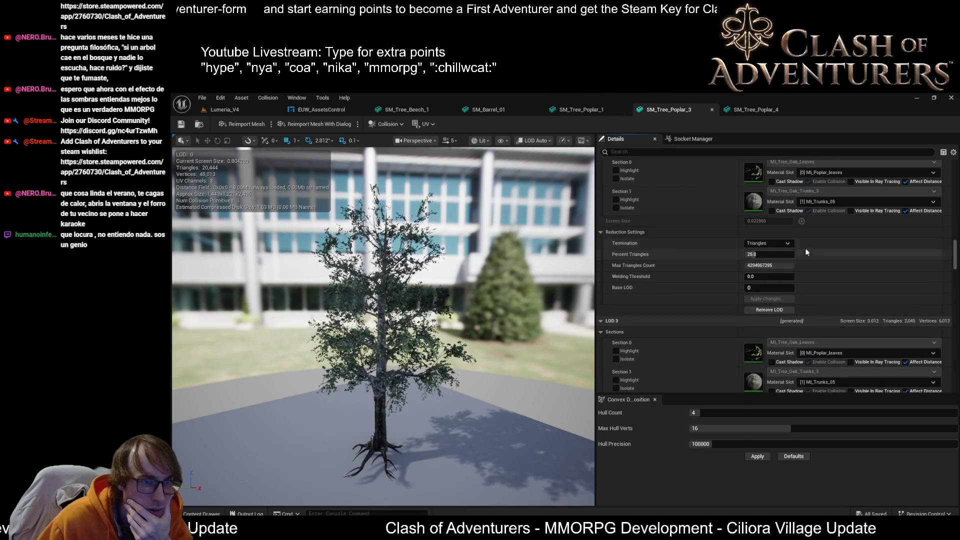
{"action": "scroll", "coordinate": [778, 240], "scroll_direction": "up", "scroll_amount": 3}
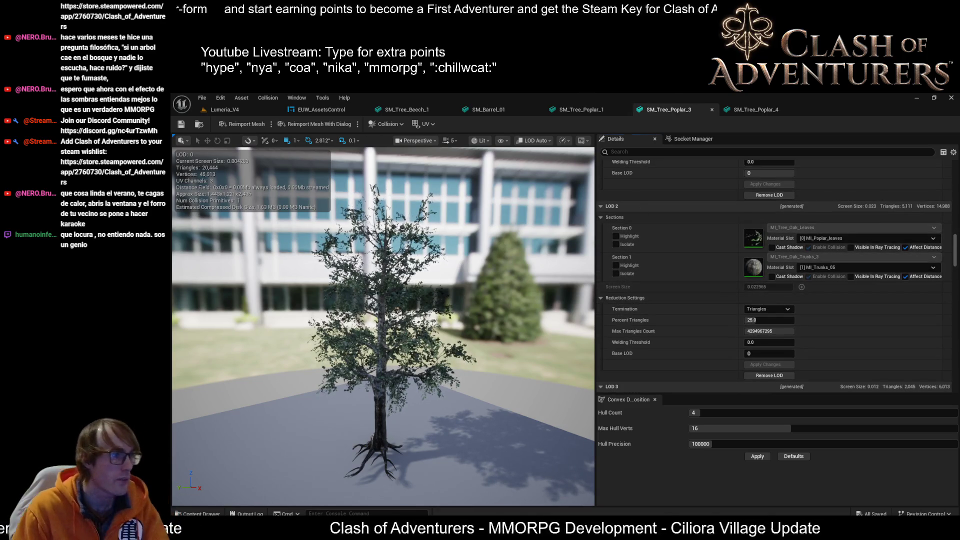
{"action": "mouse_move", "coordinate": [383, 325]}
{"action": "left_mouse_down"}
{"action": "mouse_move", "coordinate": [360, 340]}
{"action": "mouse_move", "coordinate": [473, 294]}
{"action": "left_mouse_up"}
{"action": "scroll", "coordinate": [360, 340], "scroll_direction": "down", "scroll_amount": 2}
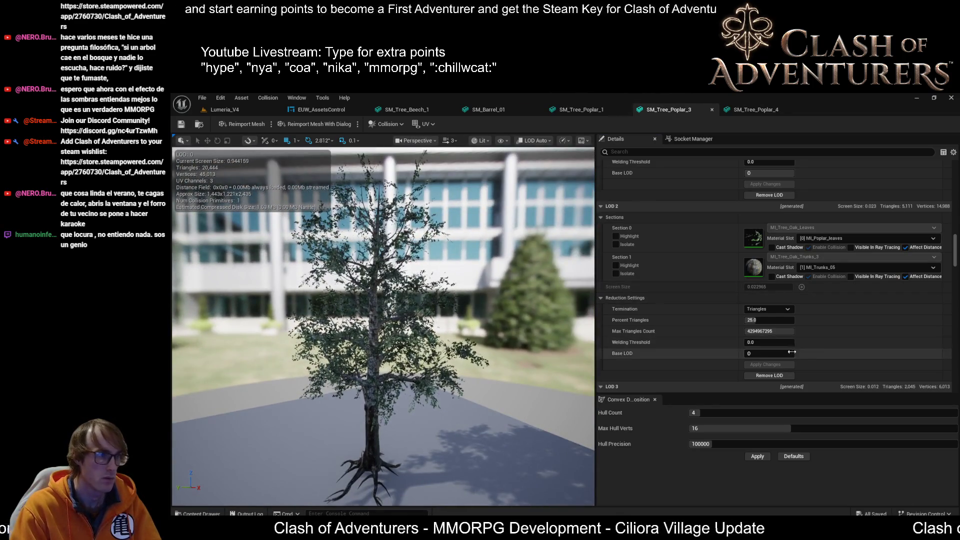
{"action": "scroll", "coordinate": [841, 356], "scroll_direction": "up", "scroll_amount": 10}
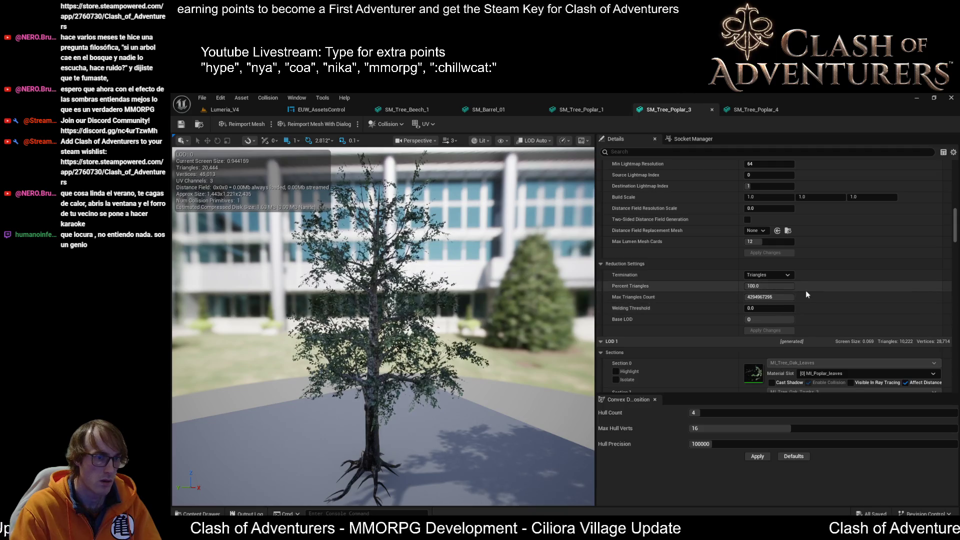
{"action": "scroll", "coordinate": [806, 294], "scroll_direction": "up", "scroll_amount": 1}
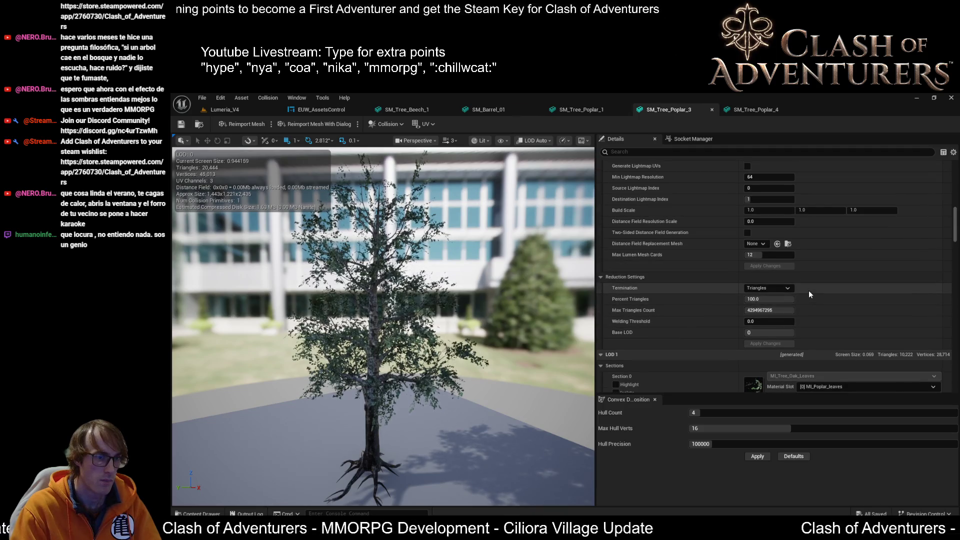
{"action": "scroll", "coordinate": [809, 290], "scroll_direction": "up", "scroll_amount": 5}
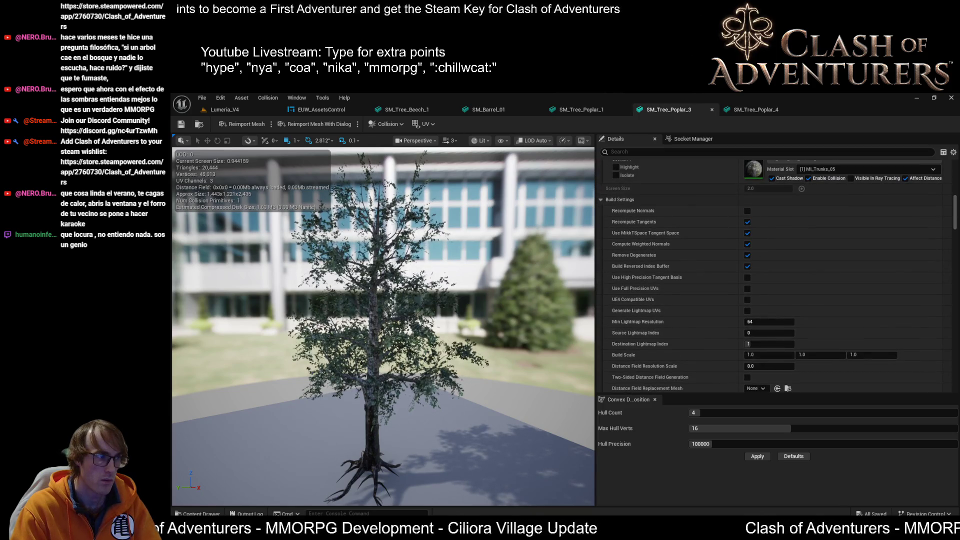
{"action": "left_click", "coordinate": [580, 109]}
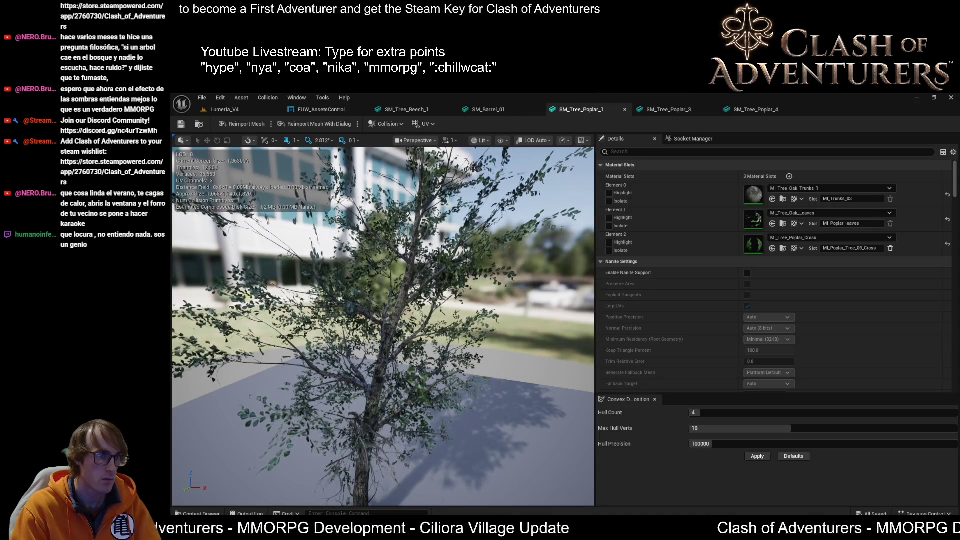
- Zoom SM_Tree_Poplar_3 in and out to watch LOD switching, then review its LOD Picker and LOD0 sections
{"action": "left_click", "coordinate": [668, 109]}
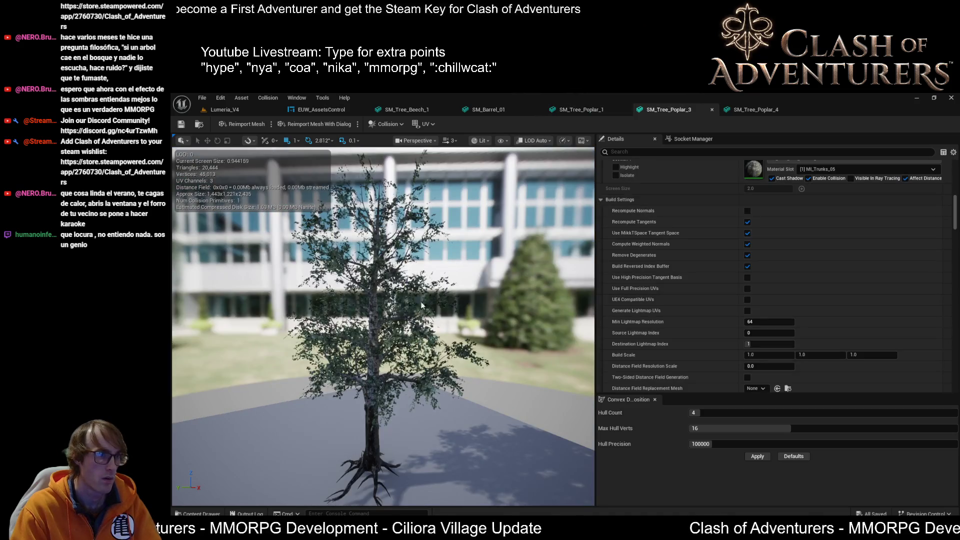
{"action": "scroll", "coordinate": [421, 305], "scroll_direction": "down", "scroll_amount": 10}
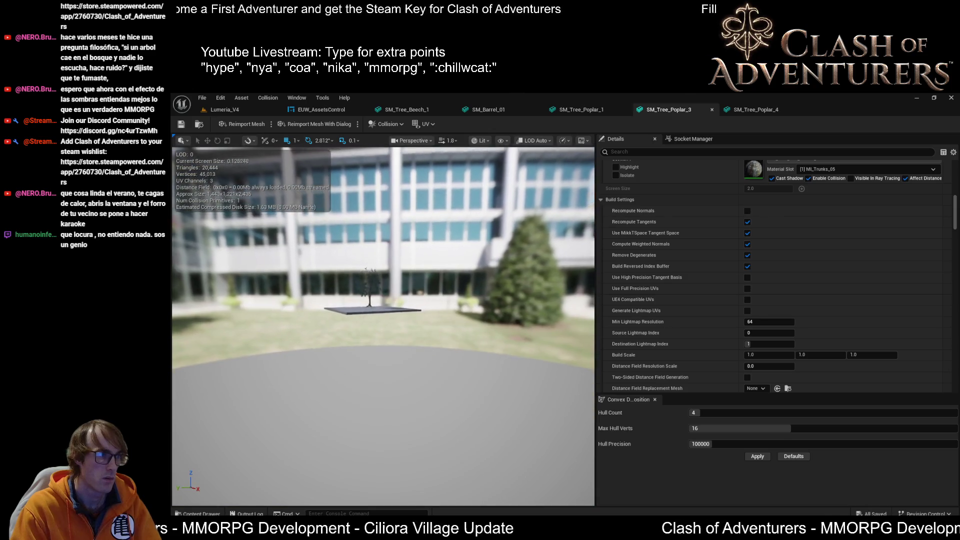
{"action": "scroll", "coordinate": [375, 310], "scroll_direction": "down", "scroll_amount": 5}
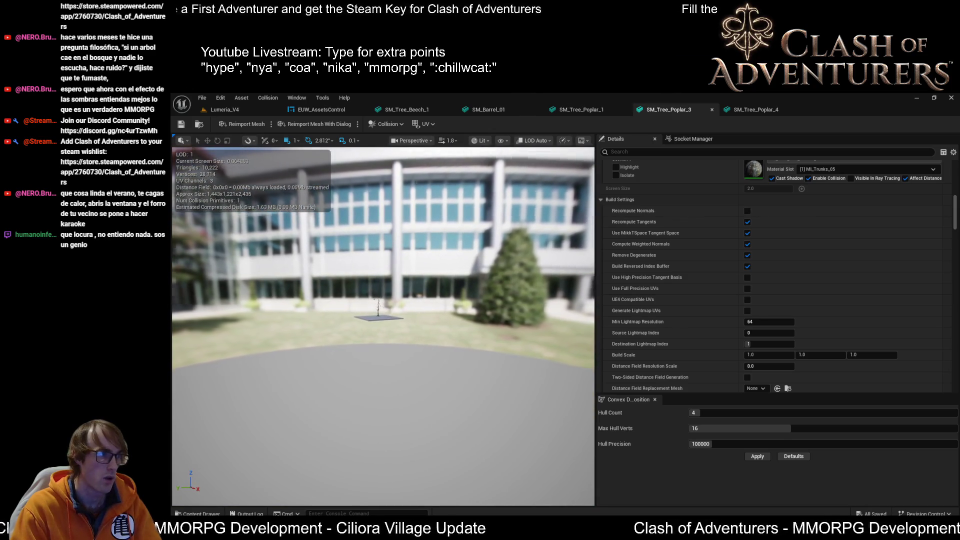
{"action": "scroll", "coordinate": [383, 325], "scroll_direction": "up", "scroll_amount": 5}
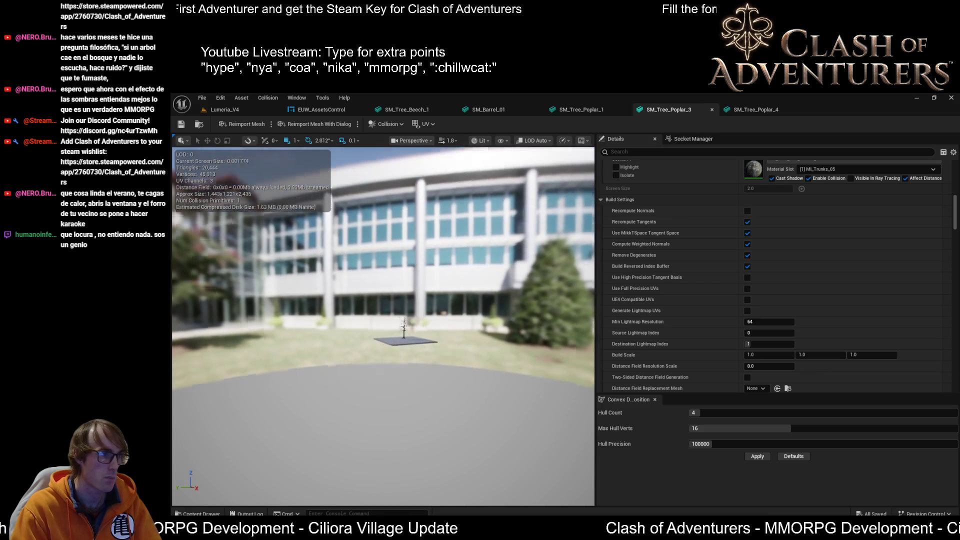
{"action": "scroll", "coordinate": [390, 320], "scroll_direction": "up", "scroll_amount": 6}
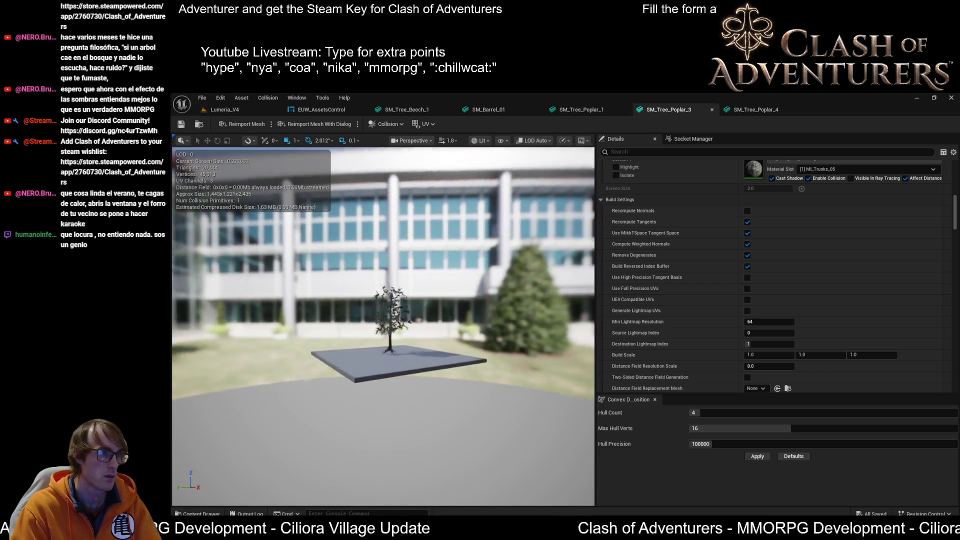
{"action": "scroll", "coordinate": [412, 320], "scroll_direction": "up", "scroll_amount": 8}
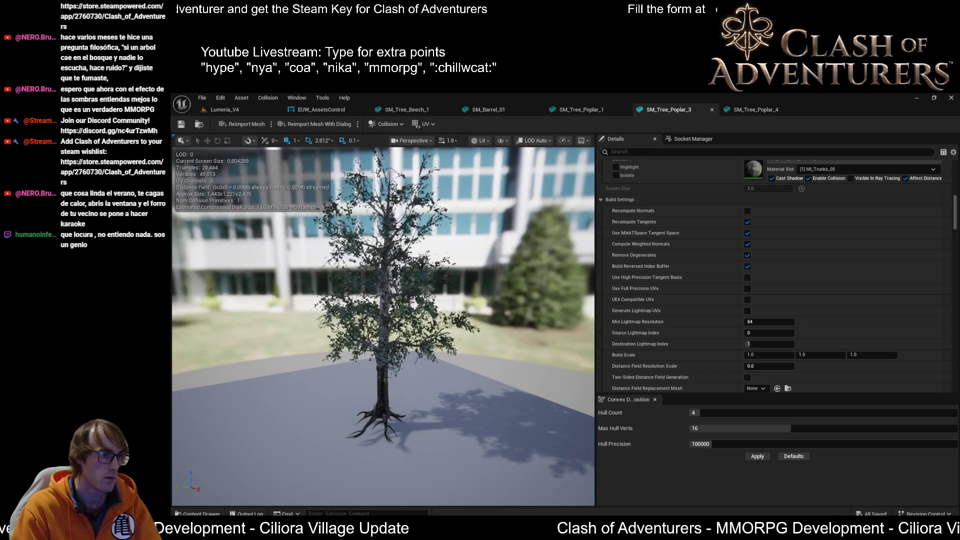
{"action": "scroll", "coordinate": [383, 325], "scroll_direction": "down", "scroll_amount": 4}
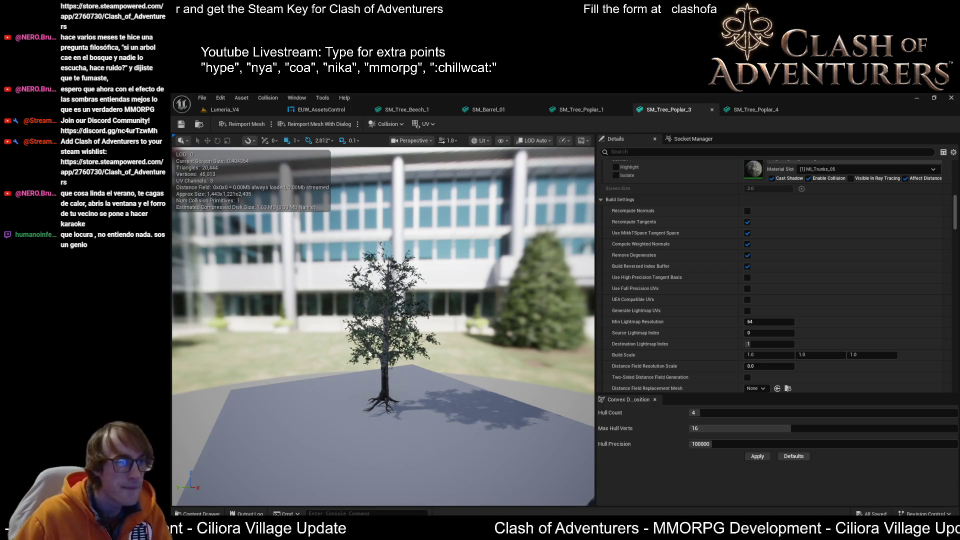
{"action": "scroll", "coordinate": [768, 190], "scroll_direction": "up", "scroll_amount": 4}
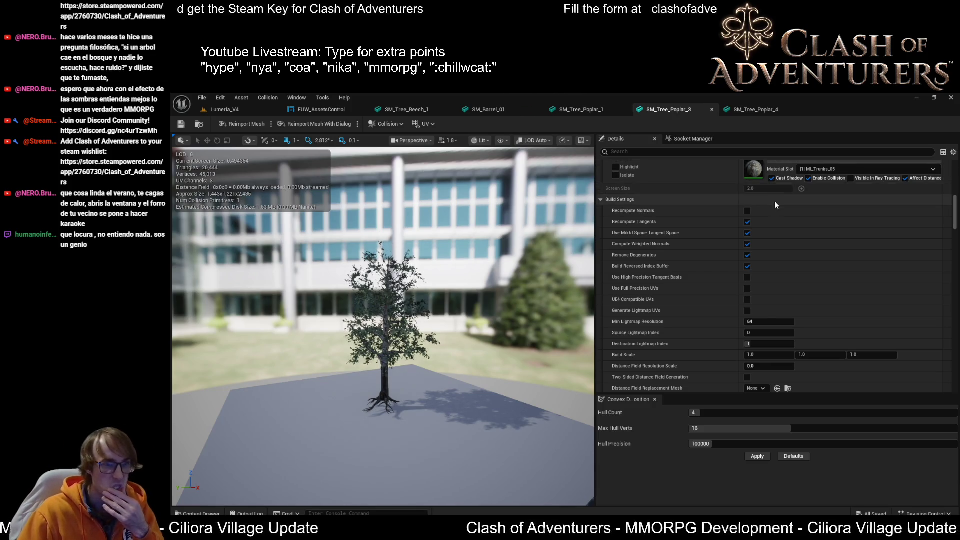
{"action": "scroll", "coordinate": [860, 285], "scroll_direction": "up", "scroll_amount": 5}
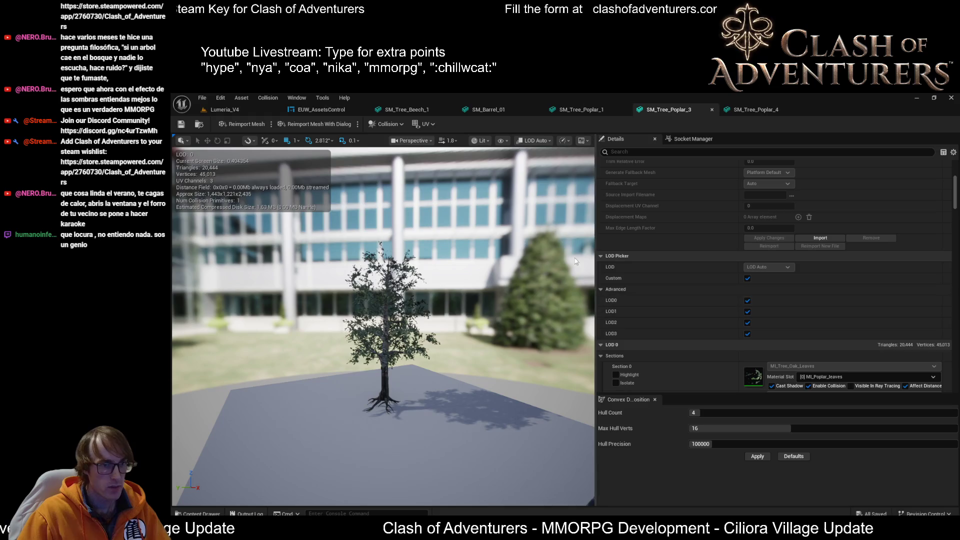
{"action": "left_click", "coordinate": [328, 112]}
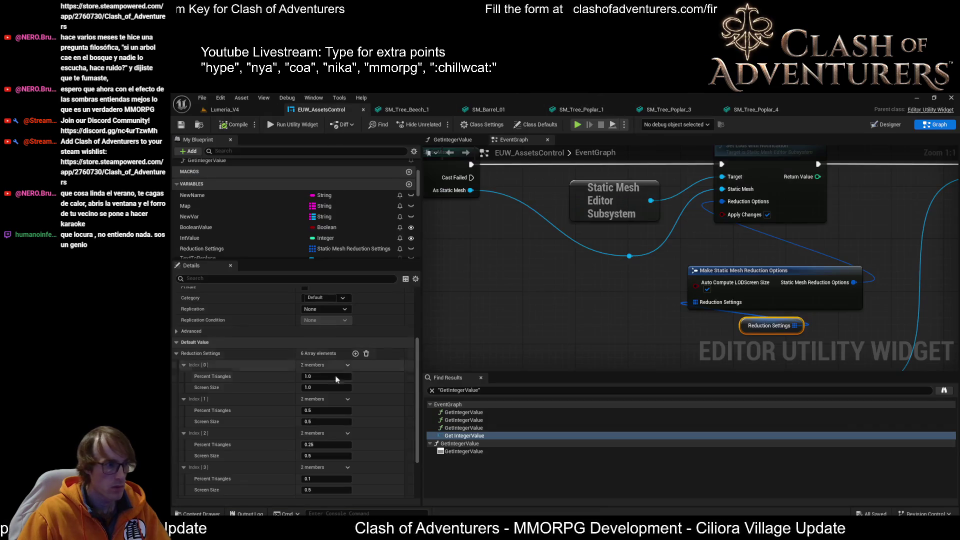
- Run Set LODs twice on the selected poplar meshes from the Lumeria_V4 utility window
{"action": "left_click", "coordinate": [232, 113]}
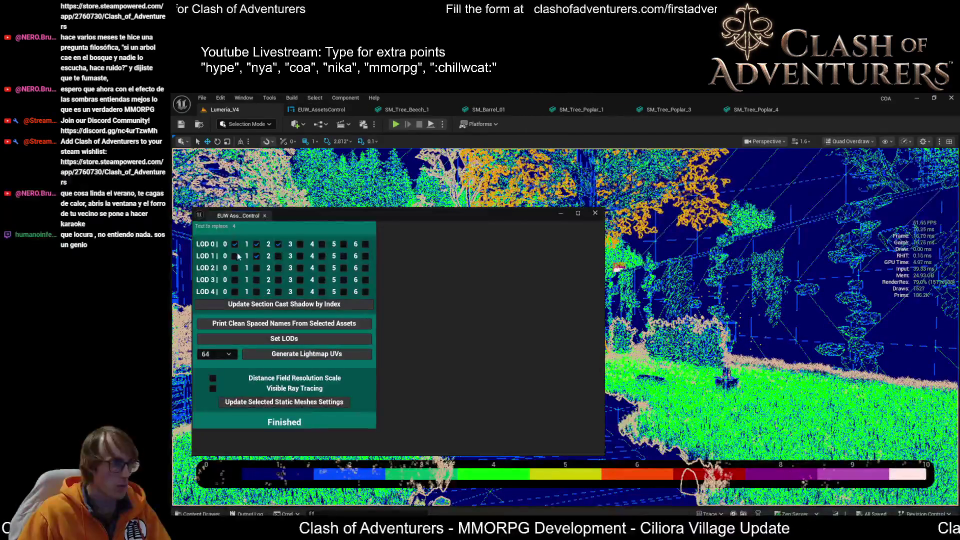
{"action": "left_click", "coordinate": [288, 340]}
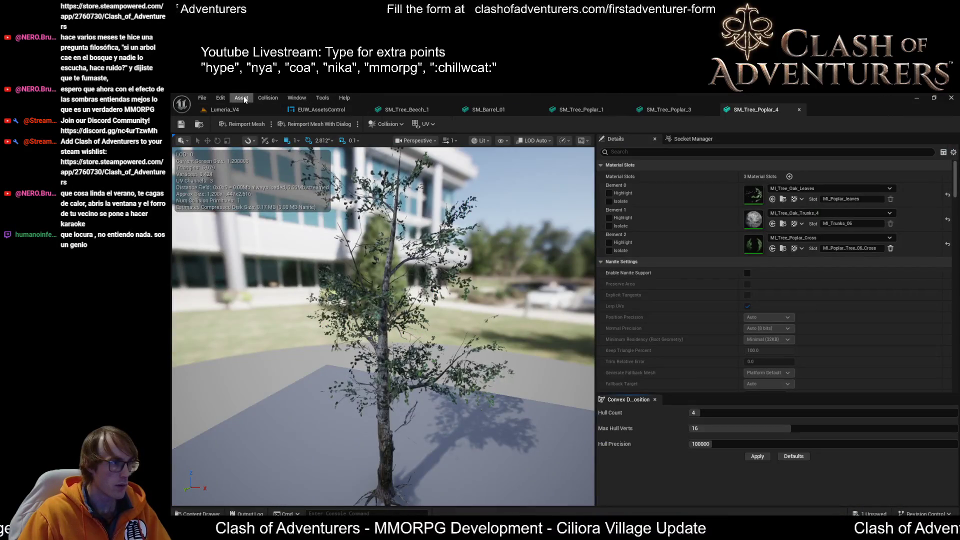
{"action": "left_click", "coordinate": [239, 110]}
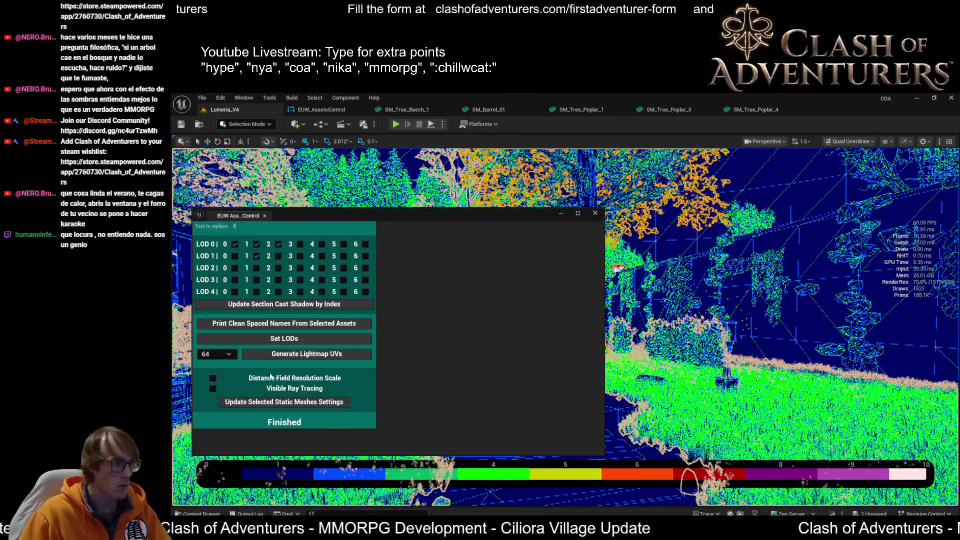
{"action": "left_click", "coordinate": [278, 340]}
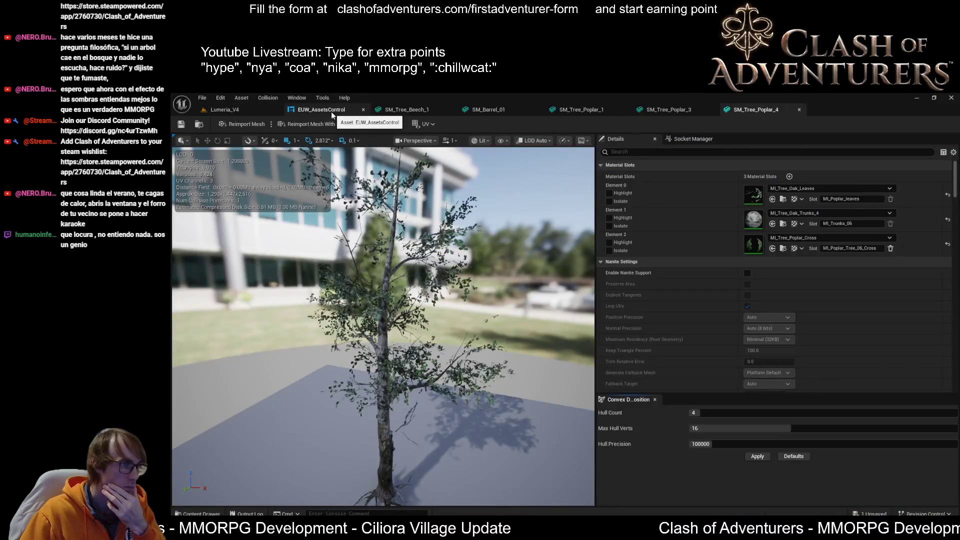
{"action": "left_click", "coordinate": [331, 112]}
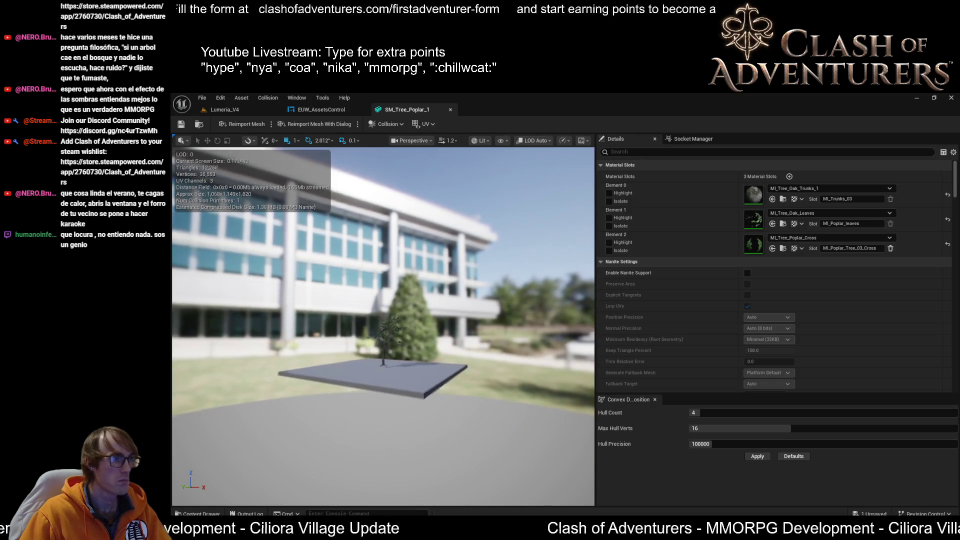
- Zoom the Poplar_1 viewport to check its LODs against the utility's Reduction Settings
{"action": "scroll", "coordinate": [383, 325], "scroll_direction": "up", "scroll_amount": 2}
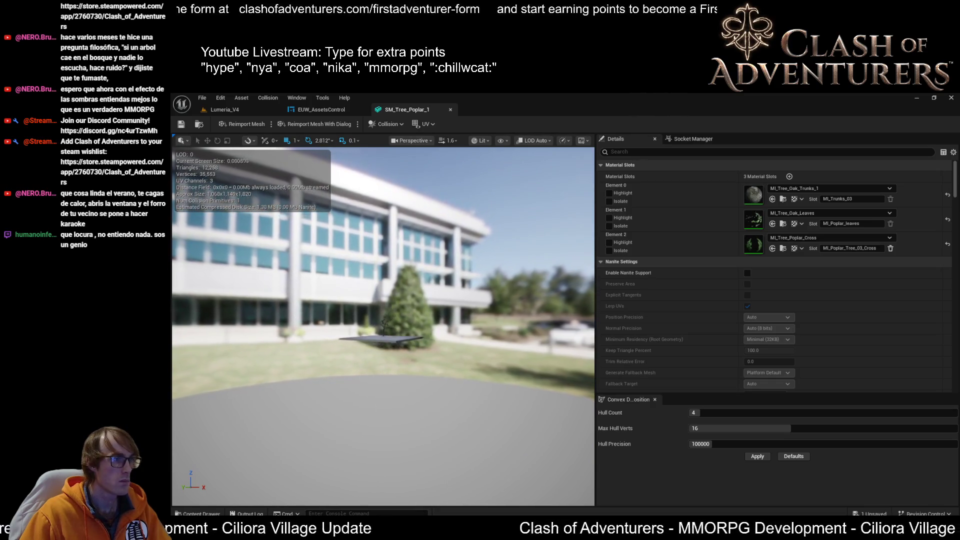
{"action": "scroll", "coordinate": [383, 325], "scroll_direction": "up", "scroll_amount": 2}
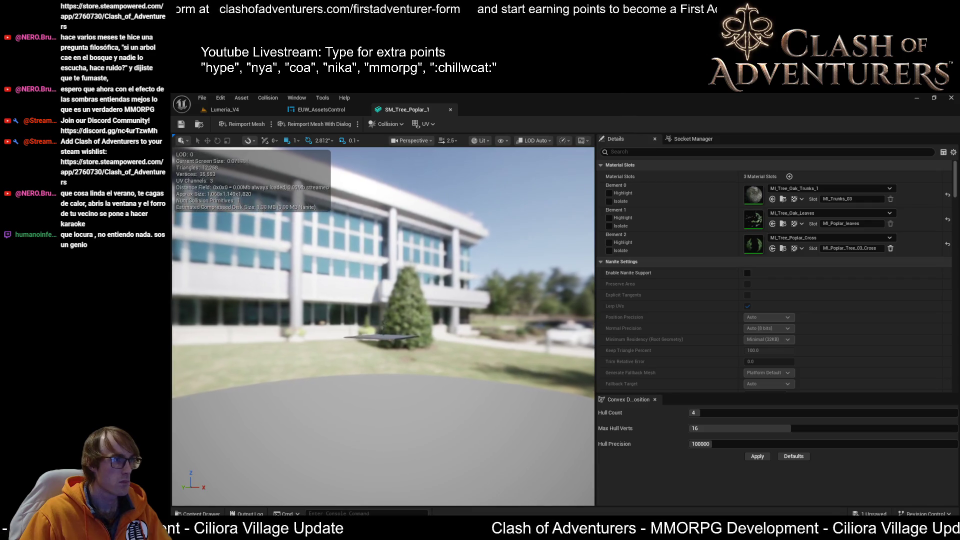
{"action": "scroll", "coordinate": [383, 325], "scroll_direction": "down", "scroll_amount": 2}
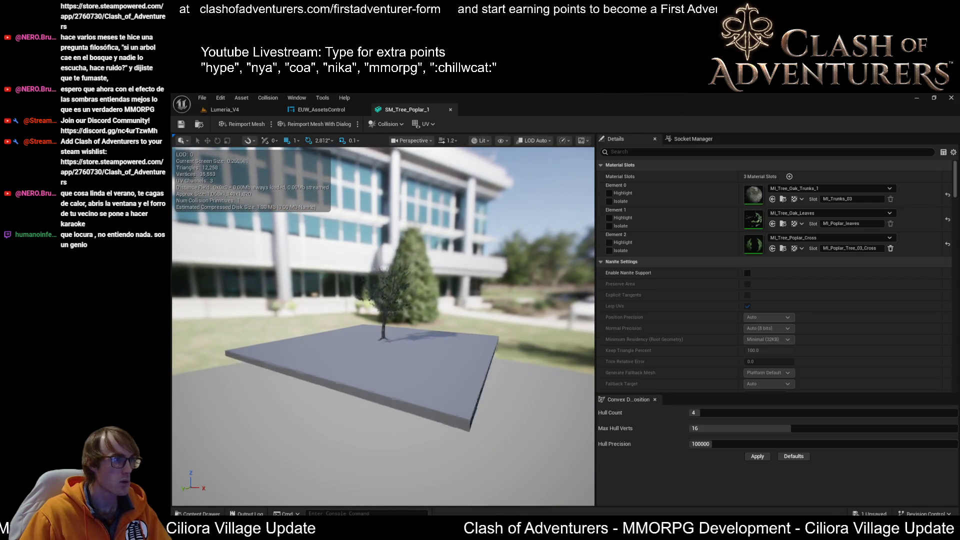
{"action": "scroll", "coordinate": [383, 325], "scroll_direction": "up", "scroll_amount": 1}
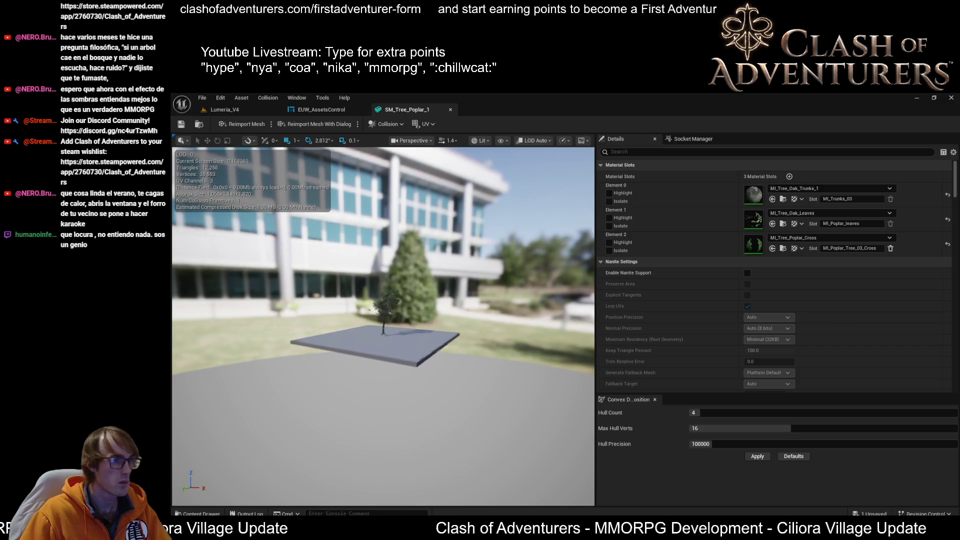
{"action": "scroll", "coordinate": [478, 212], "scroll_direction": "down", "scroll_amount": 3}
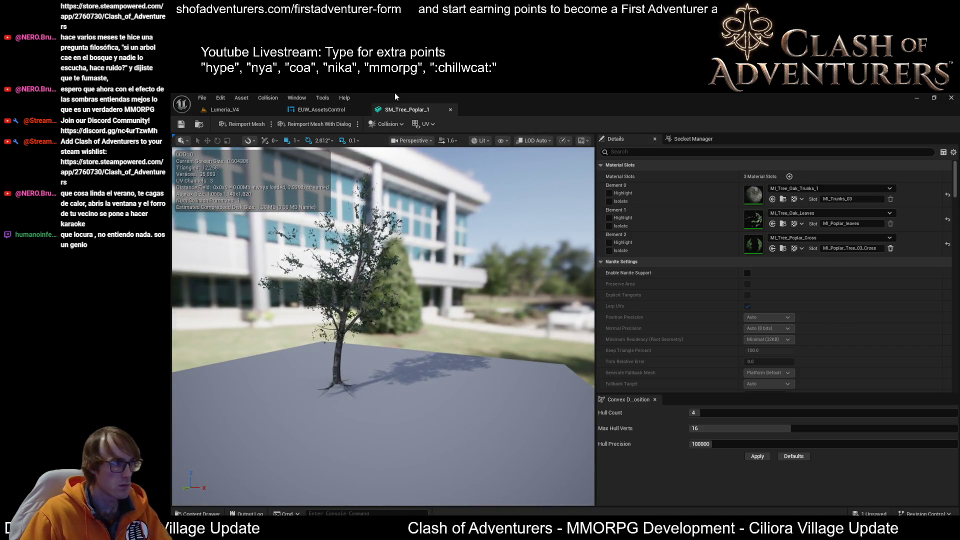
{"action": "left_click", "coordinate": [342, 110]}
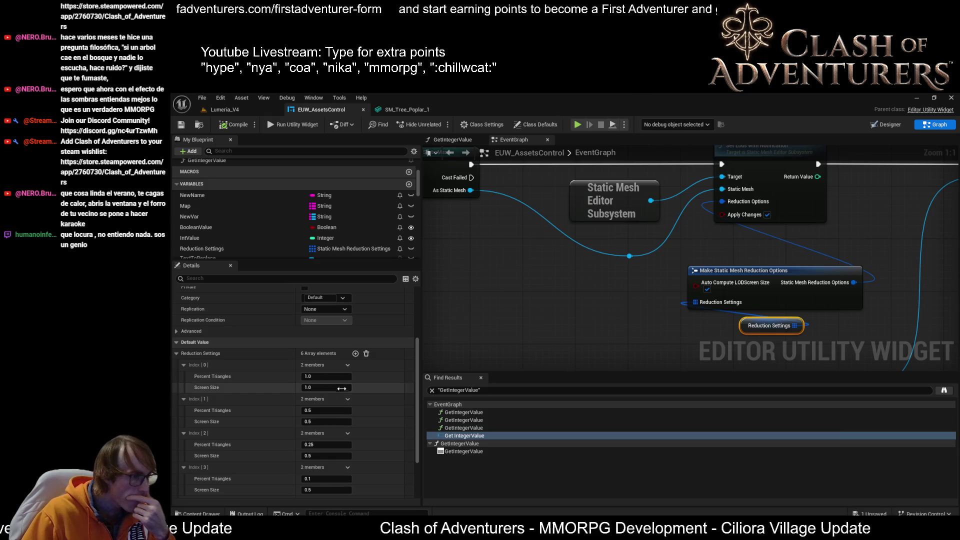
{"action": "left_click", "coordinate": [414, 110]}
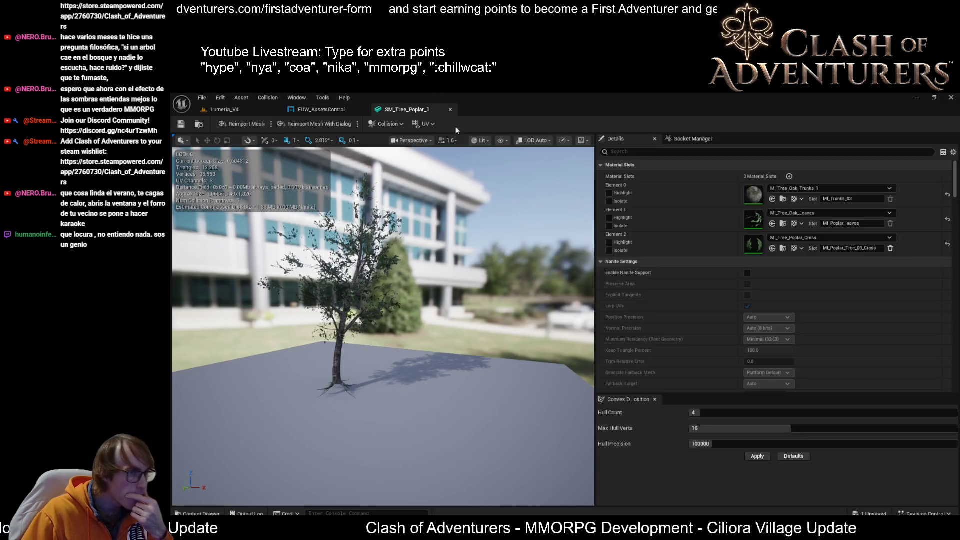
- Turn off Enable Nanite Support on SM_Tree_Poplar_1 and close its mesh editor
{"action": "left_click", "coordinate": [747, 274]}
{"action": "scroll", "coordinate": [782, 314], "scroll_direction": "down", "scroll_amount": 1}
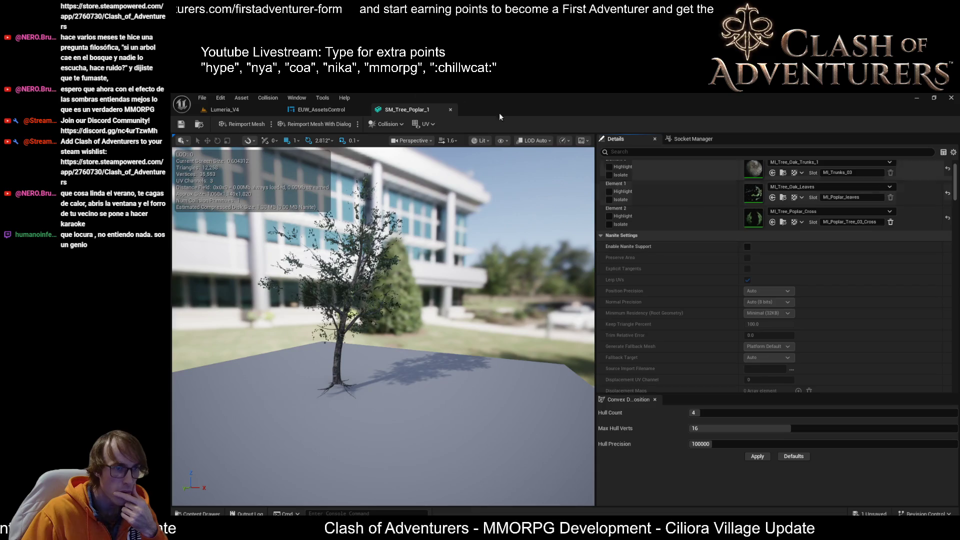
{"action": "left_click", "coordinate": [450, 110]}
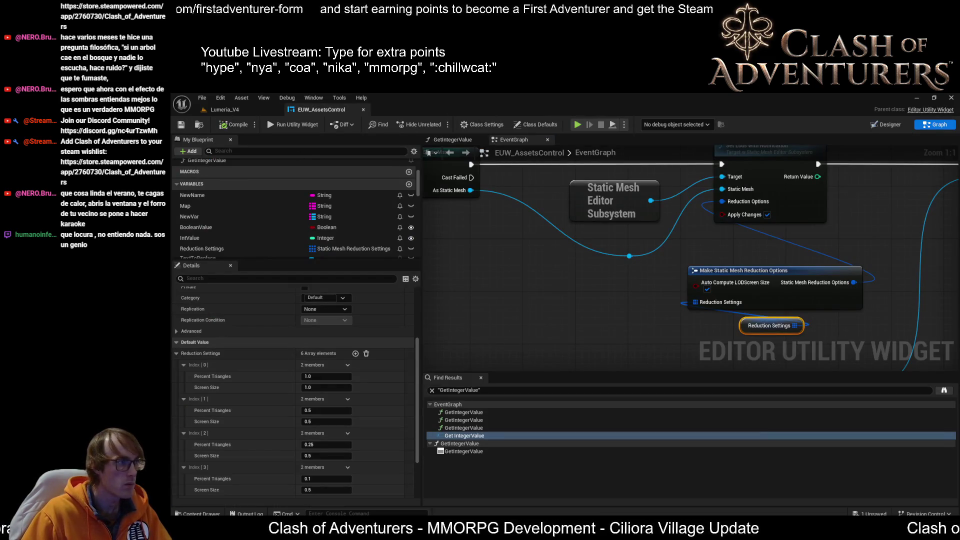
- Rerun Set LODs with Text to replace set to 4, close the utility, and reopen SM_Tree_Poplar_1
{"action": "left_click", "coordinate": [247, 108]}
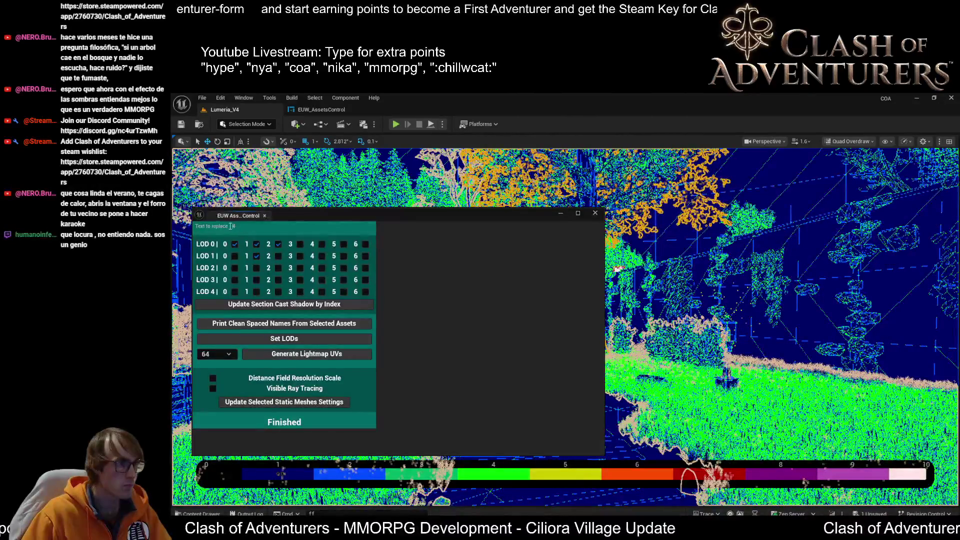
{"action": "left_click", "coordinate": [291, 342]}
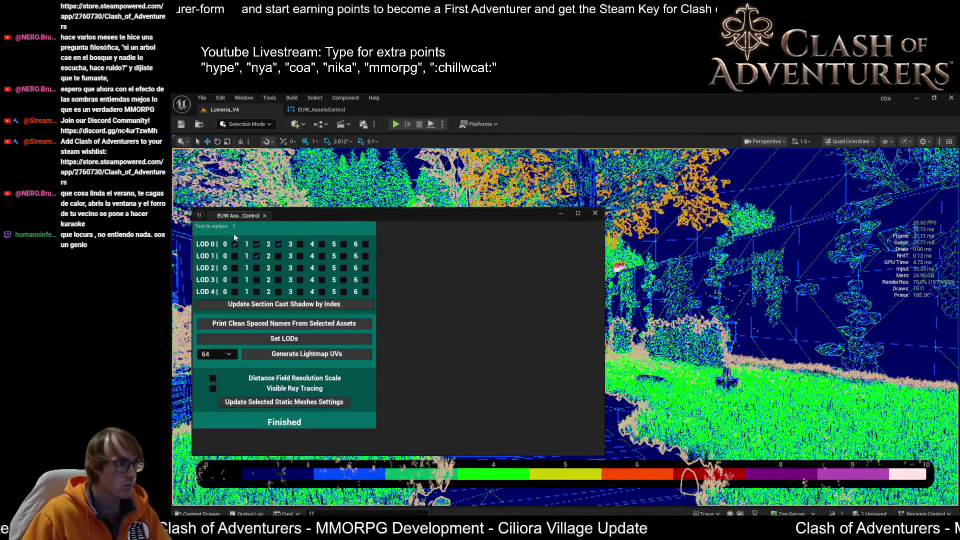
{"action": "type", "text": "4"}
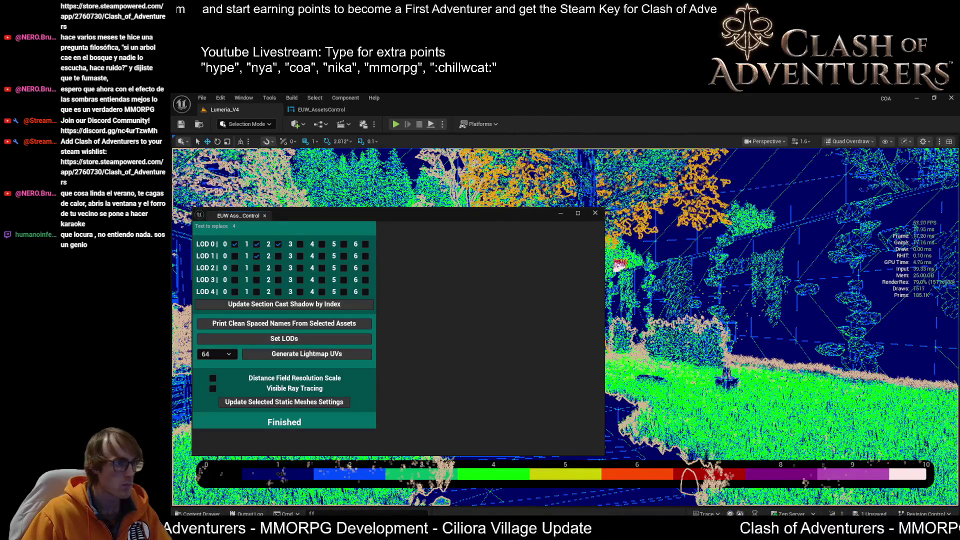
{"action": "left_click", "coordinate": [483, 364]}
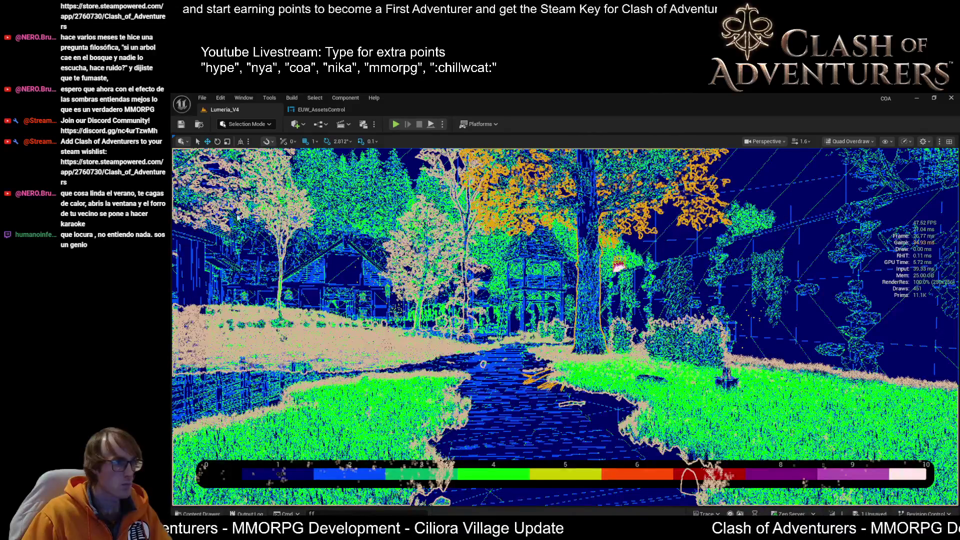
{"action": "key", "text": "ctrl+e"}
{"action": "scroll", "coordinate": [748, 310], "scroll_direction": "down", "scroll_amount": 10}
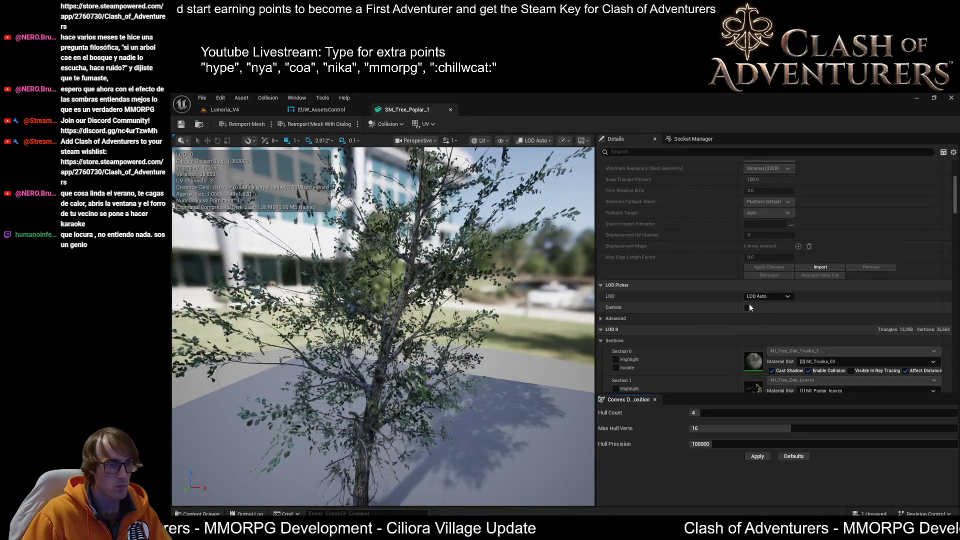
{"action": "left_click", "coordinate": [747, 307]}
{"action": "scroll", "coordinate": [810, 309], "scroll_direction": "down", "scroll_amount": 3}
{"action": "scroll", "coordinate": [812, 309], "scroll_direction": "down", "scroll_amount": 5}
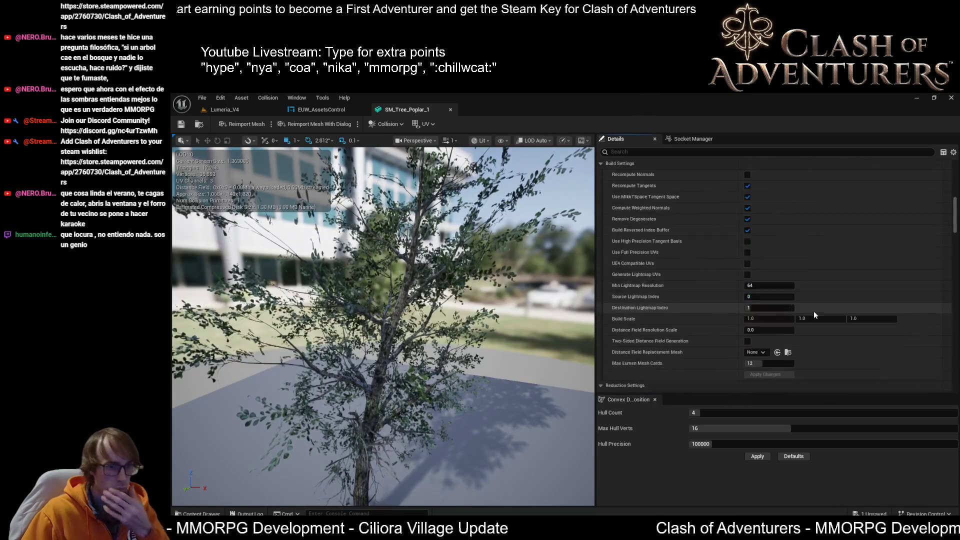
{"action": "scroll", "coordinate": [817, 326], "scroll_direction": "down", "scroll_amount": 6}
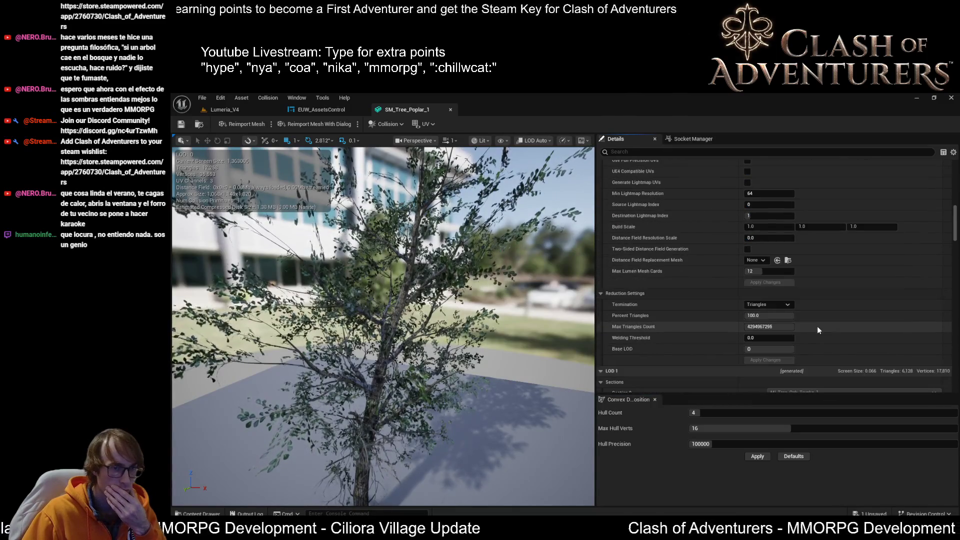
{"action": "scroll", "coordinate": [778, 336], "scroll_direction": "down", "scroll_amount": 1}
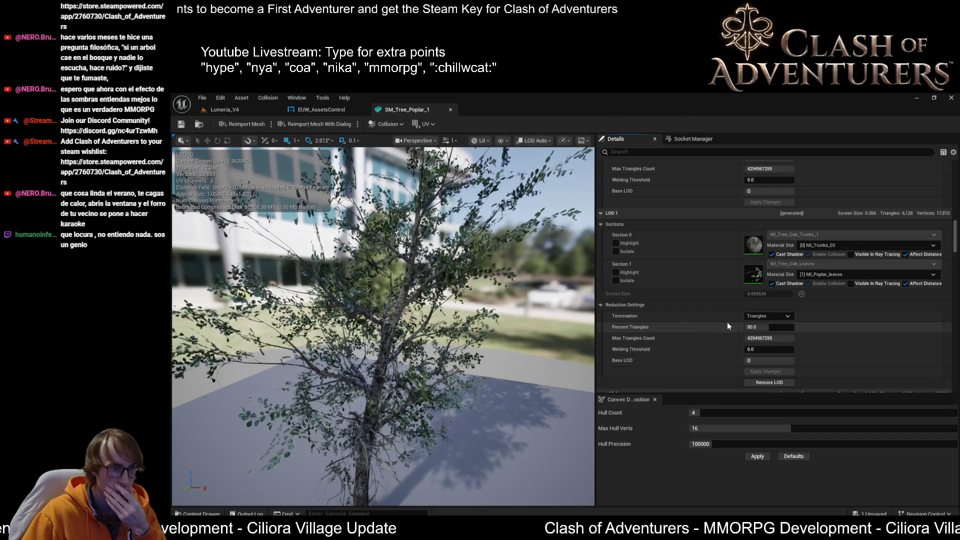
{"action": "mouse_move", "coordinate": [500, 300]}
{"action": "left_mouse_down"}
{"action": "mouse_move", "coordinate": [465, 312]}
{"action": "mouse_move", "coordinate": [439, 382]}
{"action": "left_mouse_up"}
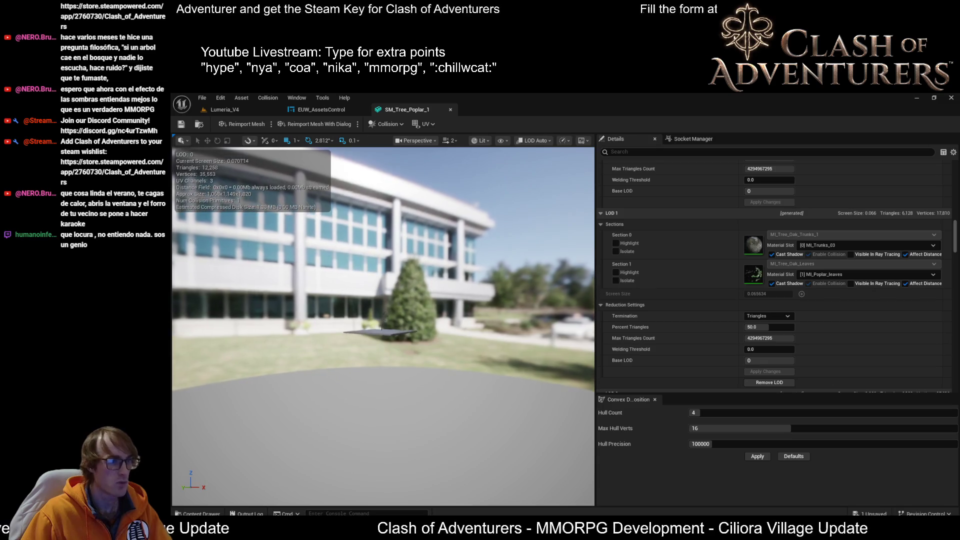
{"action": "left_click_drag", "start_coordinate": [439, 382], "coordinate": [443, 332]}
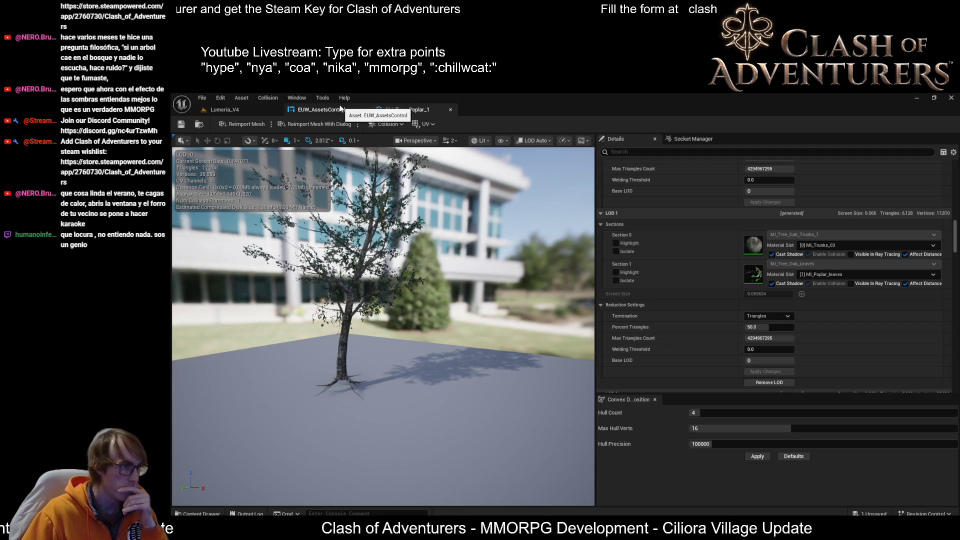
{"action": "left_click", "coordinate": [340, 109]}
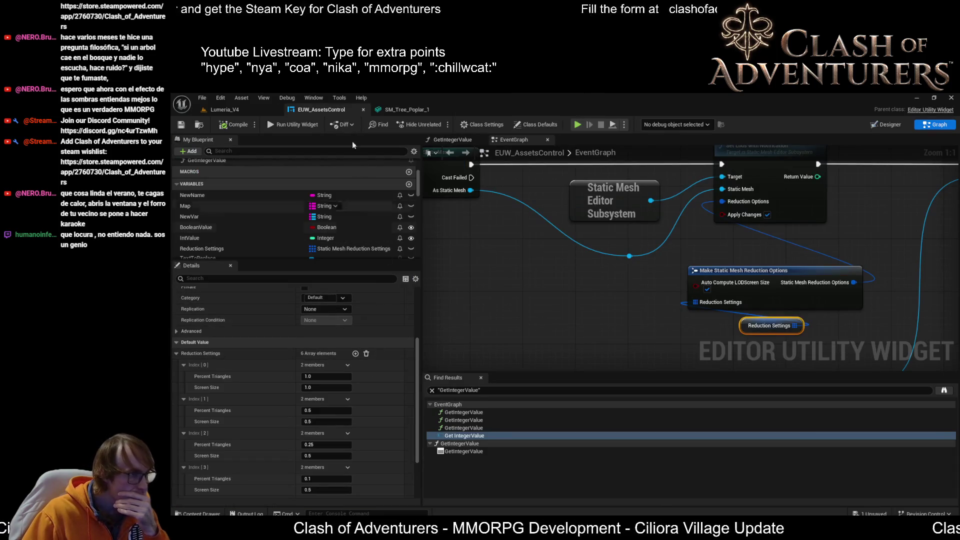
{"action": "left_click", "coordinate": [401, 108]}
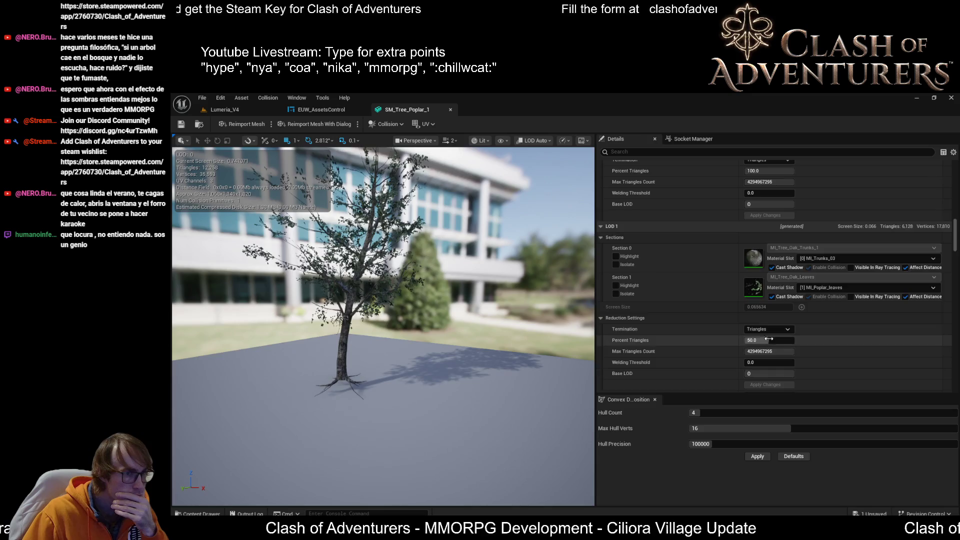
{"action": "scroll", "coordinate": [779, 358], "scroll_direction": "up", "scroll_amount": 15}
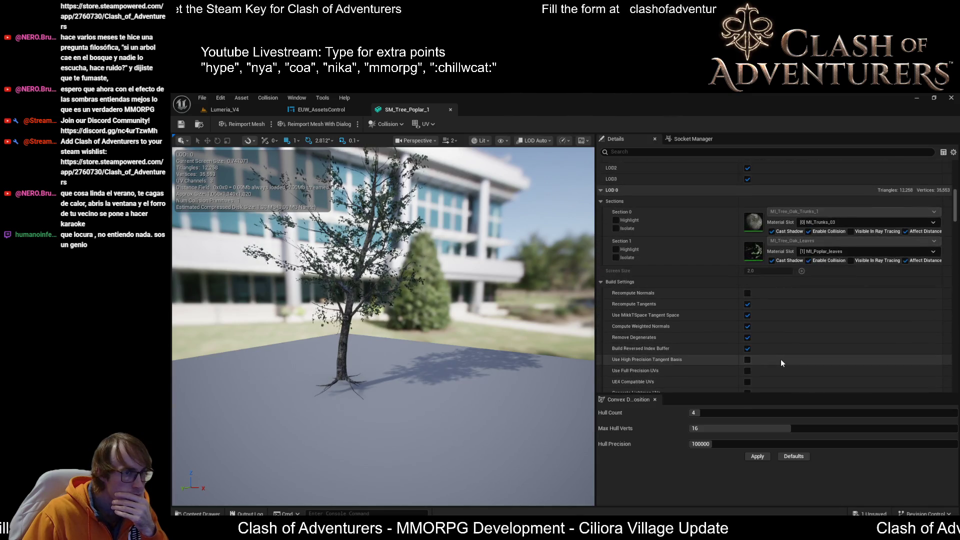
{"action": "scroll", "coordinate": [781, 359], "scroll_direction": "down", "scroll_amount": 10}
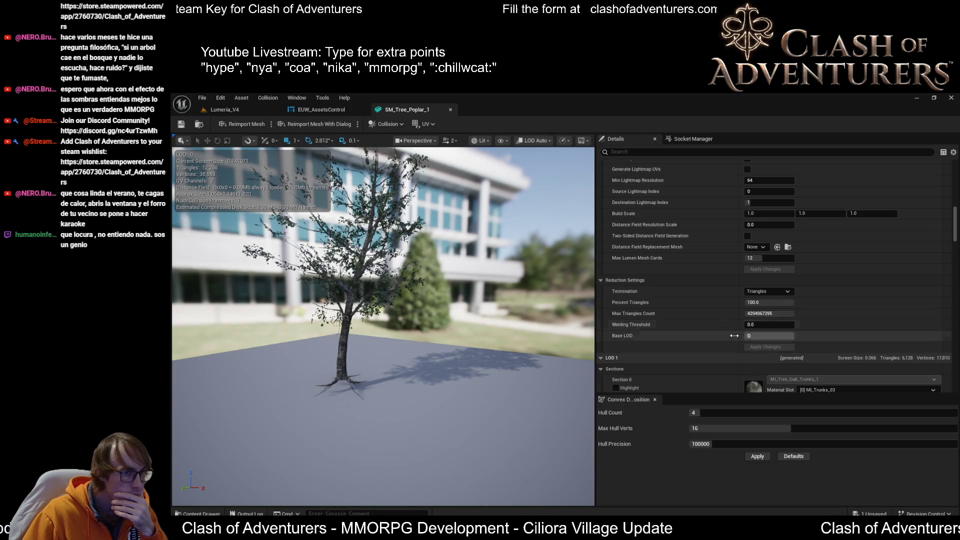
{"action": "scroll", "coordinate": [725, 320], "scroll_direction": "up", "scroll_amount": 8}
{"action": "scroll", "coordinate": [752, 286], "scroll_direction": "up", "scroll_amount": 5}
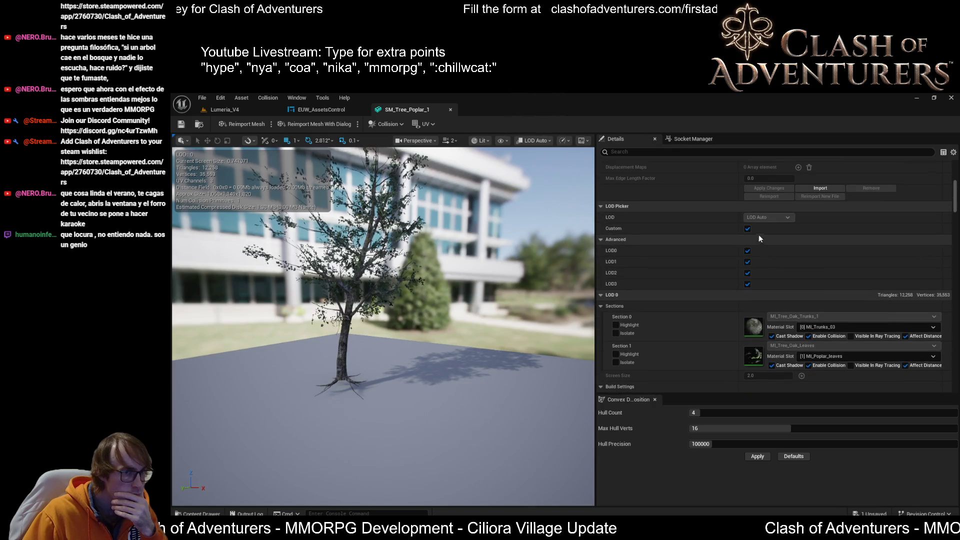
{"action": "scroll", "coordinate": [755, 240], "scroll_direction": "down", "scroll_amount": 3}
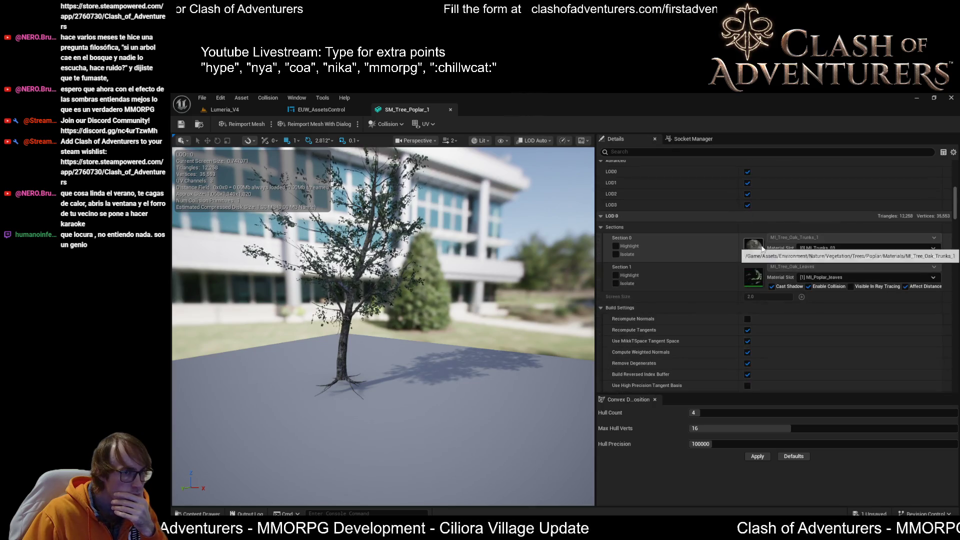
{"action": "scroll", "coordinate": [775, 286], "scroll_direction": "down", "scroll_amount": 3}
{"action": "scroll", "coordinate": [776, 289], "scroll_direction": "down", "scroll_amount": 3}
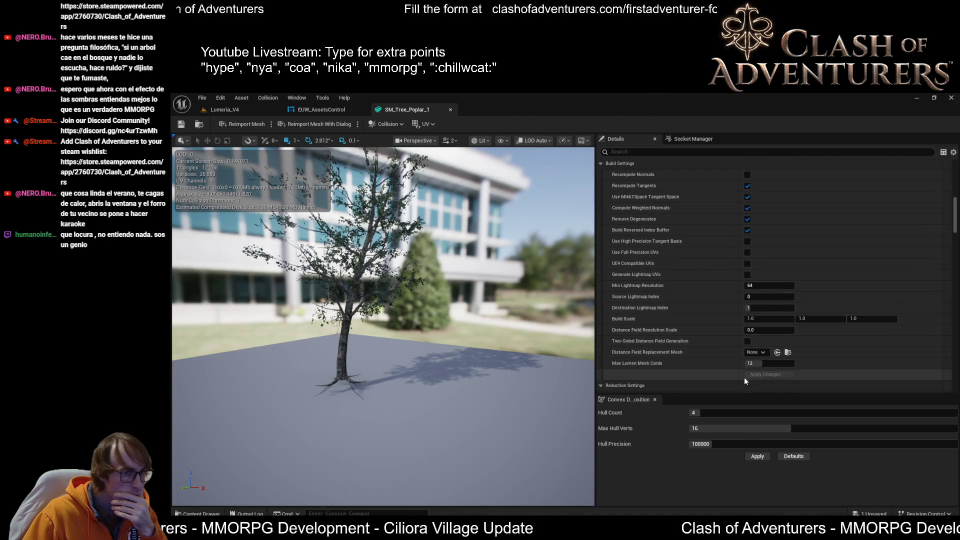
{"action": "scroll", "coordinate": [803, 350], "scroll_direction": "down", "scroll_amount": 3}
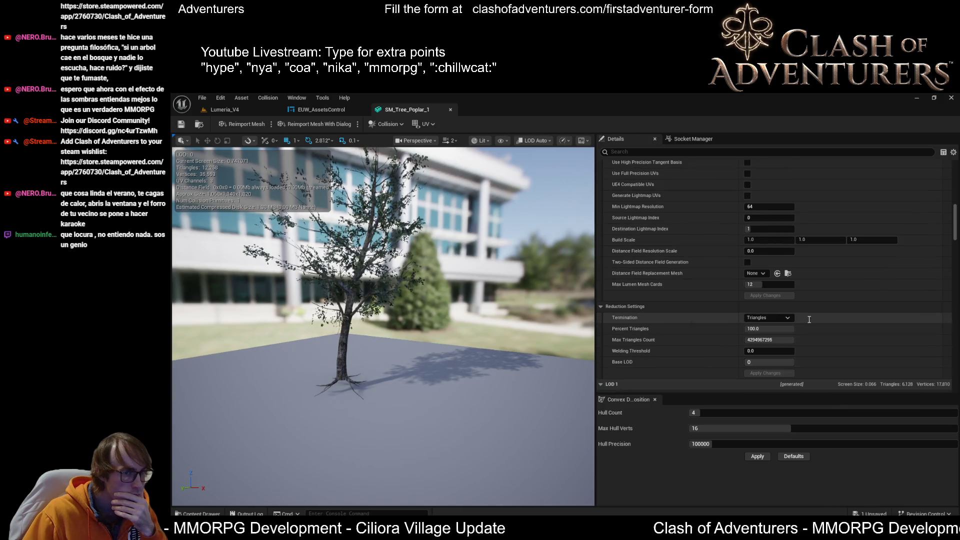
{"action": "scroll", "coordinate": [809, 319], "scroll_direction": "up", "scroll_amount": 10}
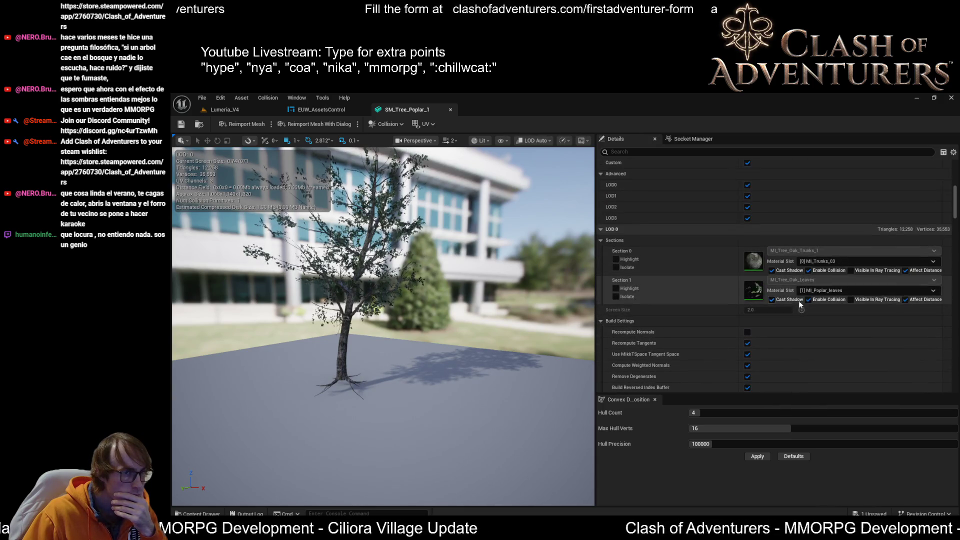
{"action": "scroll", "coordinate": [740, 190], "scroll_direction": "up", "scroll_amount": 3}
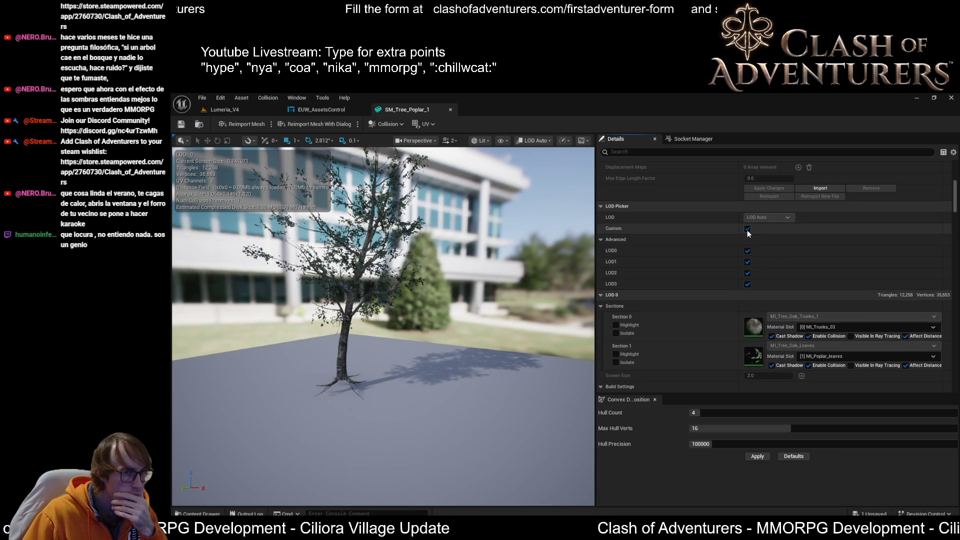
{"action": "scroll", "coordinate": [760, 270], "scroll_direction": "down", "scroll_amount": 15}
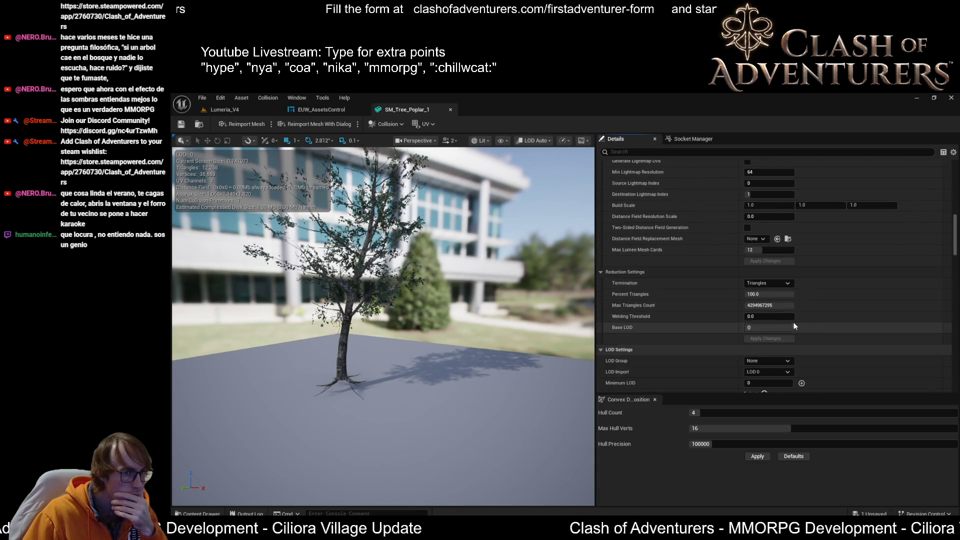
{"action": "scroll", "coordinate": [794, 324], "scroll_direction": "down", "scroll_amount": 3}
- Set Number of LODs to 1, apply the change, and zoom around the tree to verify
{"action": "left_click", "coordinate": [770, 346]}
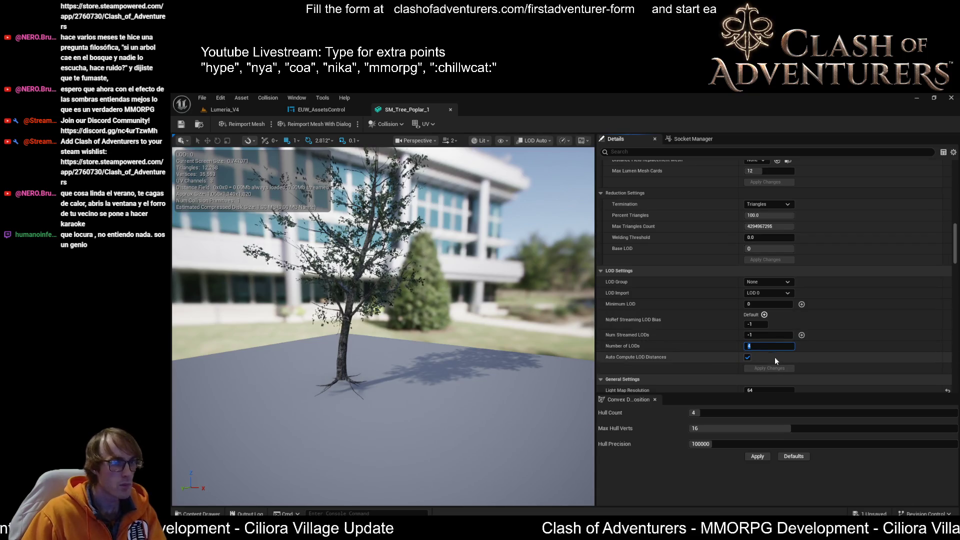
{"action": "type", "text": "1"}
{"action": "key", "text": "Return"}
{"action": "left_click", "coordinate": [788, 370]}
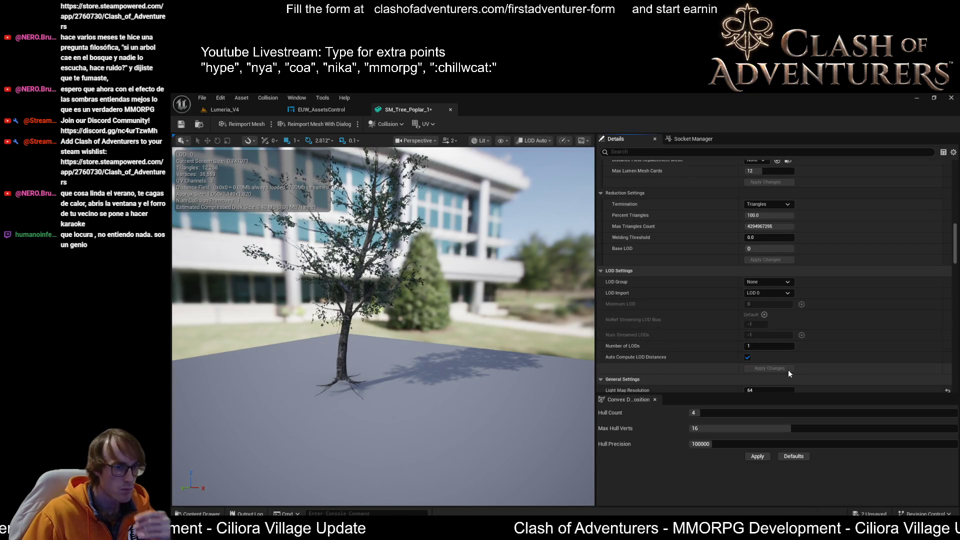
{"action": "mouse_move", "coordinate": [500, 325]}
{"action": "left_mouse_down"}
{"action": "mouse_move", "coordinate": [425, 325]}
{"action": "mouse_move", "coordinate": [393, 300]}
{"action": "mouse_move", "coordinate": [393, 260]}
{"action": "left_mouse_up"}
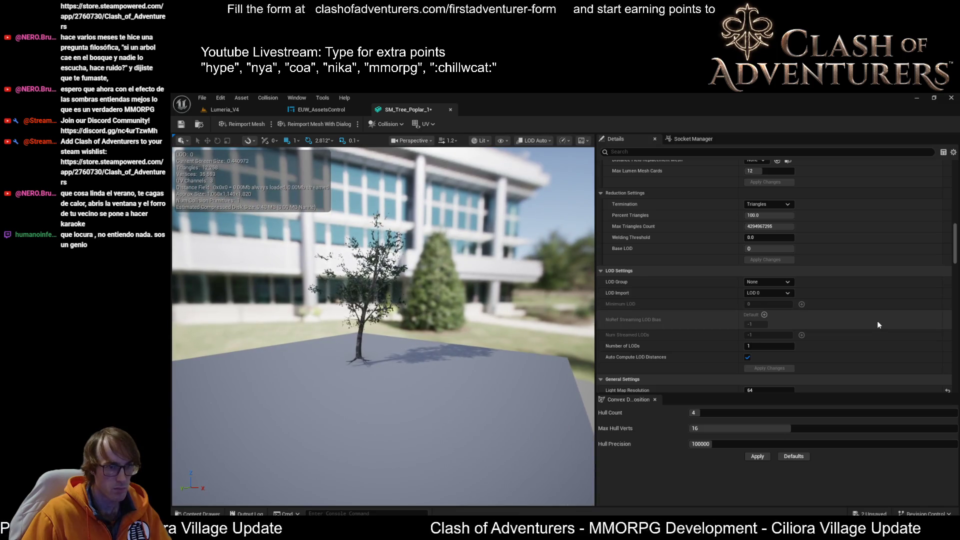
{"action": "scroll", "coordinate": [877, 324], "scroll_direction": "up", "scroll_amount": 5}
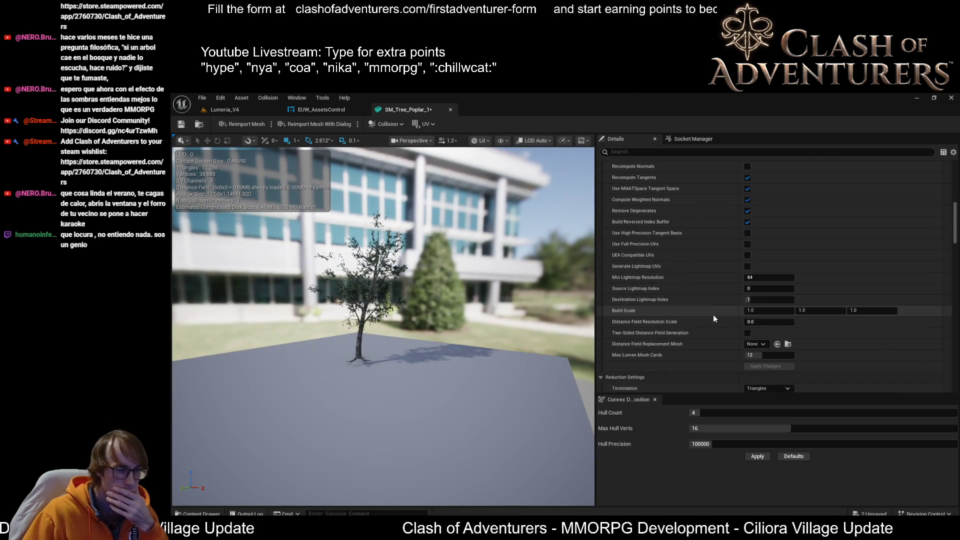
{"action": "scroll", "coordinate": [708, 316], "scroll_direction": "down", "scroll_amount": 2}
{"action": "scroll", "coordinate": [695, 311], "scroll_direction": "up", "scroll_amount": 3}
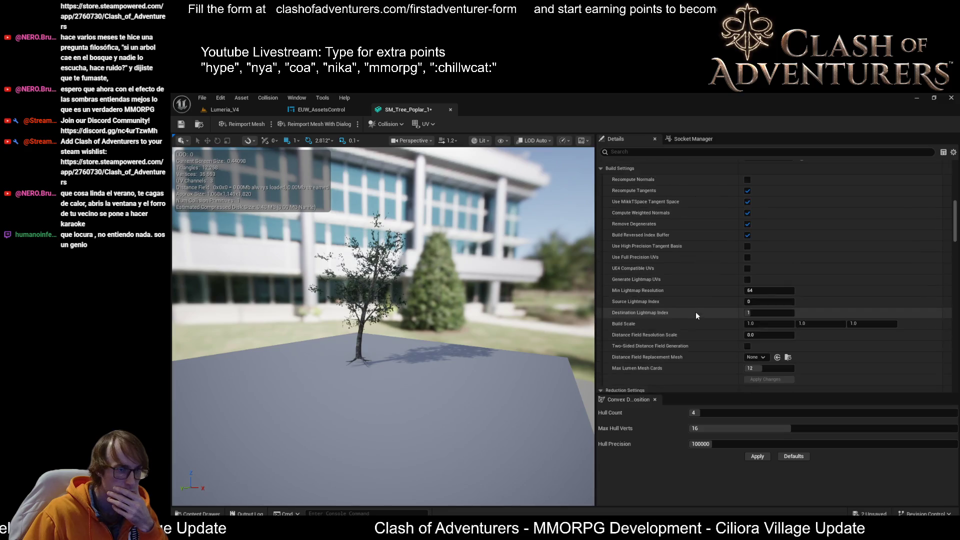
{"action": "scroll", "coordinate": [695, 311], "scroll_direction": "up", "scroll_amount": 4}
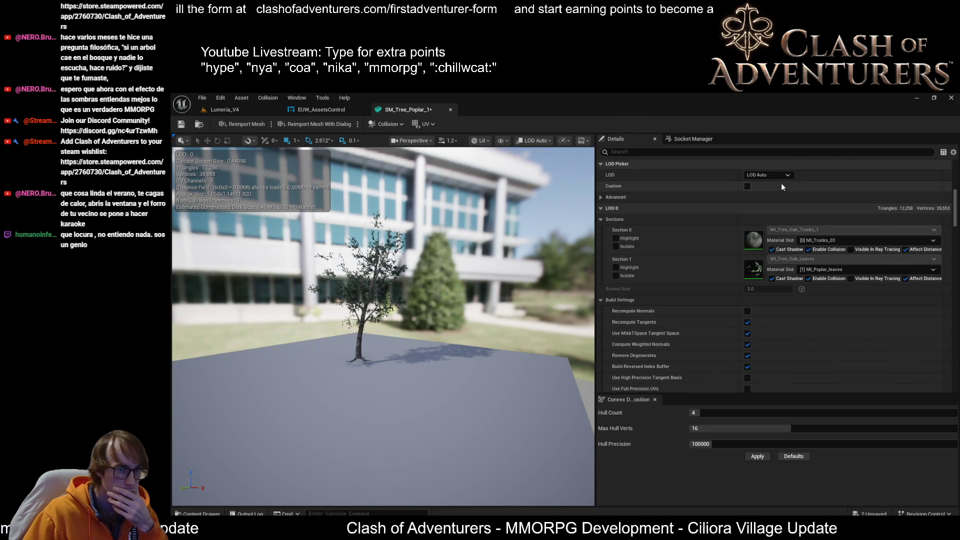
{"action": "scroll", "coordinate": [657, 285], "scroll_direction": "down", "scroll_amount": 9}
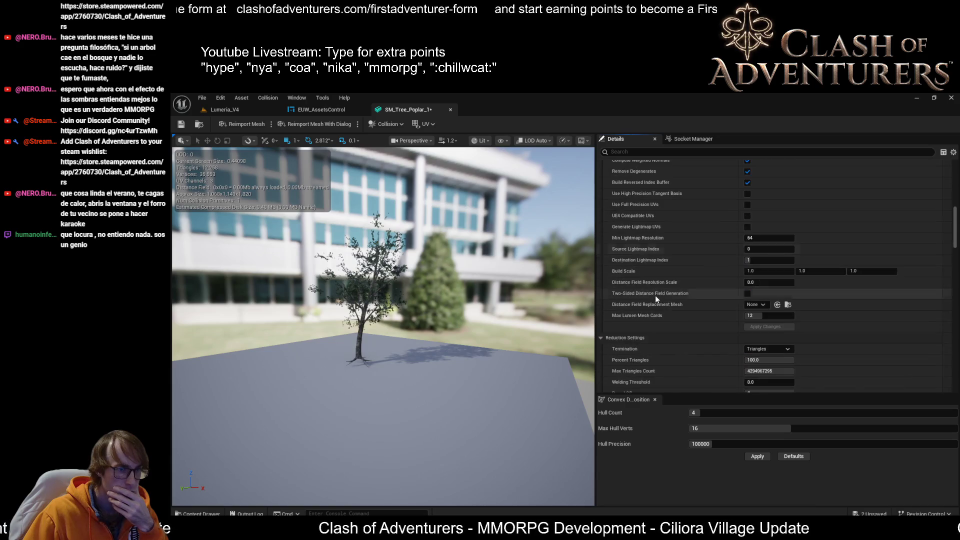
{"action": "scroll", "coordinate": [615, 330], "scroll_direction": "up", "scroll_amount": 6}
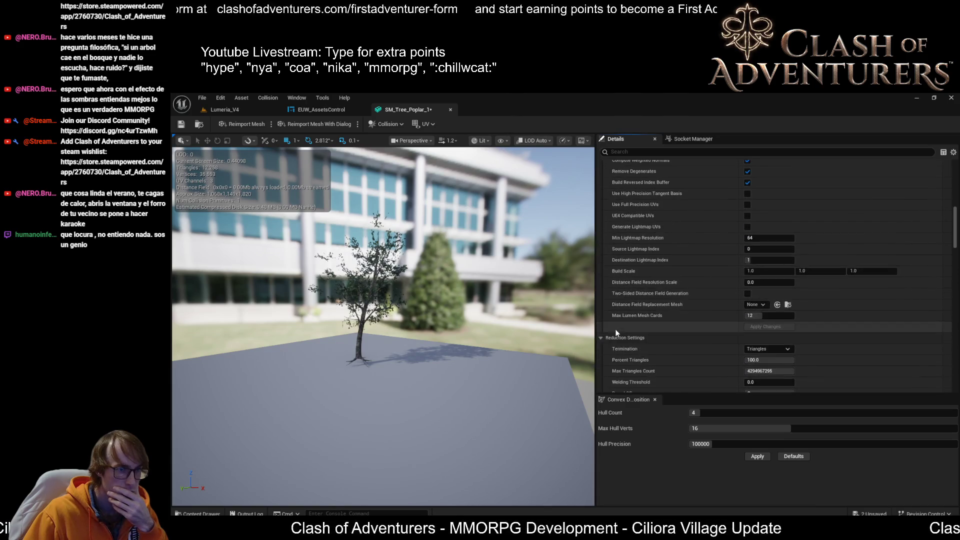
{"action": "scroll", "coordinate": [632, 335], "scroll_direction": "down", "scroll_amount": 8}
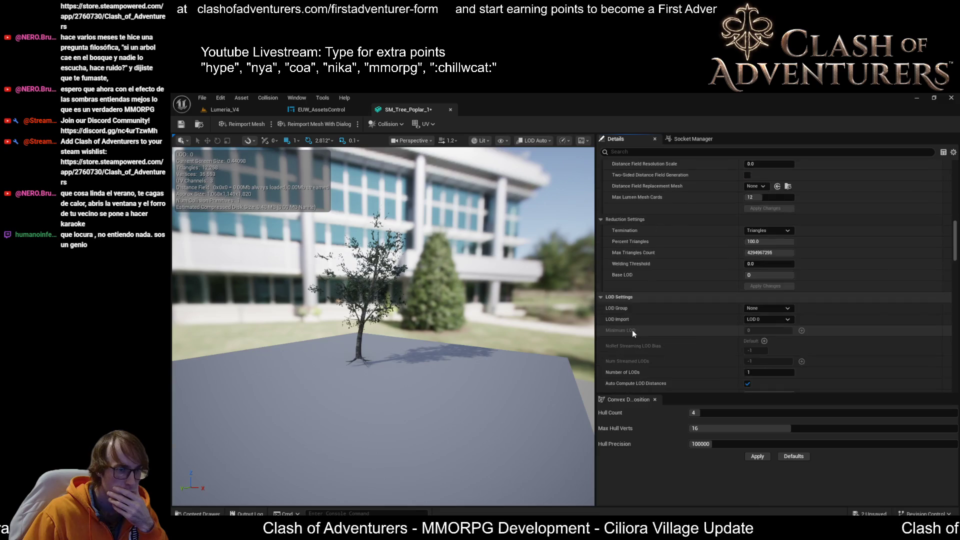
{"action": "scroll", "coordinate": [634, 331], "scroll_direction": "up", "scroll_amount": 10}
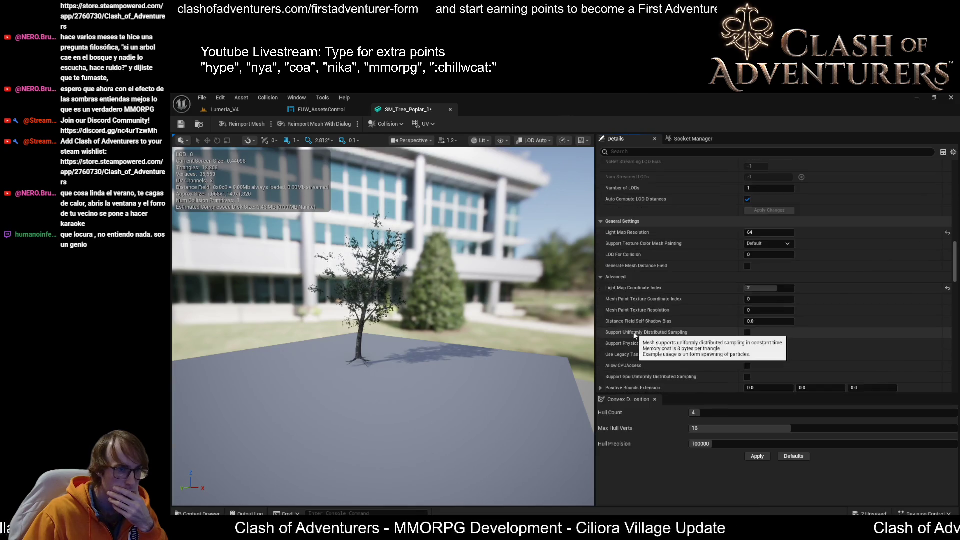
{"action": "scroll", "coordinate": [655, 338], "scroll_direction": "up", "scroll_amount": 6}
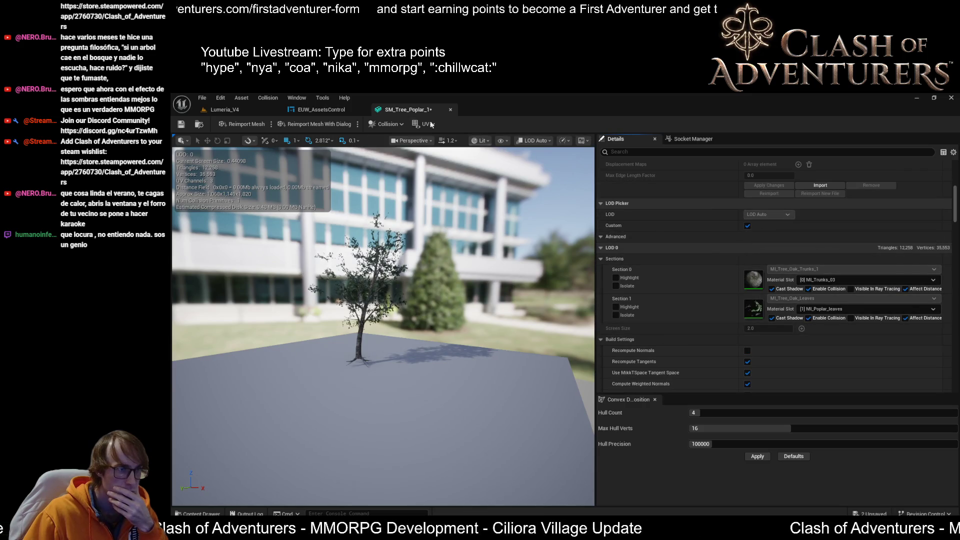
{"action": "scroll", "coordinate": [795, 316], "scroll_direction": "down", "scroll_amount": 9}
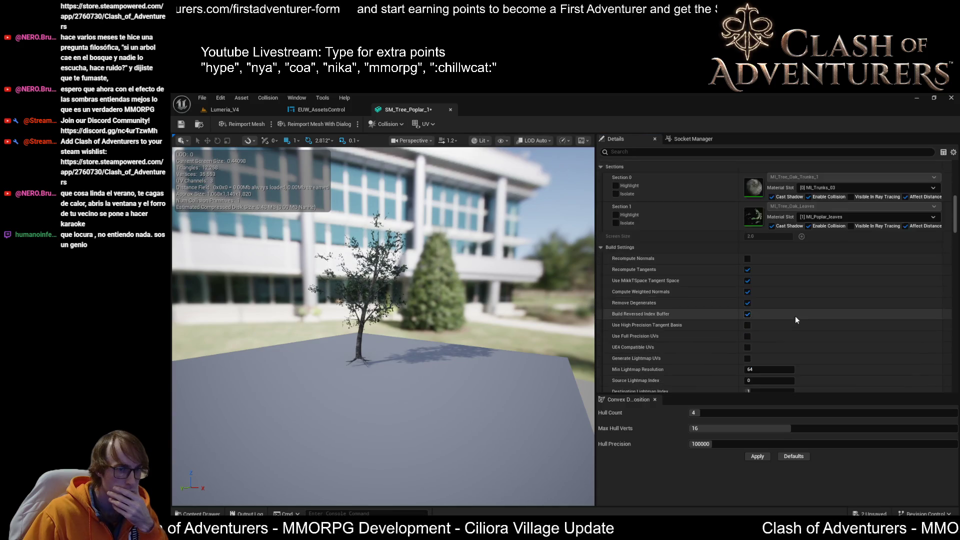
{"action": "scroll", "coordinate": [795, 316], "scroll_direction": "down", "scroll_amount": 5}
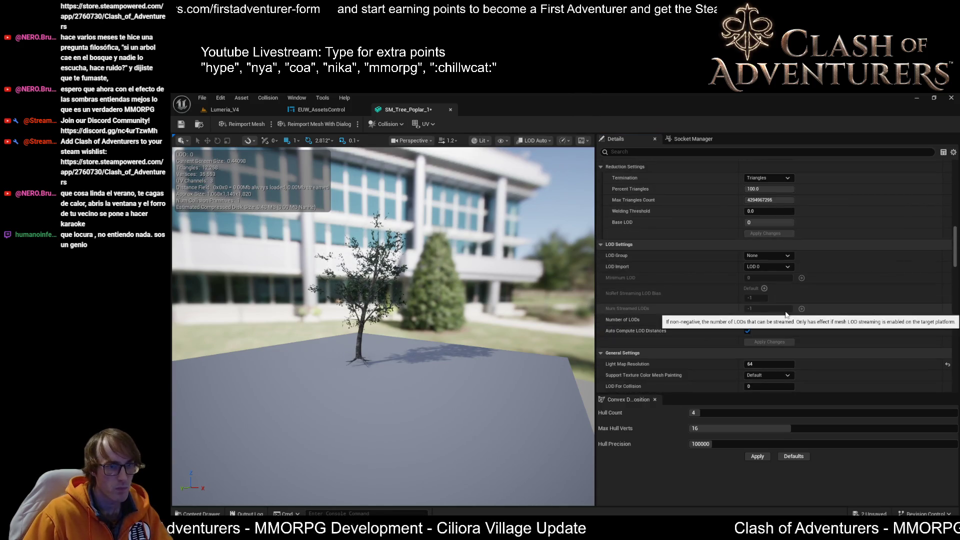
- Raise Number of LODs to 2, apply it, and view the tree from afar
{"action": "type", "text": "2"}
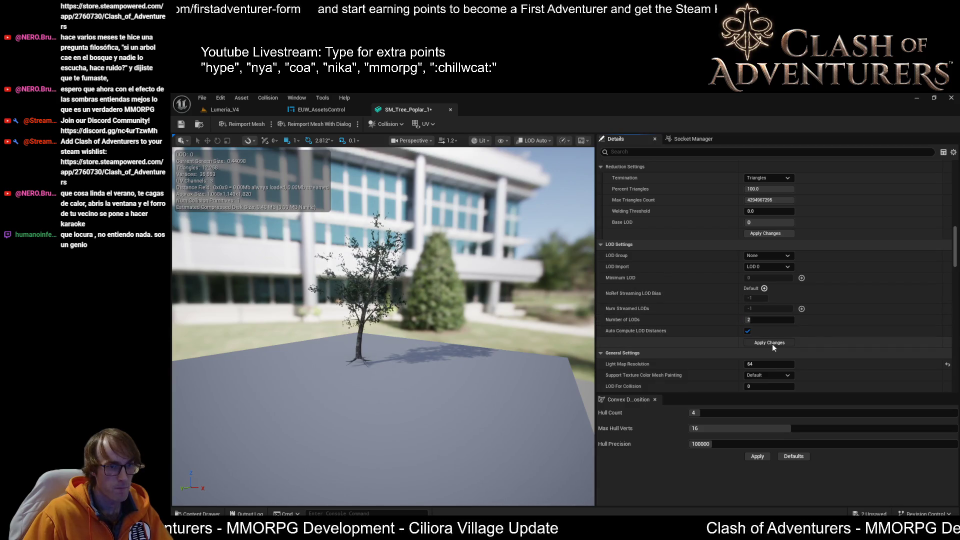
{"action": "left_click", "coordinate": [771, 343]}
{"action": "mouse_move", "coordinate": [479, 300]}
{"action": "left_mouse_down"}
{"action": "mouse_move", "coordinate": [503, 340]}
{"action": "mouse_move", "coordinate": [523, 305]}
{"action": "mouse_move", "coordinate": [512, 285]}
{"action": "mouse_move", "coordinate": [503, 295]}
{"action": "left_mouse_up"}
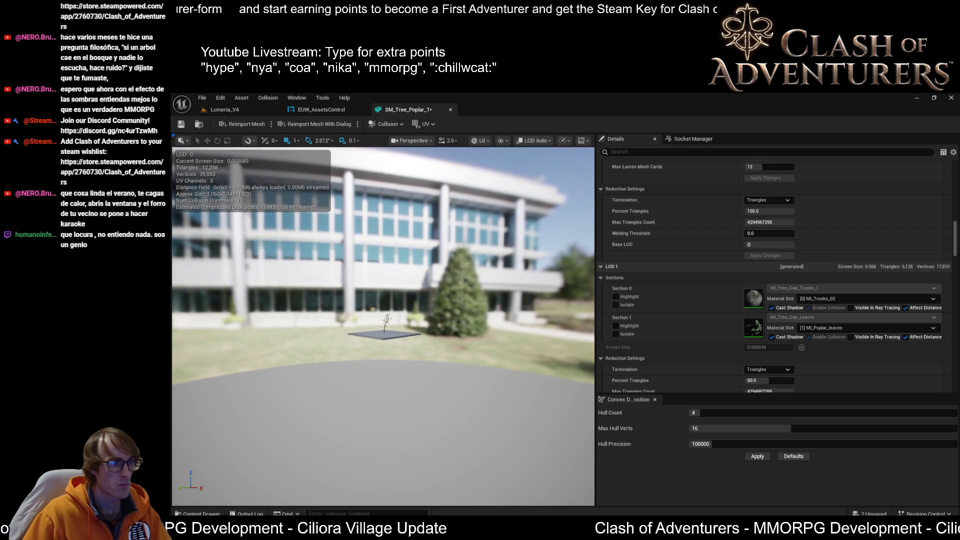
{"action": "scroll", "coordinate": [383, 325], "scroll_direction": "up", "scroll_amount": 5}
{"action": "scroll", "coordinate": [383, 325], "scroll_direction": "up", "scroll_amount": 5}
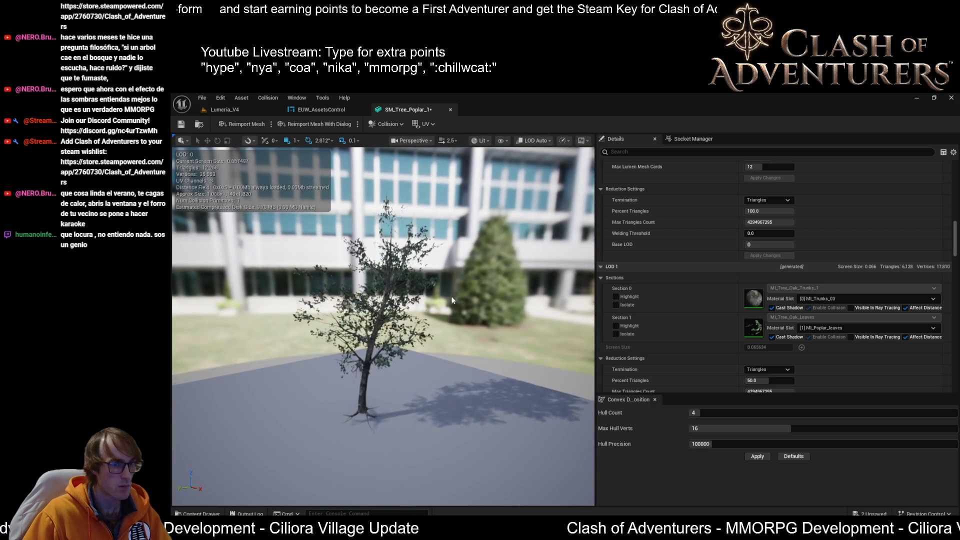
{"action": "scroll", "coordinate": [775, 259], "scroll_direction": "down", "scroll_amount": 3}
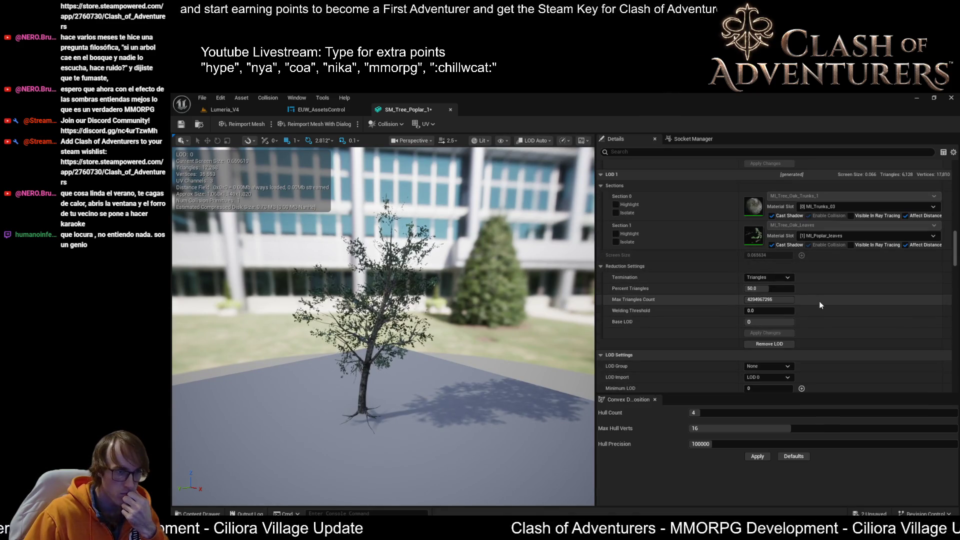
{"action": "scroll", "coordinate": [819, 301], "scroll_direction": "down", "scroll_amount": 1}
{"action": "scroll", "coordinate": [819, 301], "scroll_direction": "up", "scroll_amount": 10}
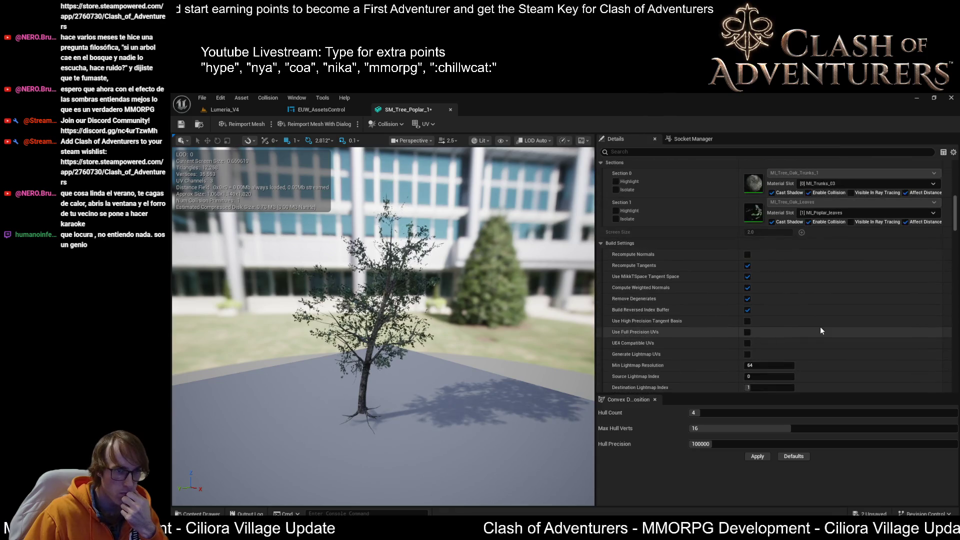
{"action": "scroll", "coordinate": [764, 294], "scroll_direction": "up", "scroll_amount": 4}
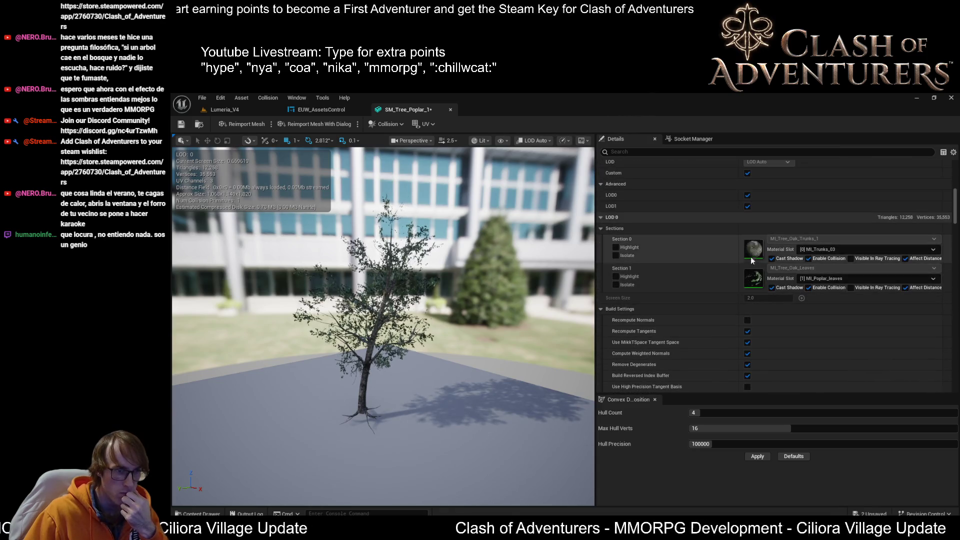
{"action": "scroll", "coordinate": [740, 208], "scroll_direction": "up", "scroll_amount": 3}
- Toggle Custom LOD to show LOD 1 sections, widen the preview, and save SM_Tree_Poplar_1
{"action": "left_click", "coordinate": [748, 213]}
{"action": "left_click", "coordinate": [748, 212]}
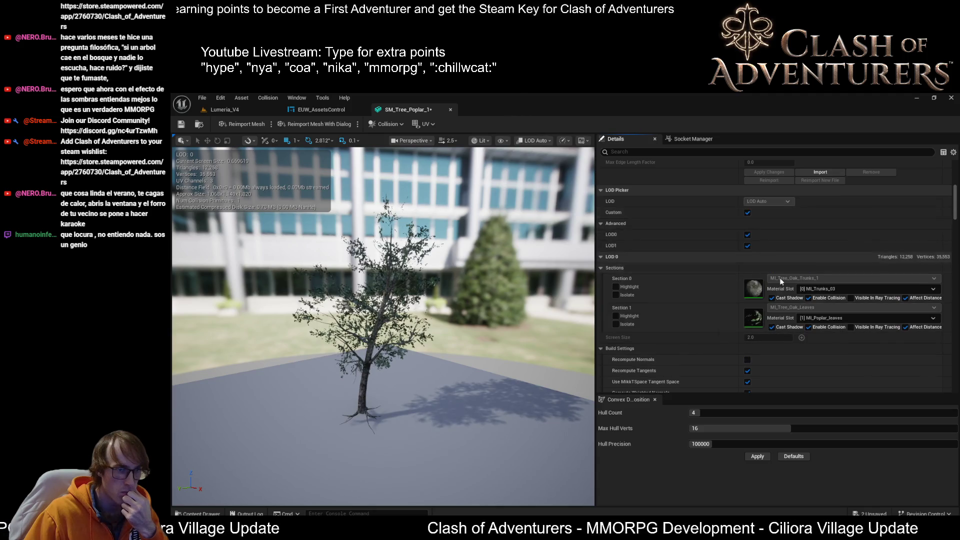
{"action": "scroll", "coordinate": [795, 306], "scroll_direction": "down", "scroll_amount": 15}
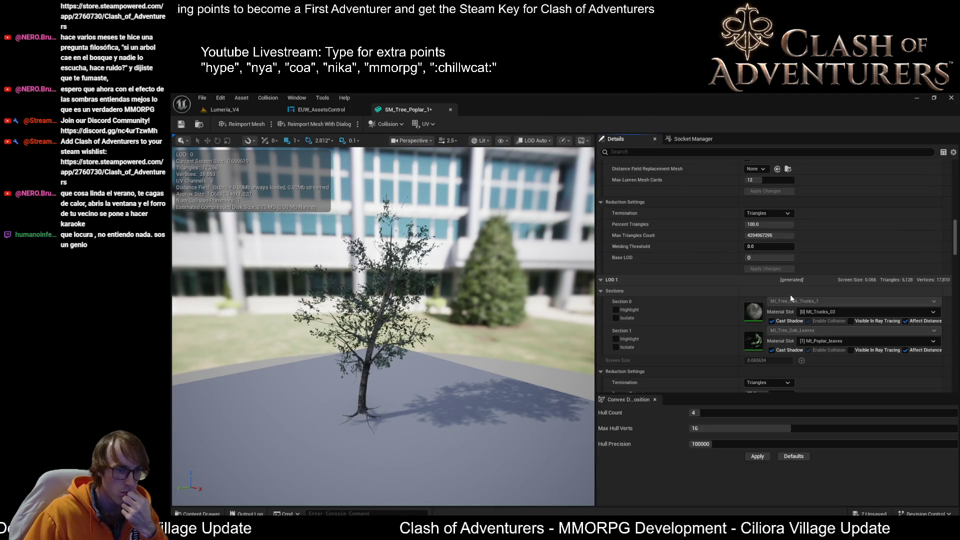
{"action": "scroll", "coordinate": [792, 295], "scroll_direction": "down", "scroll_amount": 5}
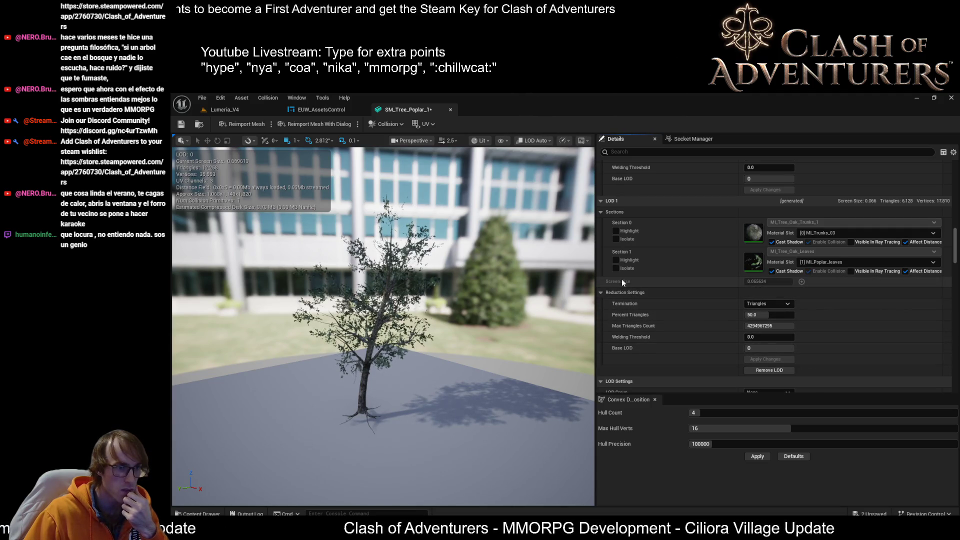
{"action": "left_click_drag", "start_coordinate": [596, 276], "coordinate": [784, 276]}
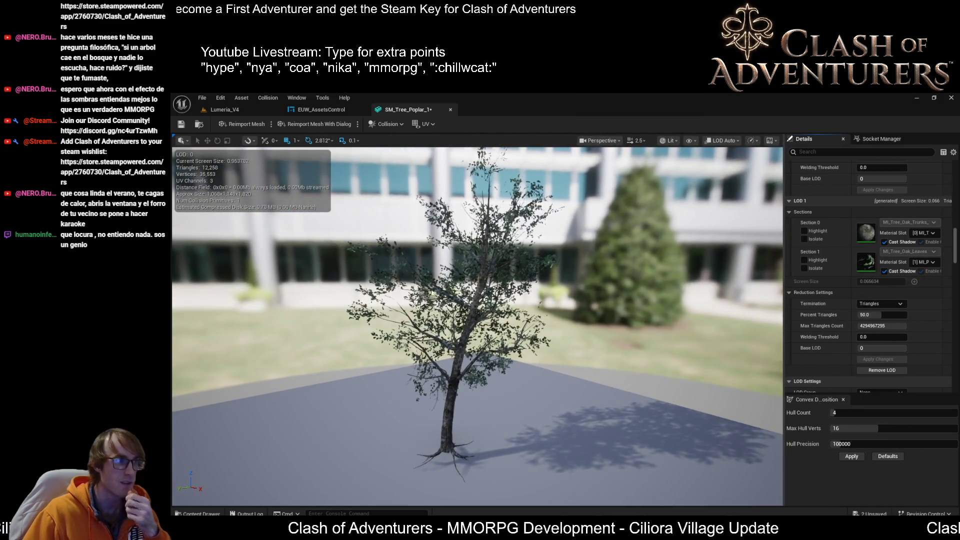
{"action": "scroll", "coordinate": [350, 264], "scroll_direction": "down", "scroll_amount": 3}
{"action": "scroll", "coordinate": [478, 325], "scroll_direction": "up", "scroll_amount": 3}
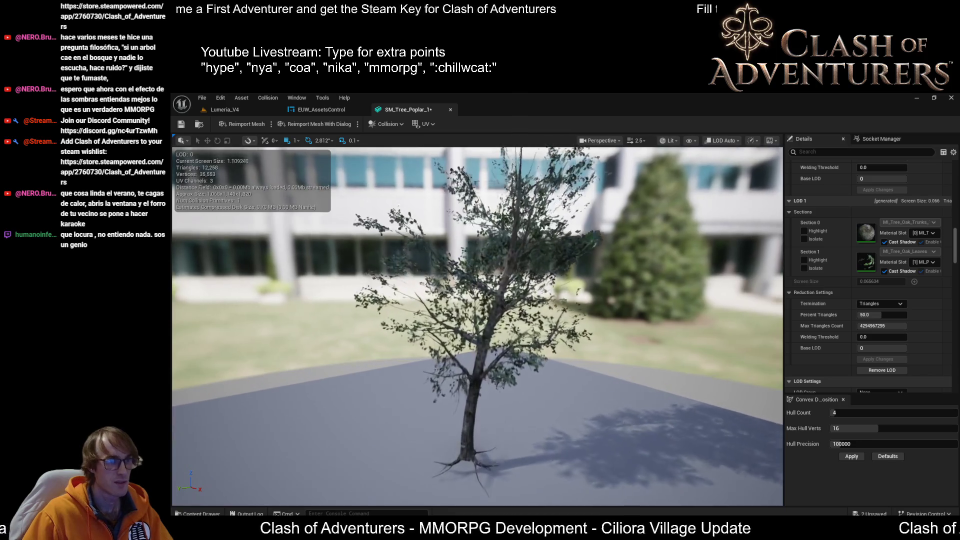
{"action": "left_click", "coordinate": [180, 125]}
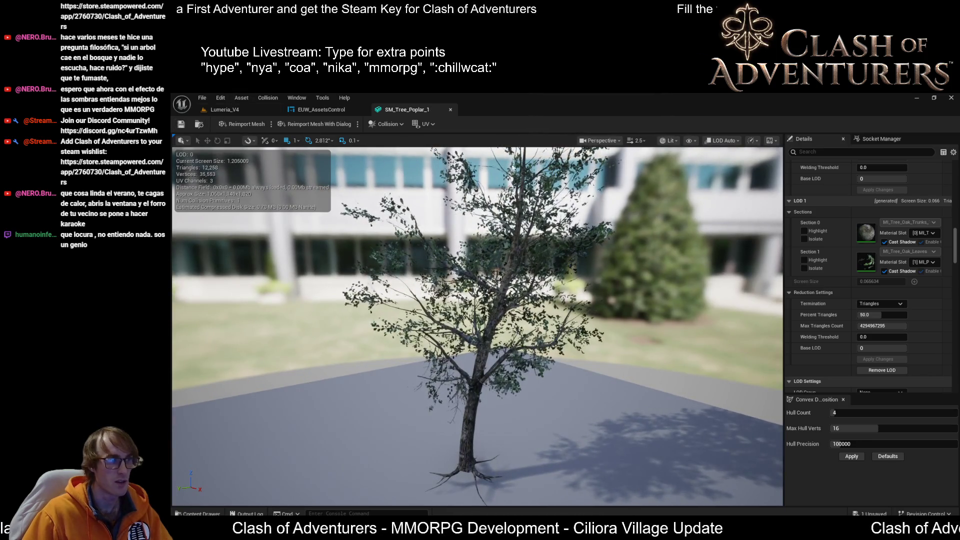
{"action": "scroll", "coordinate": [890, 352], "scroll_direction": "down", "scroll_amount": 3}
{"action": "scroll", "coordinate": [893, 346], "scroll_direction": "down", "scroll_amount": 10}
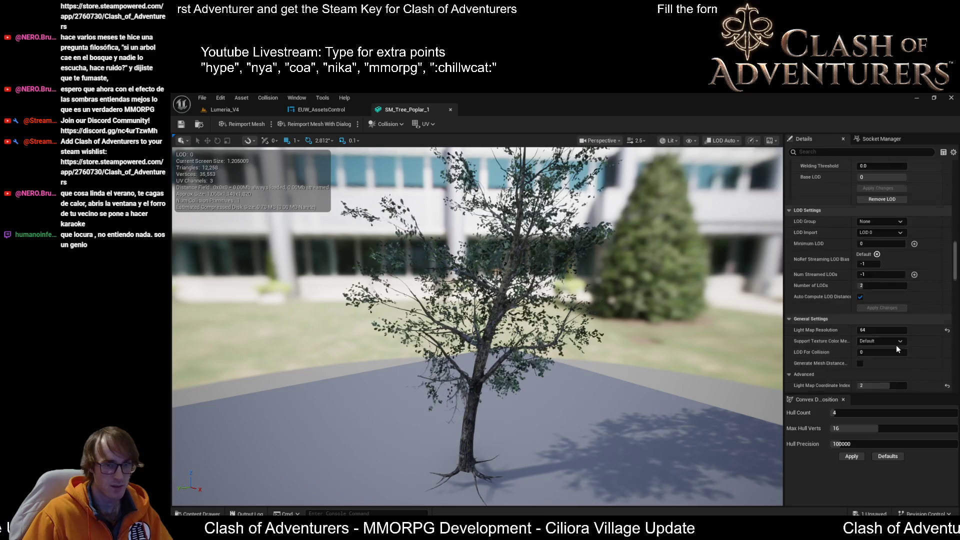
- Scroll the Content Browser to the five SM_Tree_Poplar meshes
{"action": "scroll", "coordinate": [904, 340], "scroll_direction": "down", "scroll_amount": 4}
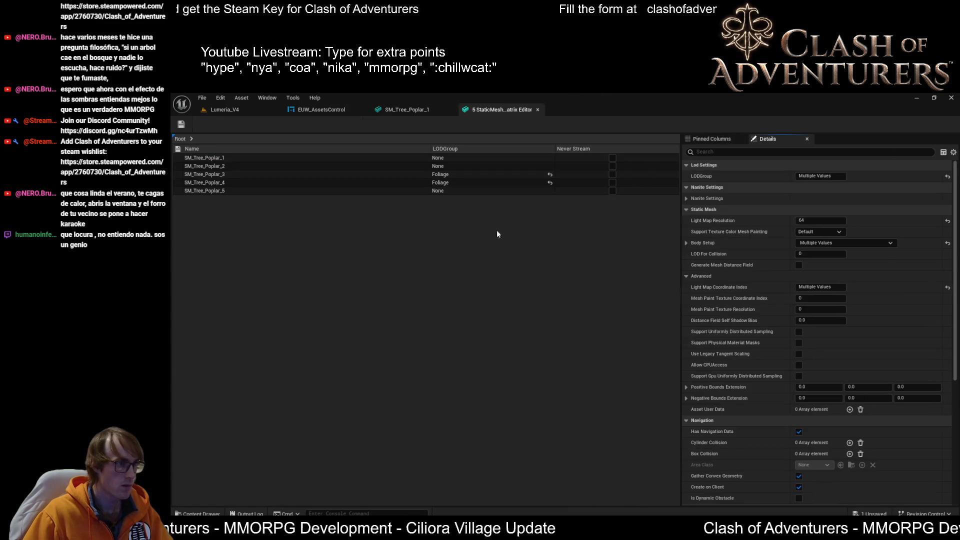
- Set Collision Presets to BlockAll on all five poplar meshes, save them, and return to Lumeria_V4
{"action": "left_click", "coordinate": [278, 174]}
{"action": "key", "text": "ctrl+a"}
{"action": "left_click", "coordinate": [750, 151]}
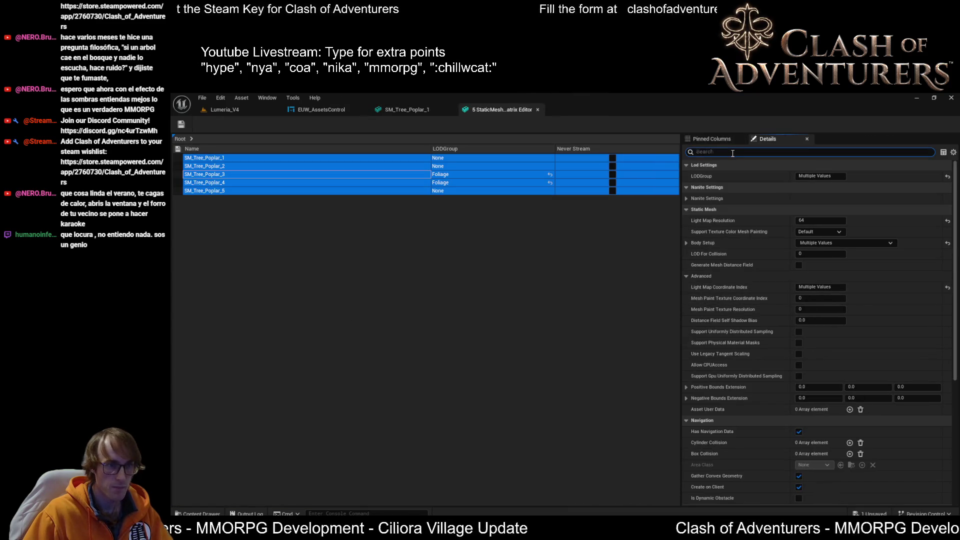
{"action": "type", "text": "coll"}
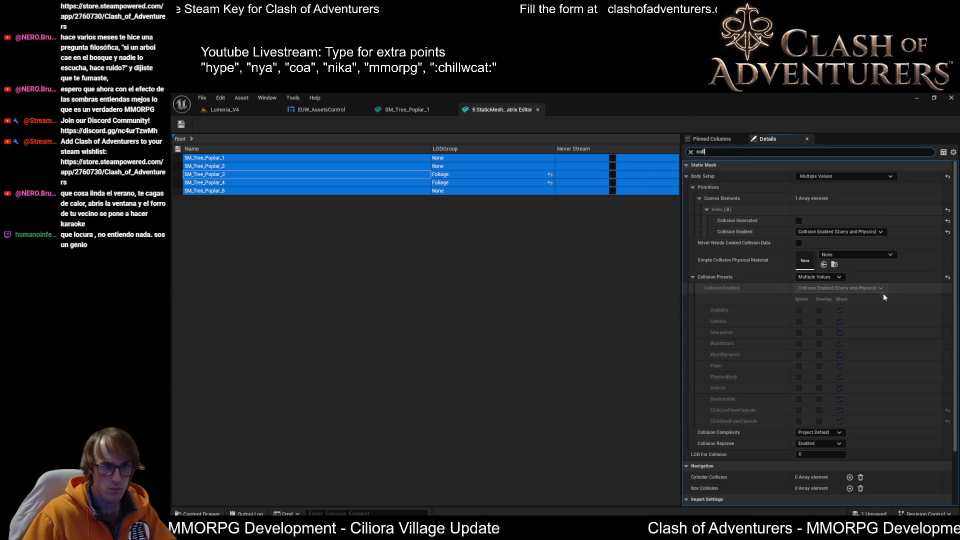
{"action": "scroll", "coordinate": [866, 367], "scroll_direction": "down", "scroll_amount": 3}
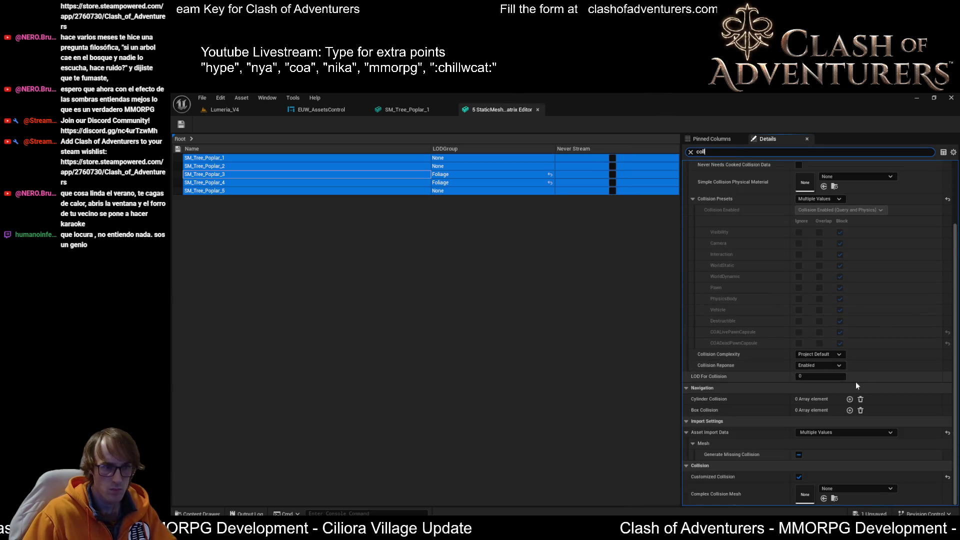
{"action": "scroll", "coordinate": [845, 330], "scroll_direction": "up", "scroll_amount": 3}
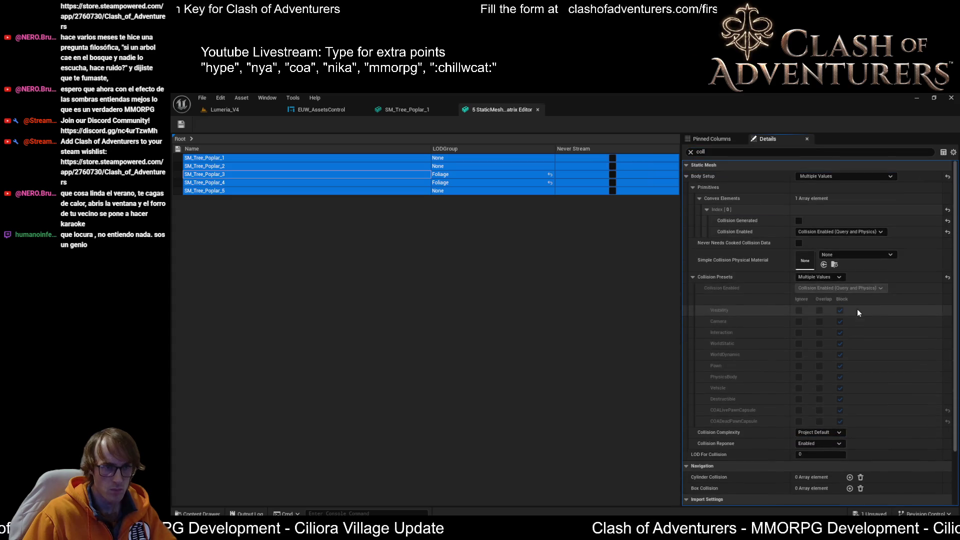
{"action": "left_click", "coordinate": [833, 277]}
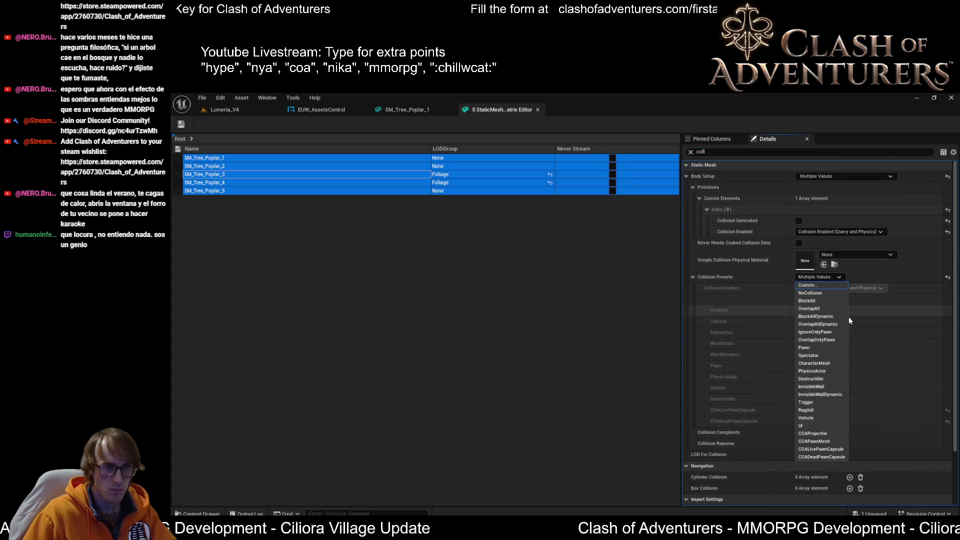
{"action": "left_click", "coordinate": [825, 301]}
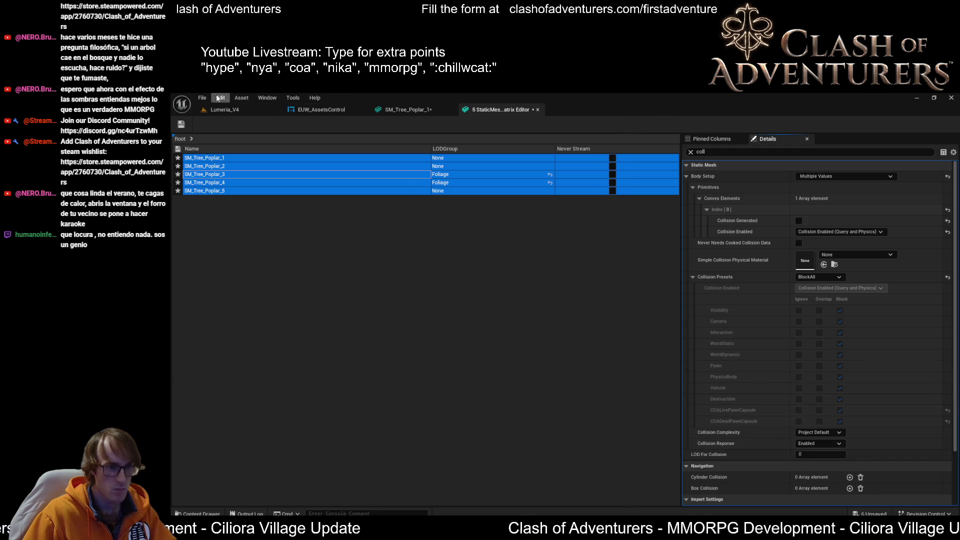
{"action": "left_click", "coordinate": [183, 124]}
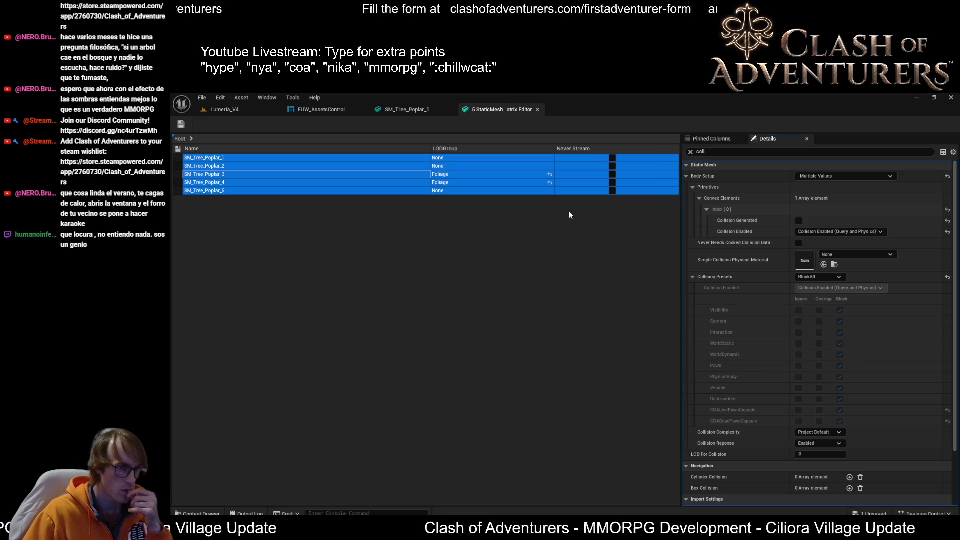
{"action": "left_click", "coordinate": [256, 108]}
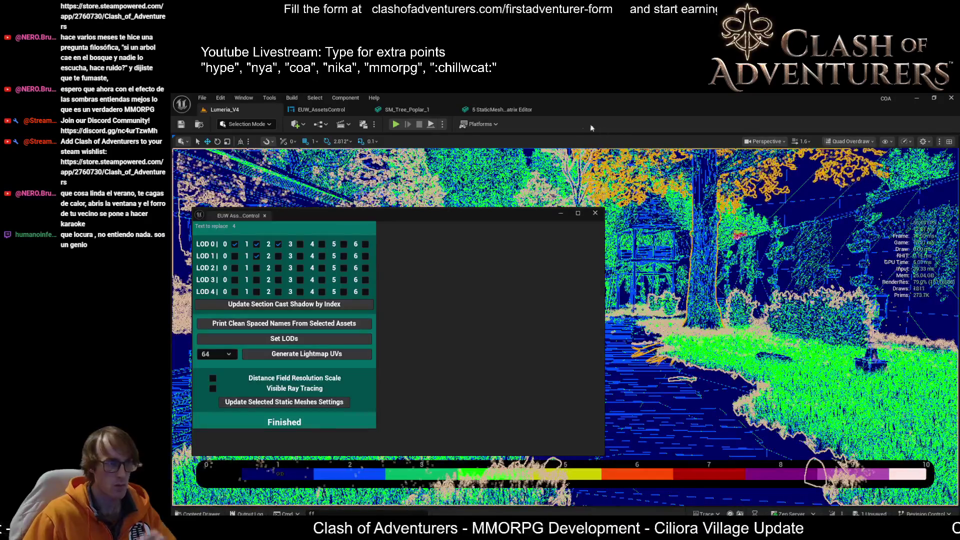
- Close the StaticMesh Matrix Editor and widen the mesh editor's Details panel
{"action": "left_click", "coordinate": [504, 110]}
{"action": "left_click", "coordinate": [538, 110]}
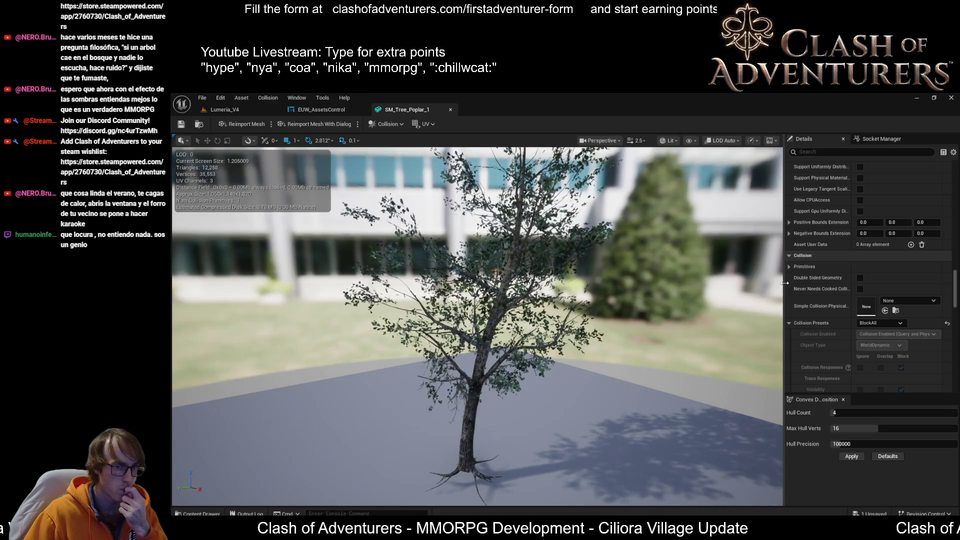
{"action": "left_click_drag", "start_coordinate": [783, 286], "coordinate": [658, 295]}
- Scroll to SM_Tree_Poplar_1's LOD Settings and select the Number of LODs field
{"action": "scroll", "coordinate": [812, 342], "scroll_direction": "up", "scroll_amount": 5}
{"action": "scroll", "coordinate": [820, 350], "scroll_direction": "up", "scroll_amount": 10}
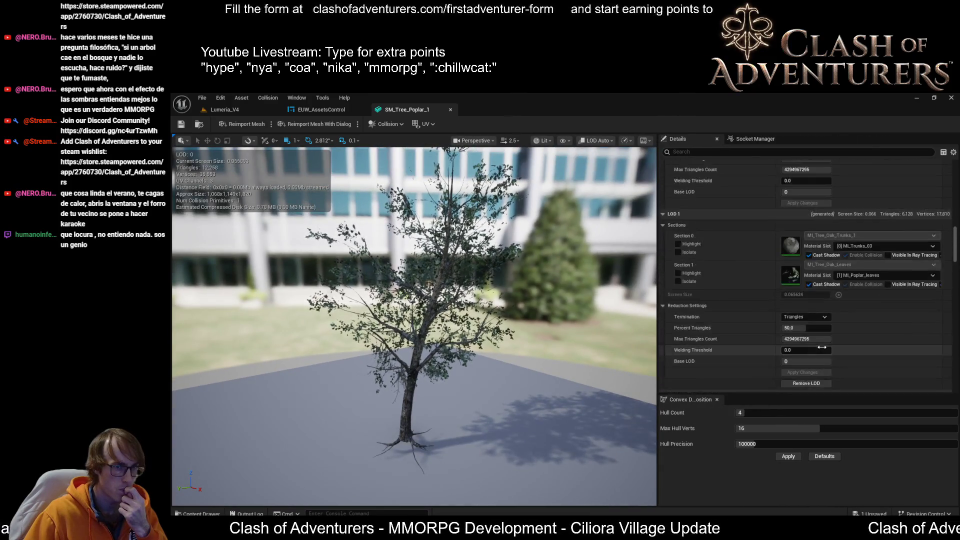
{"action": "scroll", "coordinate": [840, 356], "scroll_direction": "up", "scroll_amount": 5}
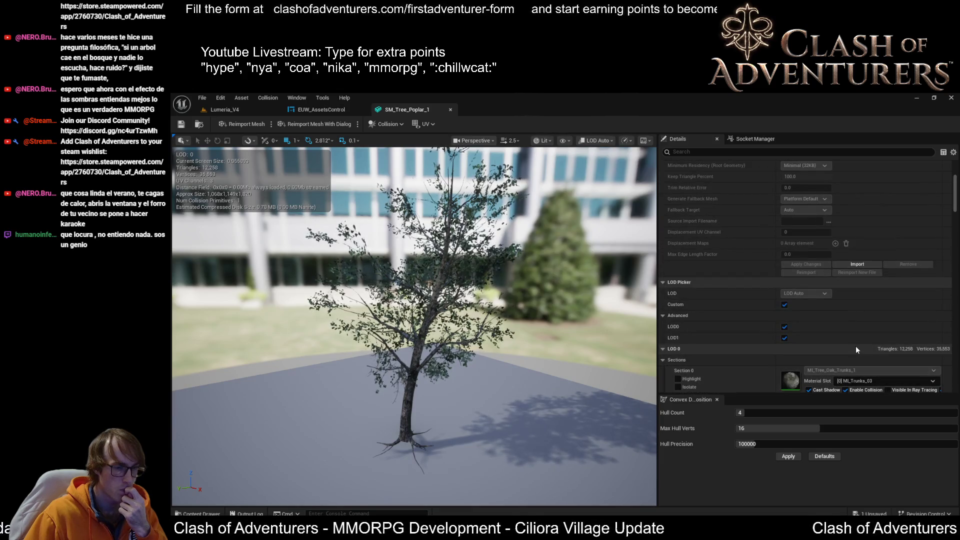
{"action": "scroll", "coordinate": [856, 349], "scroll_direction": "down", "scroll_amount": 10}
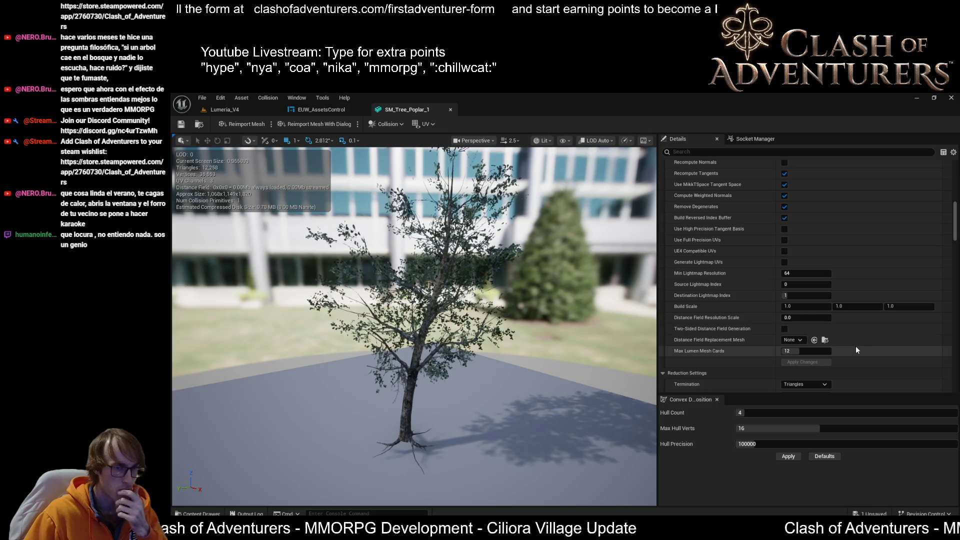
{"action": "scroll", "coordinate": [856, 349], "scroll_direction": "down", "scroll_amount": 3}
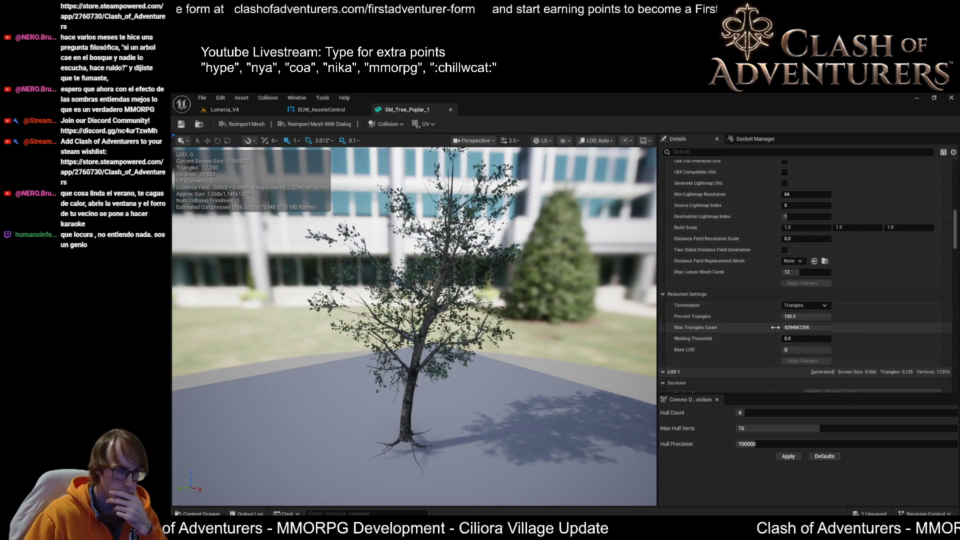
{"action": "scroll", "coordinate": [800, 324], "scroll_direction": "down", "scroll_amount": 7}
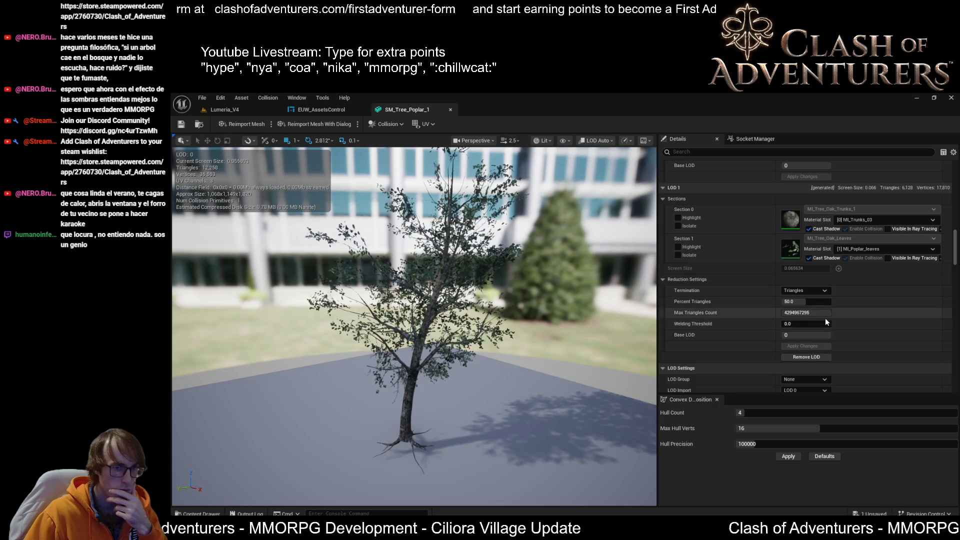
{"action": "scroll", "coordinate": [849, 308], "scroll_direction": "up", "scroll_amount": 4}
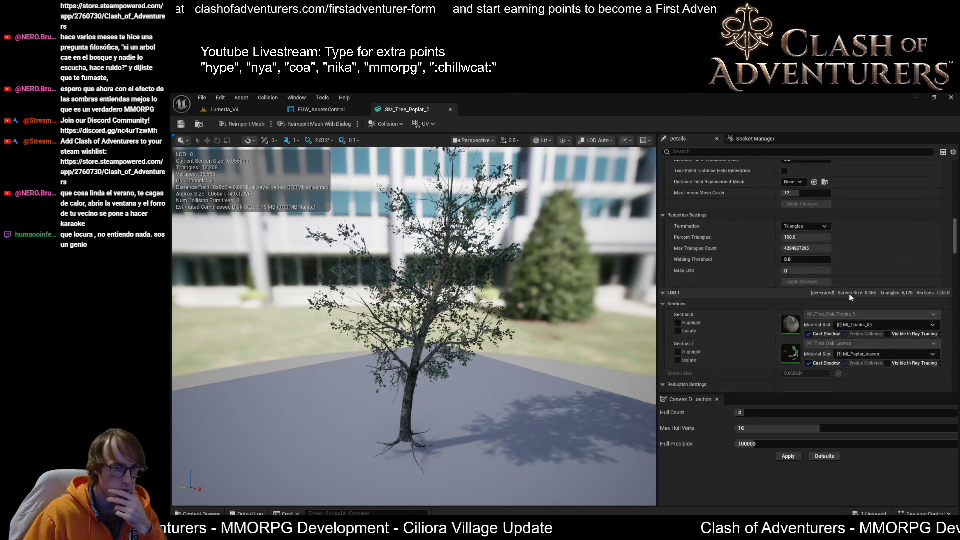
{"action": "scroll", "coordinate": [849, 293], "scroll_direction": "down", "scroll_amount": 8}
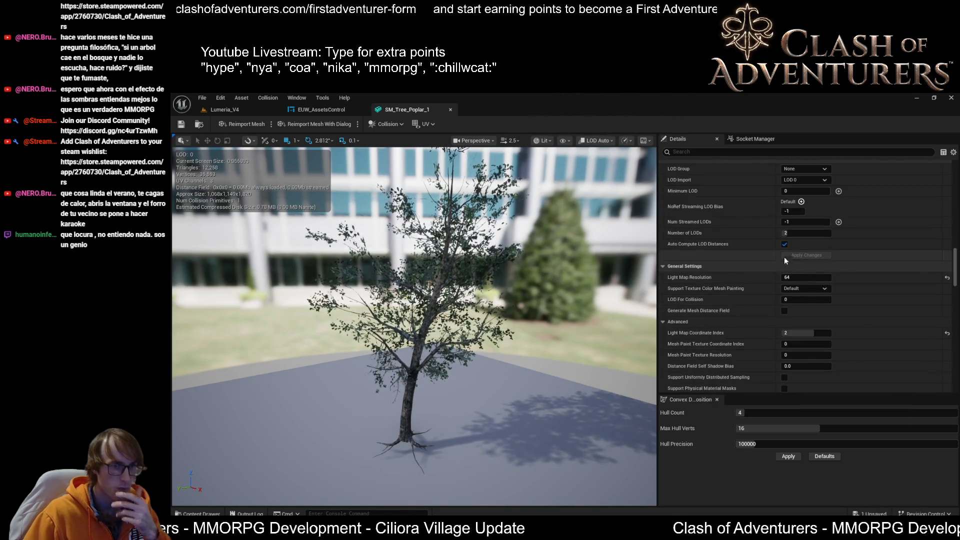
{"action": "left_click", "coordinate": [800, 233]}
- Set Number of LODs to 3 and apply it to generate the new LODs
{"action": "type", "text": "3"}
{"action": "key", "text": "Return"}
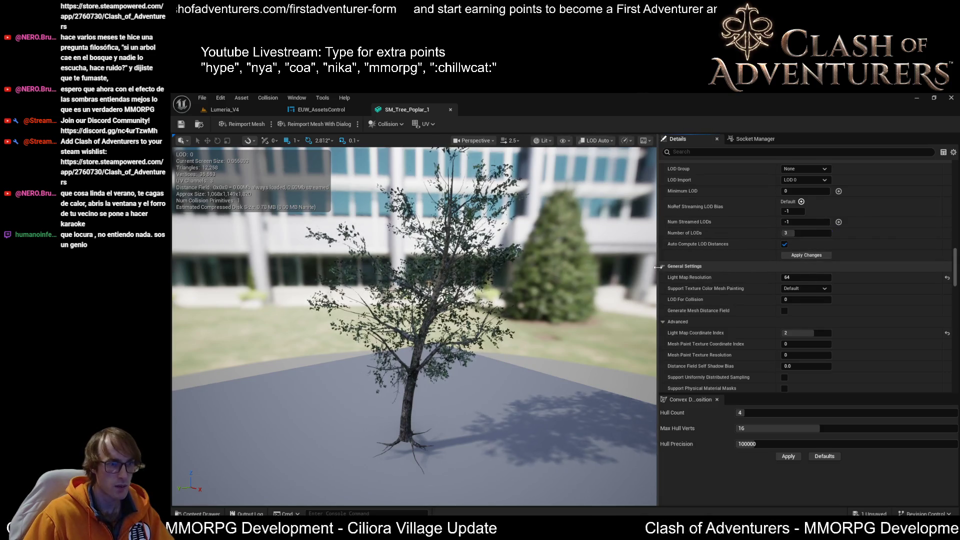
{"action": "left_click_drag", "start_coordinate": [658, 267], "coordinate": [814, 267]}
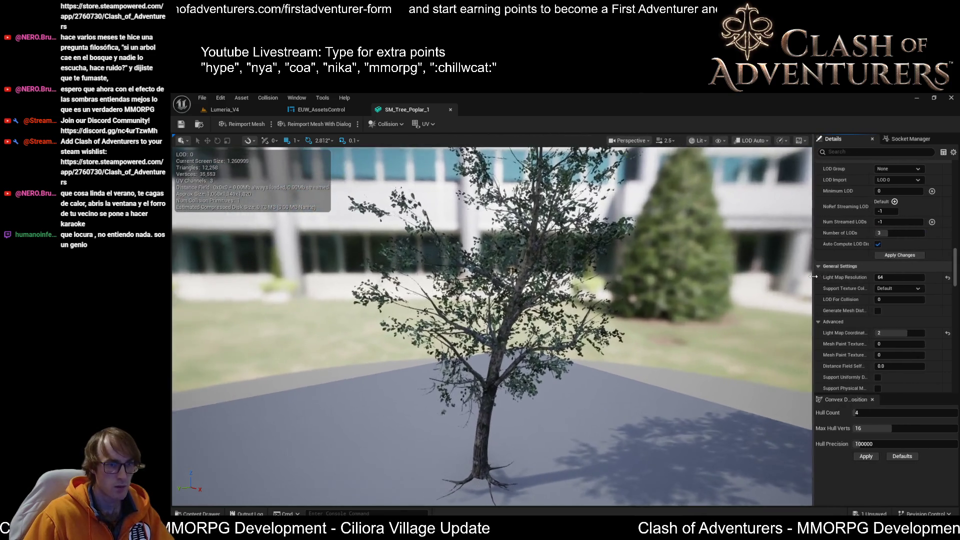
{"action": "left_click", "coordinate": [902, 255]}
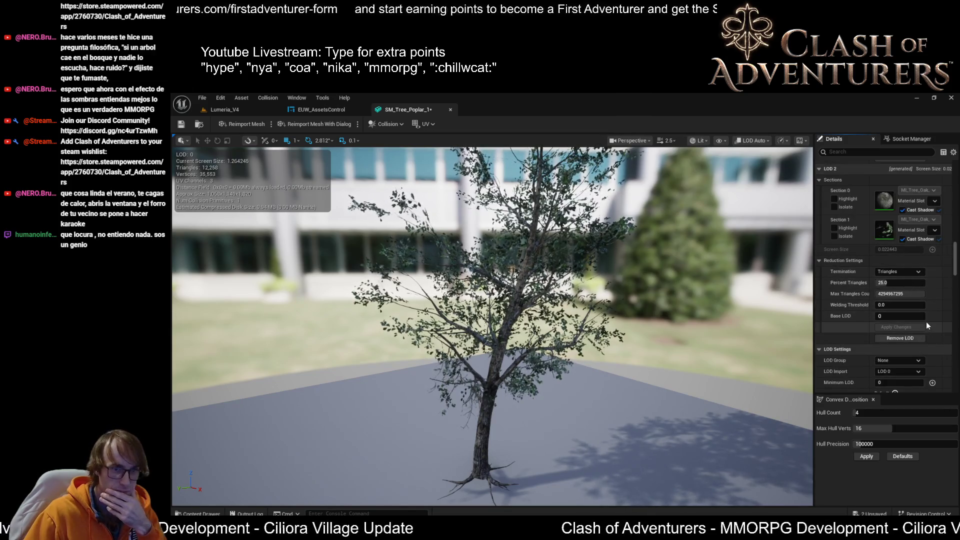
- Review LOD 1 (about 6,128 triangles) and LOD 2 (3,066) in a wider Details panel
{"action": "scroll", "coordinate": [926, 322], "scroll_direction": "up", "scroll_amount": 10}
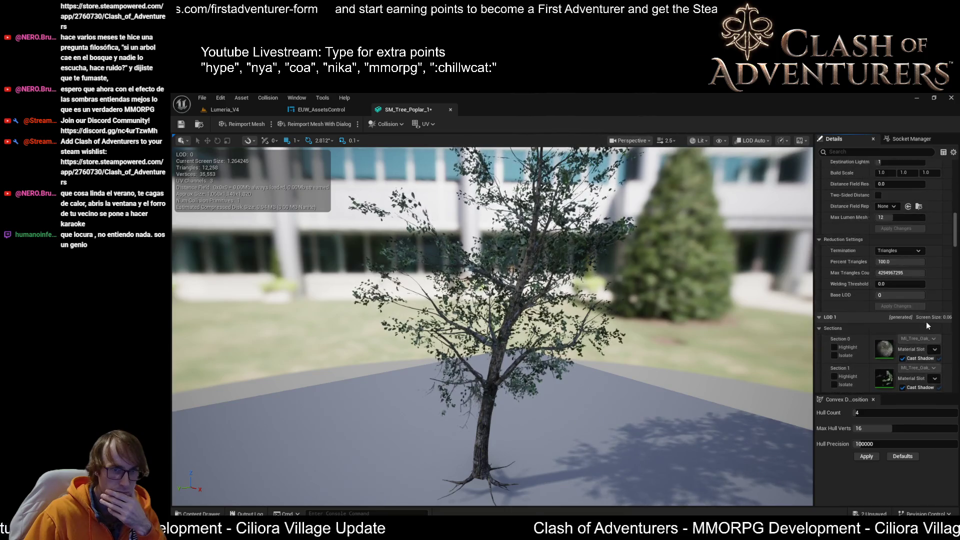
{"action": "scroll", "coordinate": [926, 322], "scroll_direction": "up", "scroll_amount": 10}
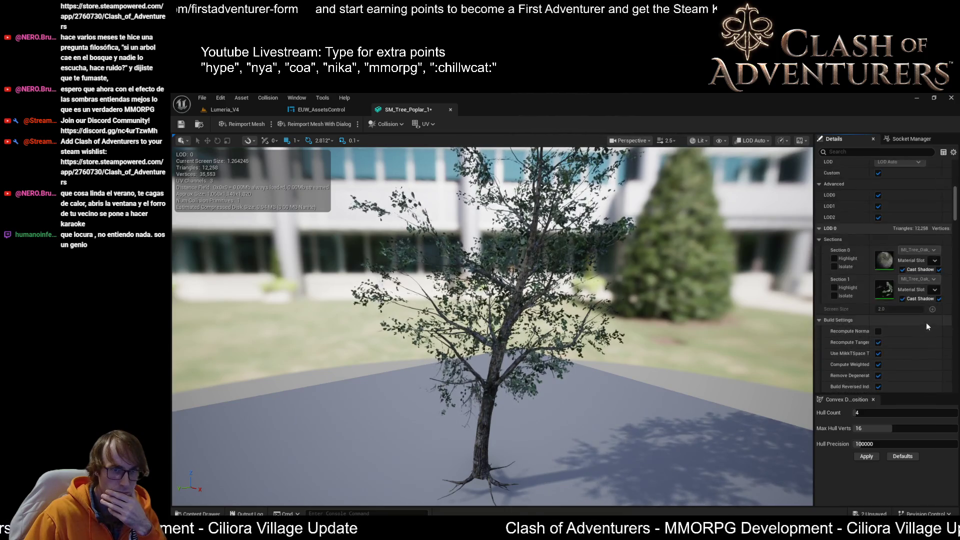
{"action": "scroll", "coordinate": [926, 322], "scroll_direction": "up", "scroll_amount": 10}
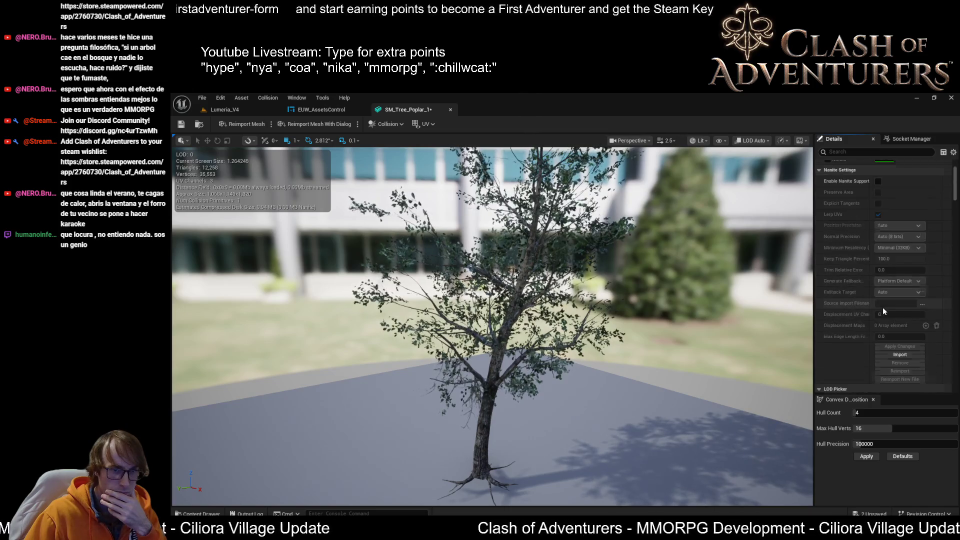
{"action": "scroll", "coordinate": [884, 309], "scroll_direction": "down", "scroll_amount": 6}
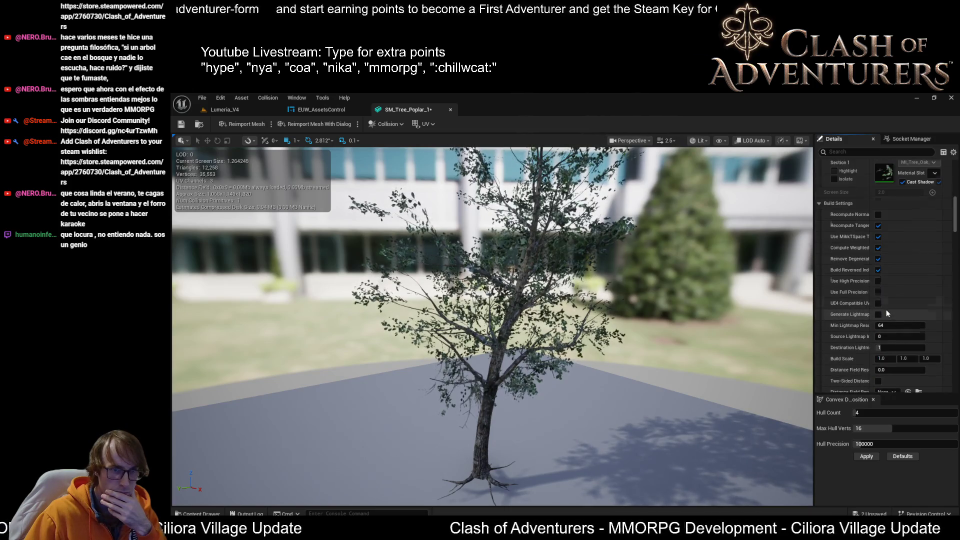
{"action": "scroll", "coordinate": [886, 311], "scroll_direction": "down", "scroll_amount": 5}
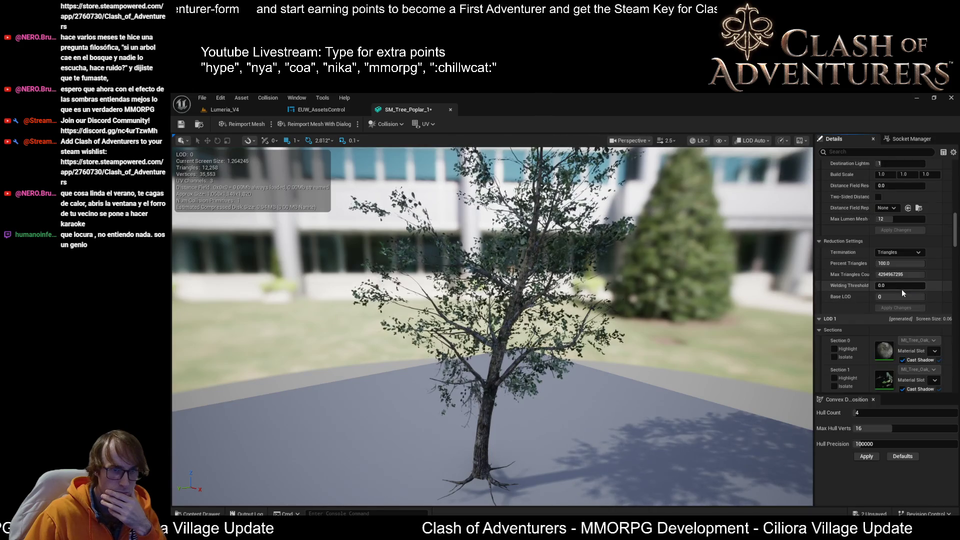
{"action": "scroll", "coordinate": [902, 289], "scroll_direction": "down", "scroll_amount": 5}
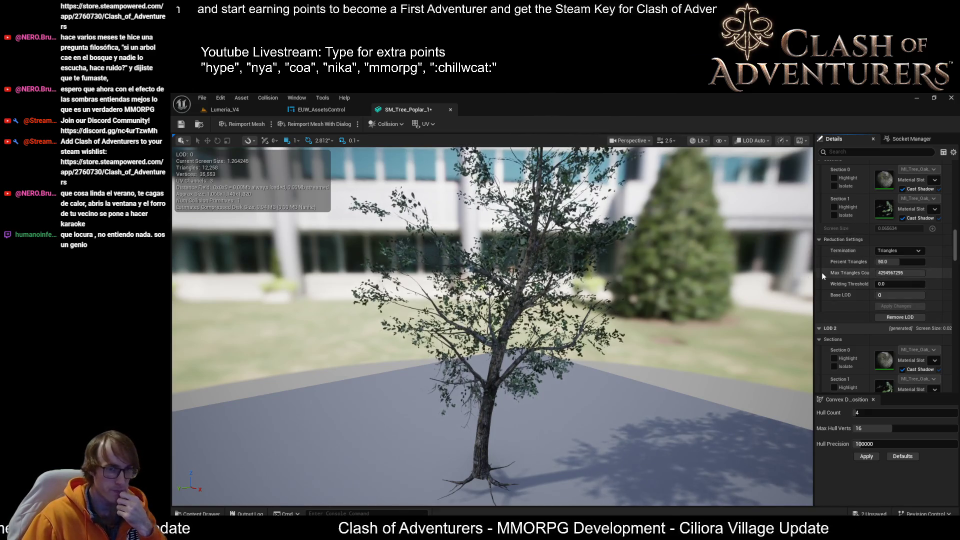
{"action": "left_click_drag", "start_coordinate": [815, 272], "coordinate": [700, 256]}
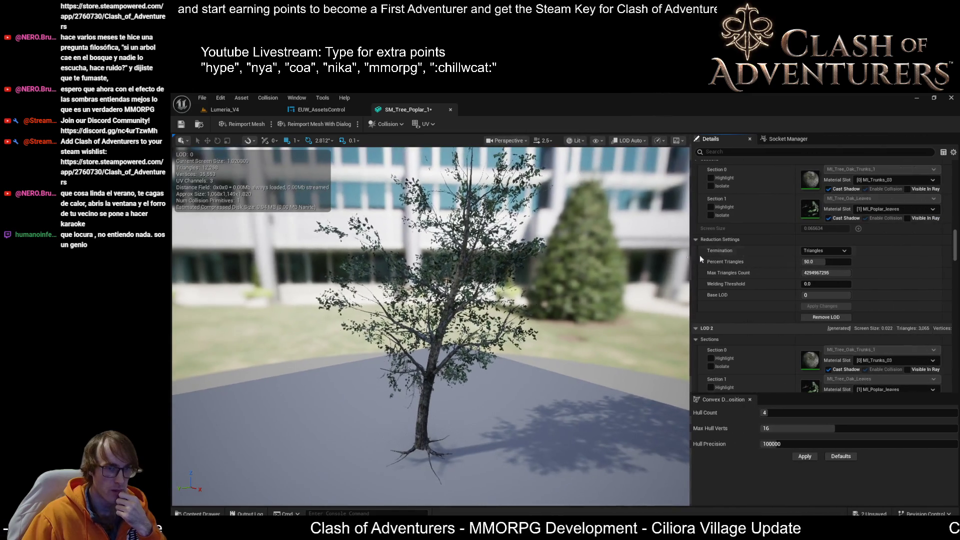
{"action": "scroll", "coordinate": [853, 226], "scroll_direction": "up", "scroll_amount": 3}
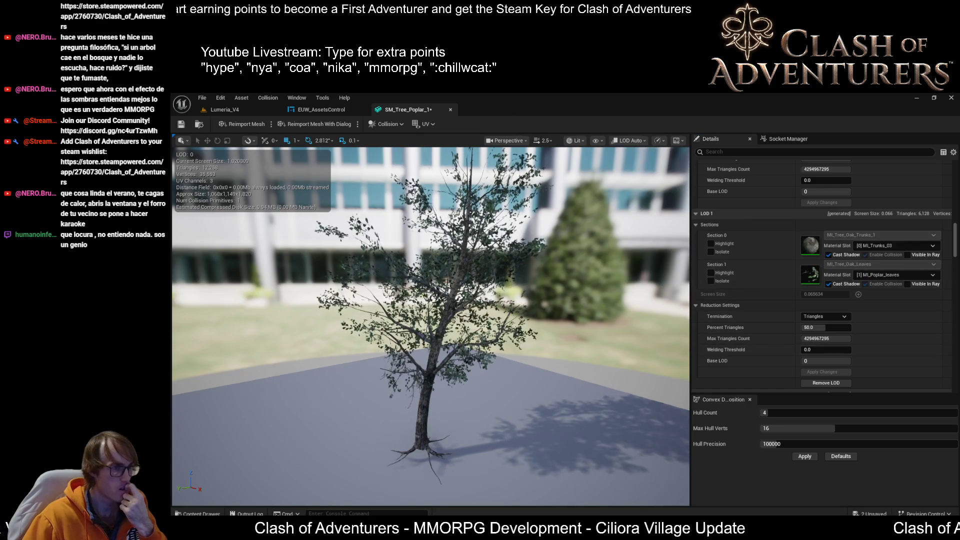
{"action": "left_click_drag", "start_coordinate": [550, 300], "coordinate": [580, 295]}
{"action": "scroll", "coordinate": [430, 325], "scroll_direction": "down", "scroll_amount": 5}
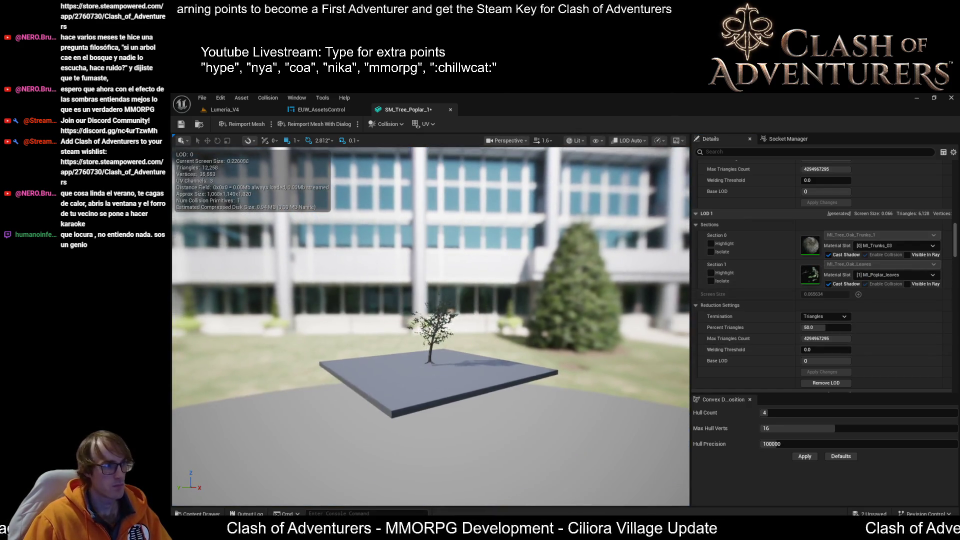
{"action": "scroll", "coordinate": [430, 325], "scroll_direction": "up", "scroll_amount": 3}
{"action": "scroll", "coordinate": [430, 325], "scroll_direction": "up", "scroll_amount": 2}
{"action": "scroll", "coordinate": [430, 325], "scroll_direction": "down", "scroll_amount": 6}
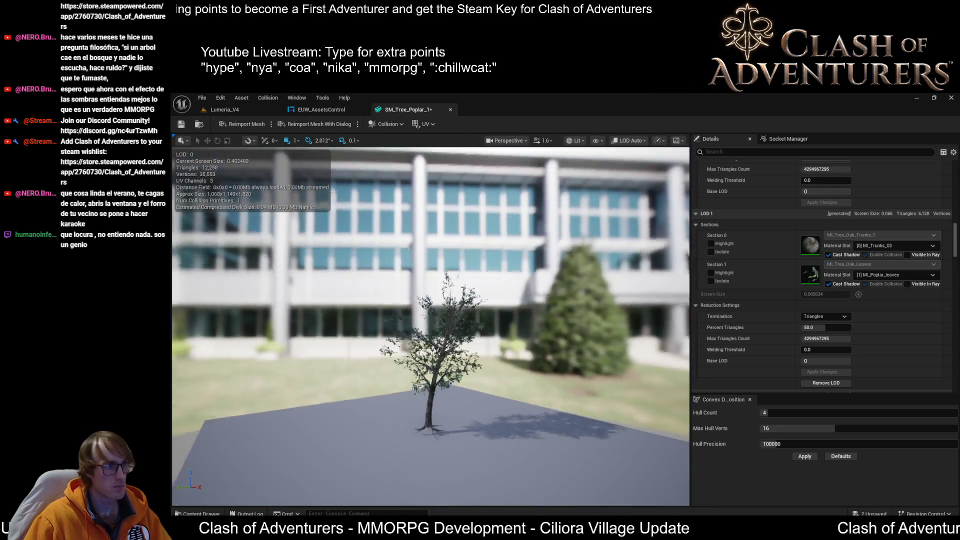
{"action": "scroll", "coordinate": [430, 325], "scroll_direction": "up", "scroll_amount": 6}
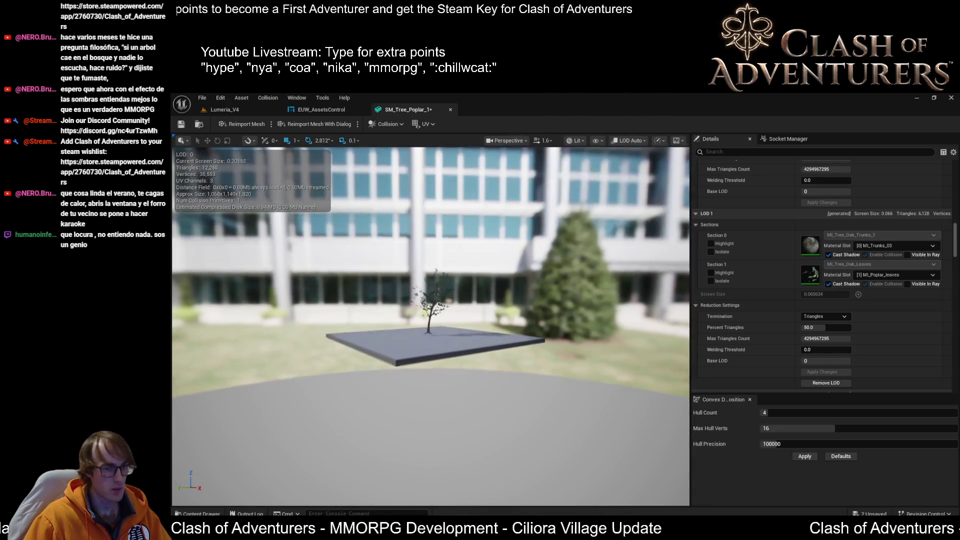
{"action": "scroll", "coordinate": [430, 325], "scroll_direction": "down", "scroll_amount": 6}
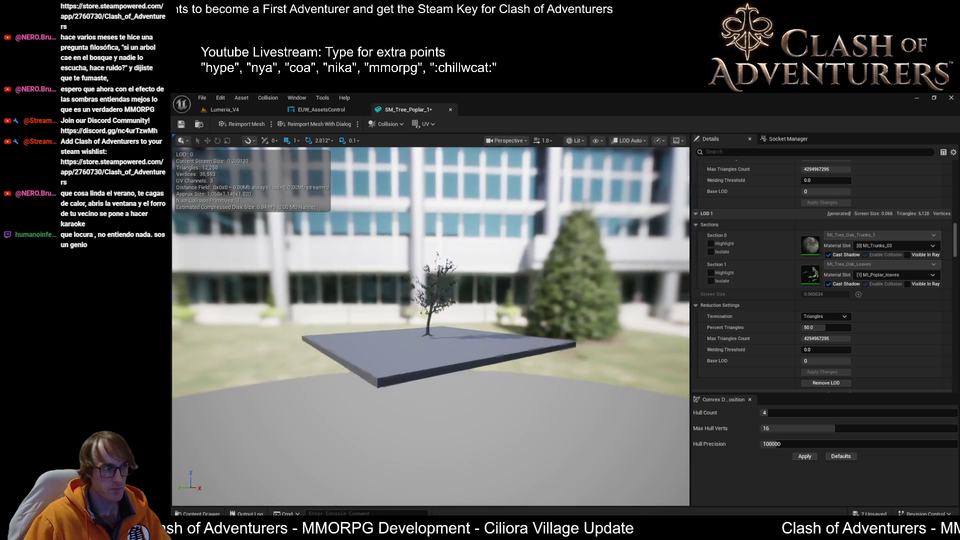
{"action": "scroll", "coordinate": [430, 325], "scroll_direction": "up", "scroll_amount": 6}
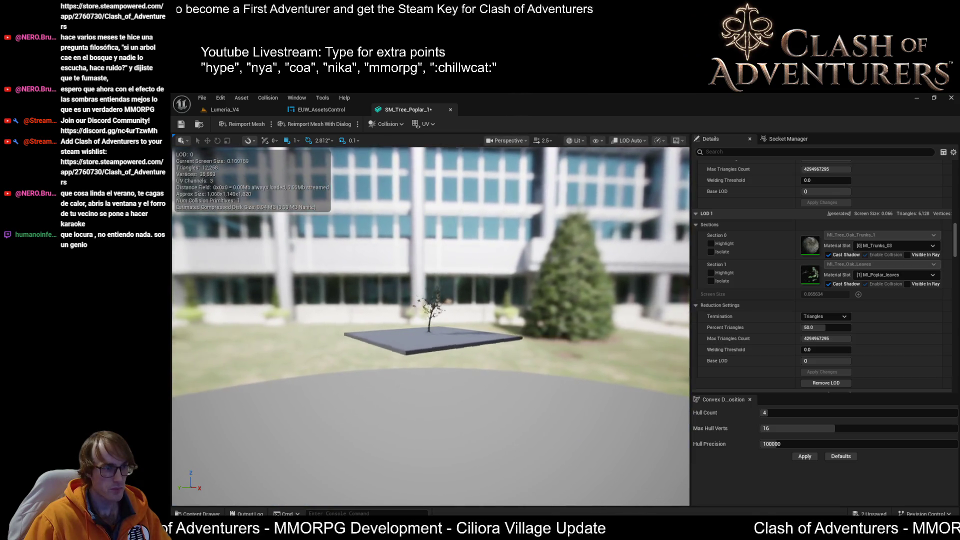
{"action": "scroll", "coordinate": [430, 325], "scroll_direction": "up", "scroll_amount": 1}
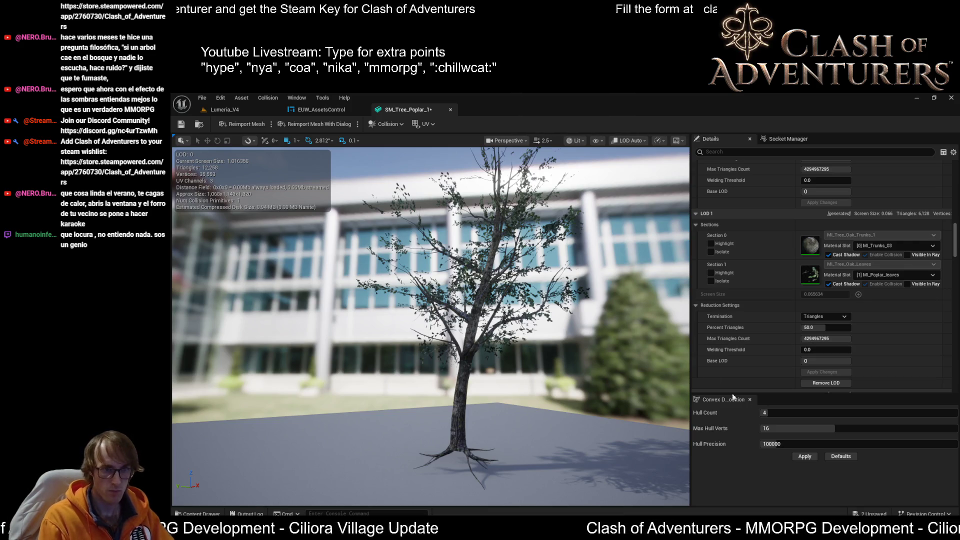
- Check that Number of LODs is 3 with Auto Compute LOD Distances enabled
{"action": "scroll", "coordinate": [766, 264], "scroll_direction": "down", "scroll_amount": 5}
{"action": "scroll", "coordinate": [833, 361], "scroll_direction": "down", "scroll_amount": 15}
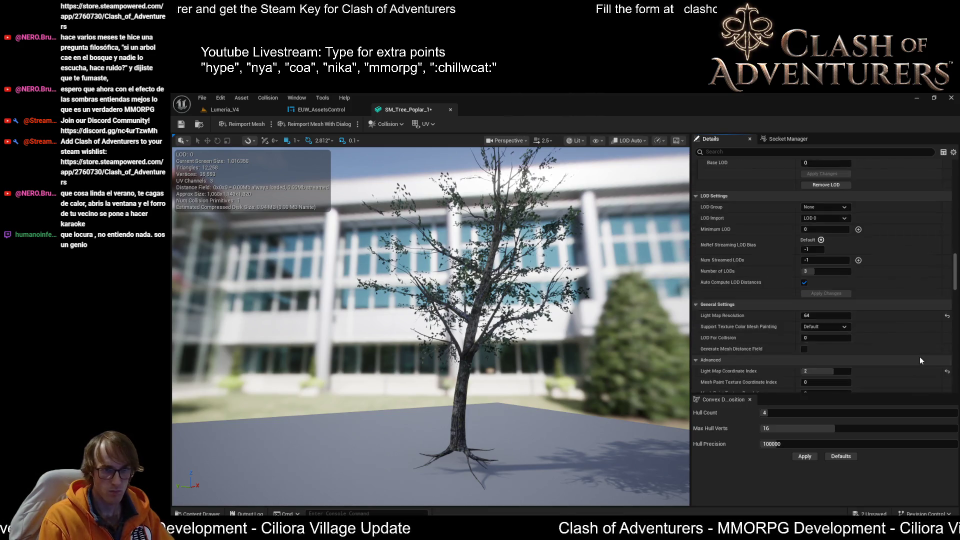
{"action": "scroll", "coordinate": [916, 360], "scroll_direction": "up", "scroll_amount": 2}
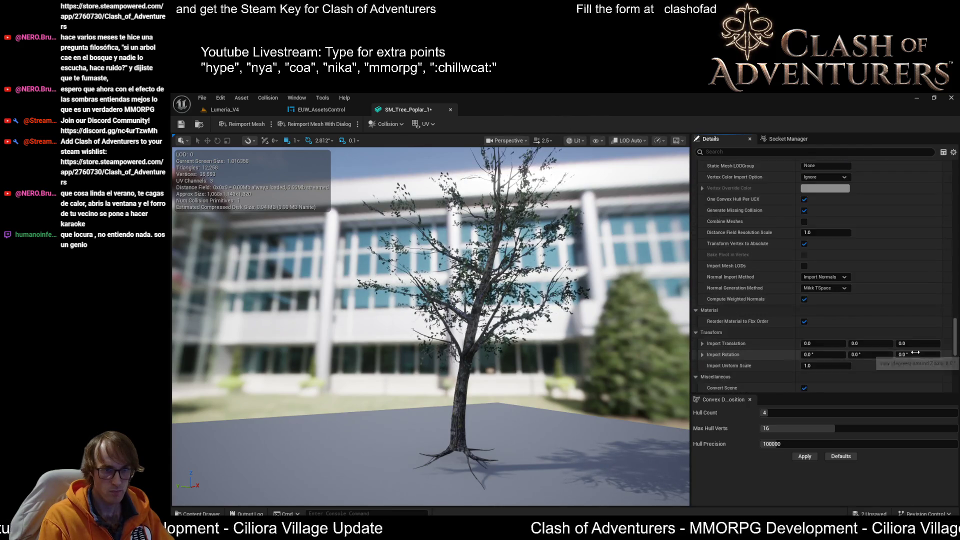
{"action": "scroll", "coordinate": [916, 356], "scroll_direction": "up", "scroll_amount": 8}
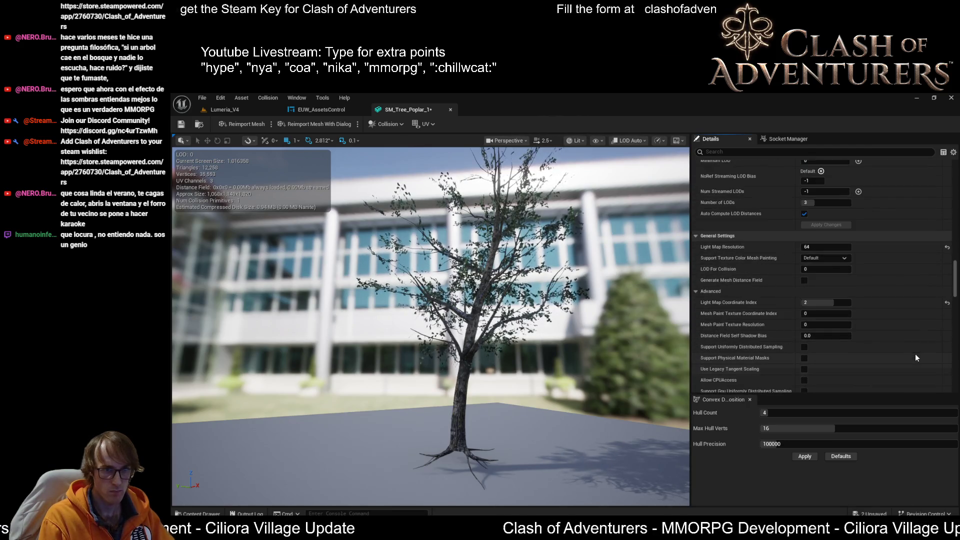
{"action": "scroll", "coordinate": [916, 357], "scroll_direction": "up", "scroll_amount": 4}
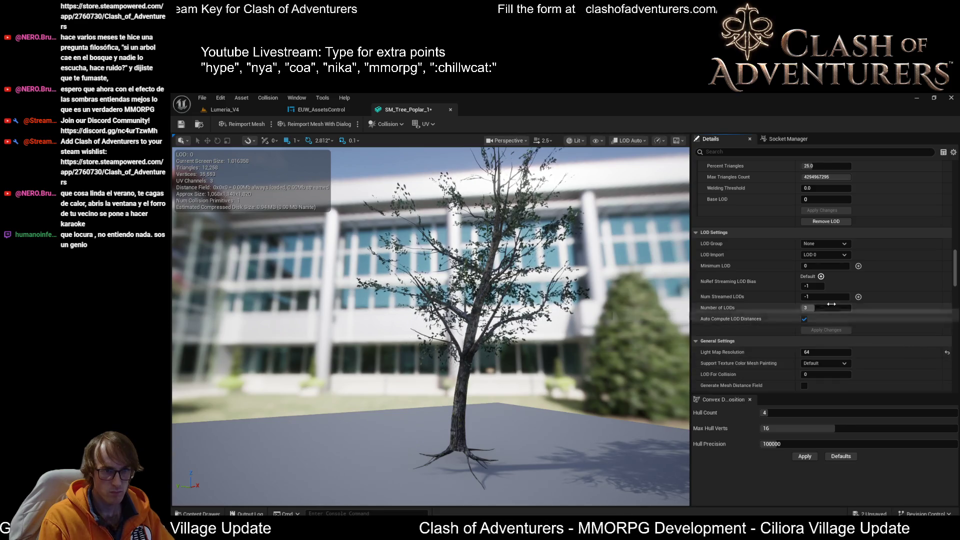
{"action": "scroll", "coordinate": [835, 310], "scroll_direction": "up", "scroll_amount": 10}
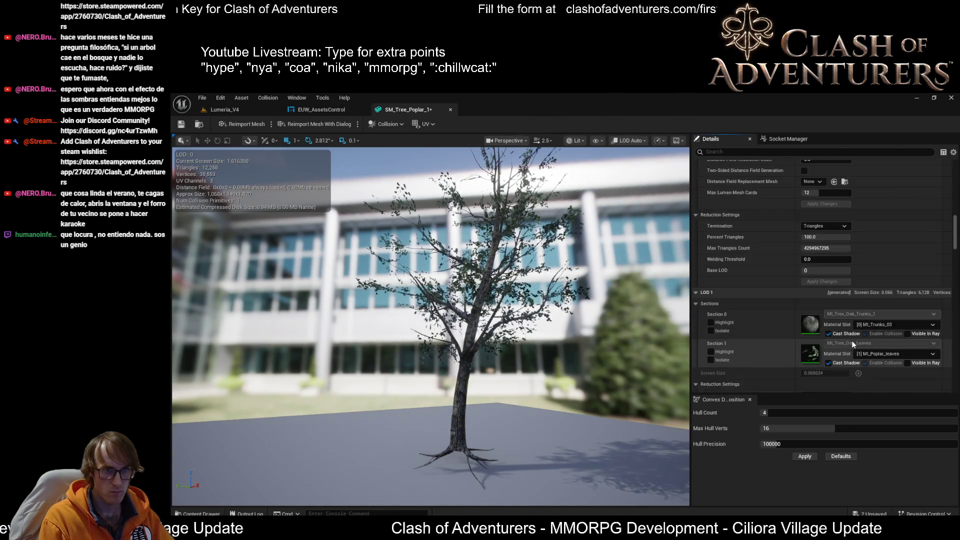
{"action": "scroll", "coordinate": [852, 344], "scroll_direction": "up", "scroll_amount": 8}
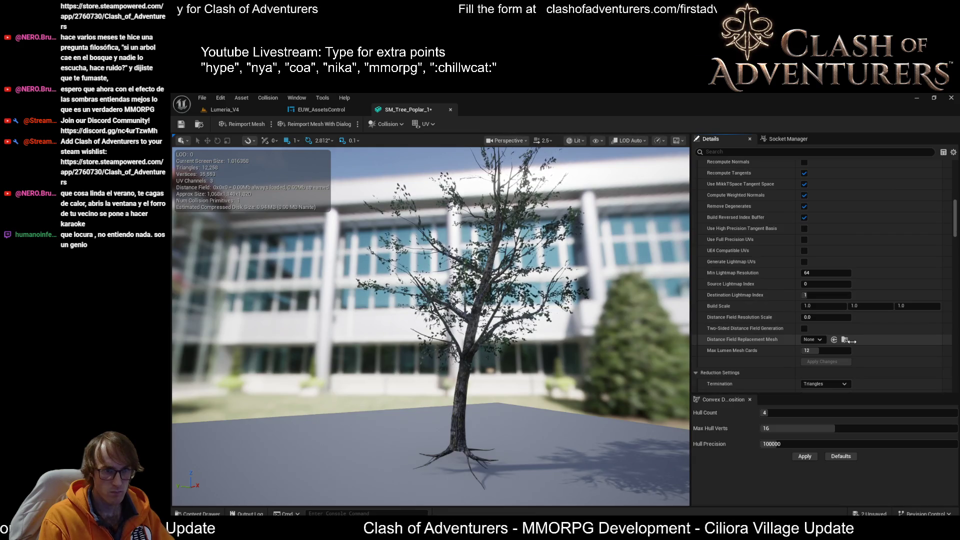
{"action": "scroll", "coordinate": [852, 341], "scroll_direction": "up", "scroll_amount": 3}
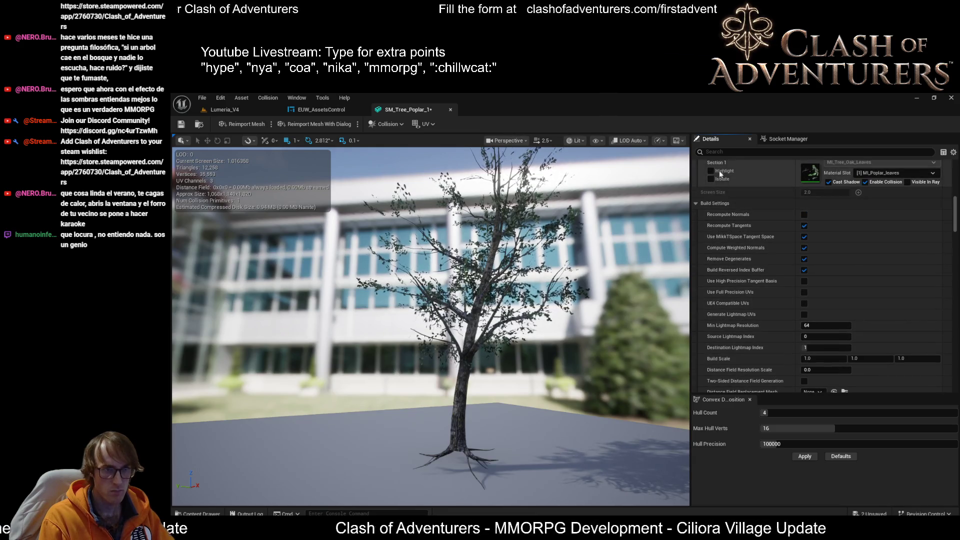
- Filter the mesh details with the search 'dista' to show distance field properties
{"action": "left_click", "coordinate": [726, 153]}
{"action": "type", "text": "calcu"}
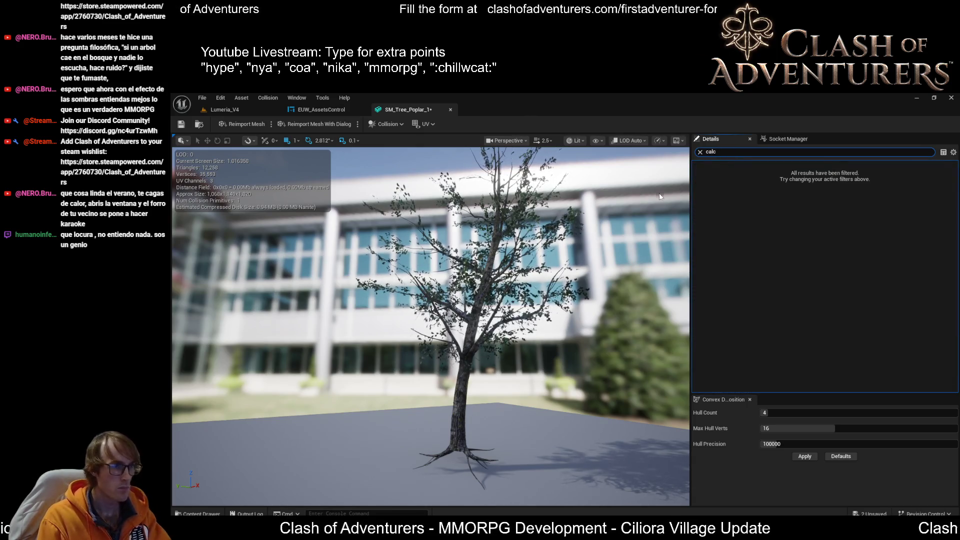
{"action": "key", "text": "BackSpace"}
{"action": "key", "text": "BackSpace"}
{"action": "key", "text": "BackSpace"}
{"action": "type", "text": "dista"}
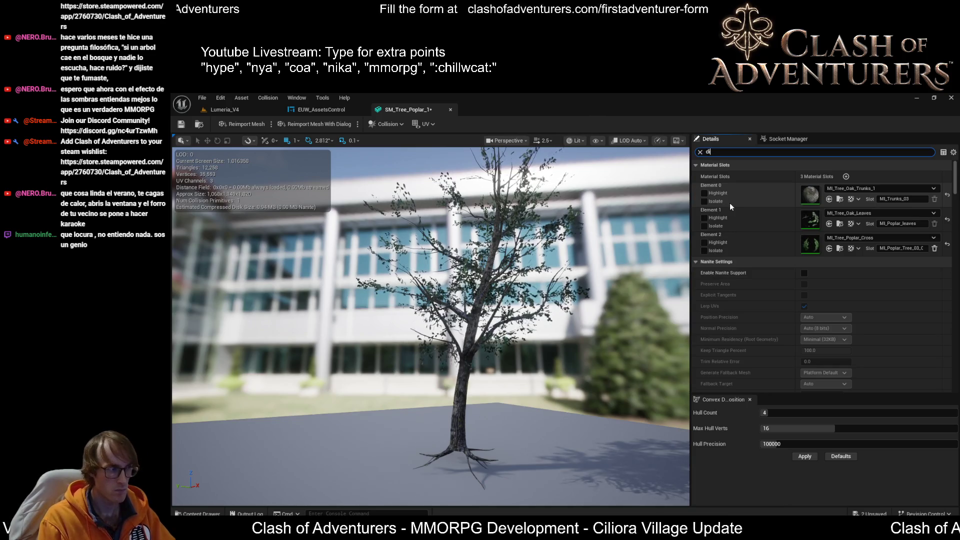
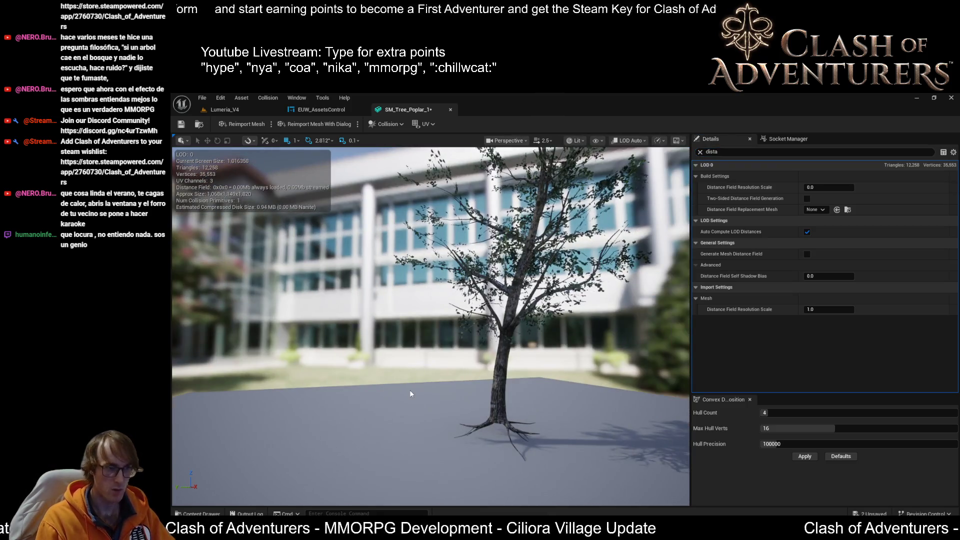
- Inspect the tree in player collision and quad overdraw view modes, then return to lit view
{"action": "key", "text": "alt+c"}
{"action": "mouse_move", "coordinate": [393, 391]}
{"action": "left_mouse_down"}
{"action": "mouse_move", "coordinate": [380, 395]}
{"action": "mouse_move", "coordinate": [370, 382]}
{"action": "mouse_move", "coordinate": [360, 390]}
{"action": "mouse_move", "coordinate": [405, 385]}
{"action": "left_mouse_up"}
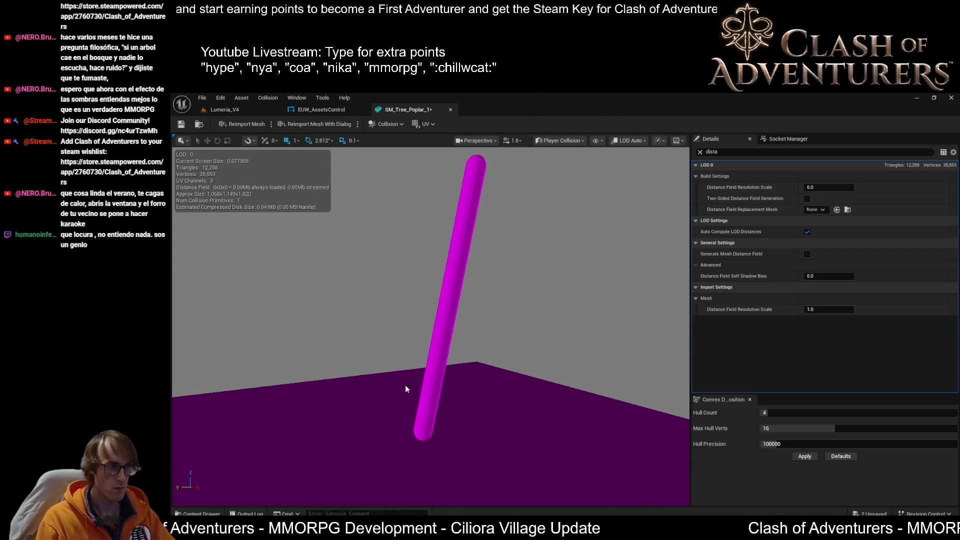
{"action": "key", "text": "alt+8"}
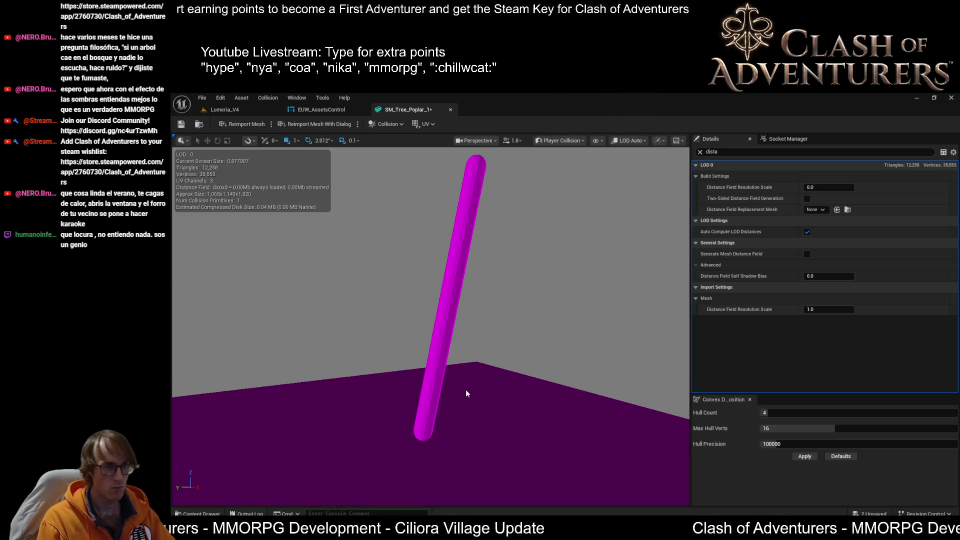
{"action": "left_click_drag", "start_coordinate": [504, 295], "coordinate": [504, 320]}
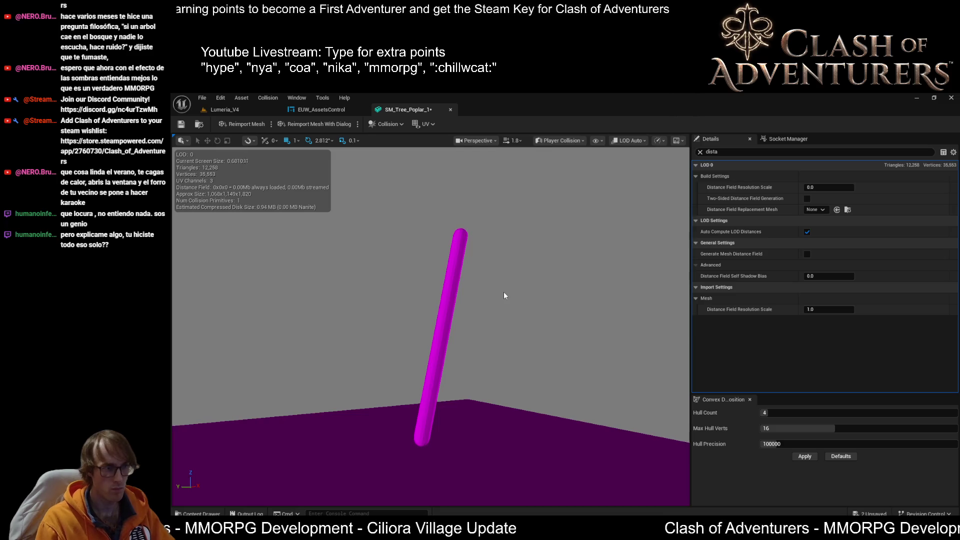
{"action": "key", "text": "alt+4"}
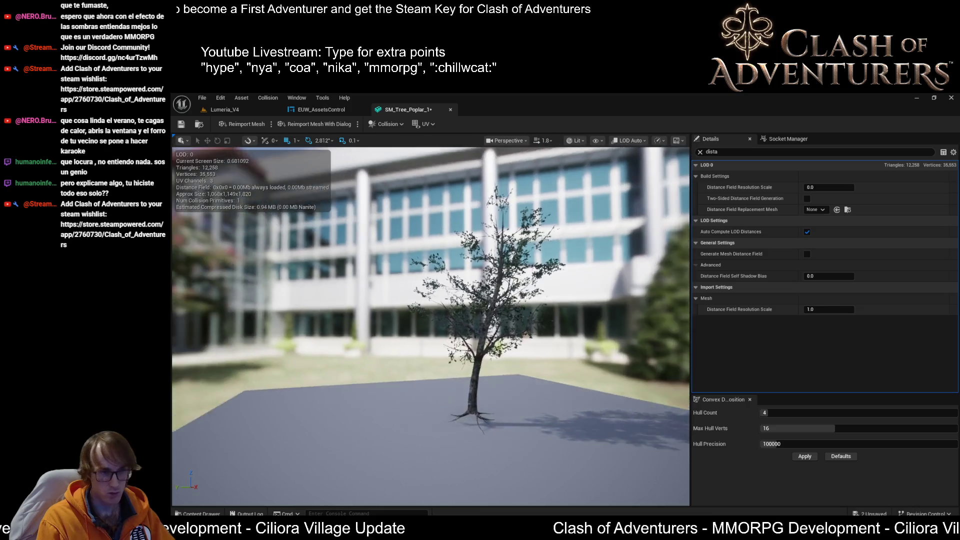
{"action": "left_click_drag", "start_coordinate": [426, 295], "coordinate": [423, 255]}
- Switch to the Lumeria_V4 level in lit view and fly the camera toward the village buildings
{"action": "left_click", "coordinate": [238, 111]}
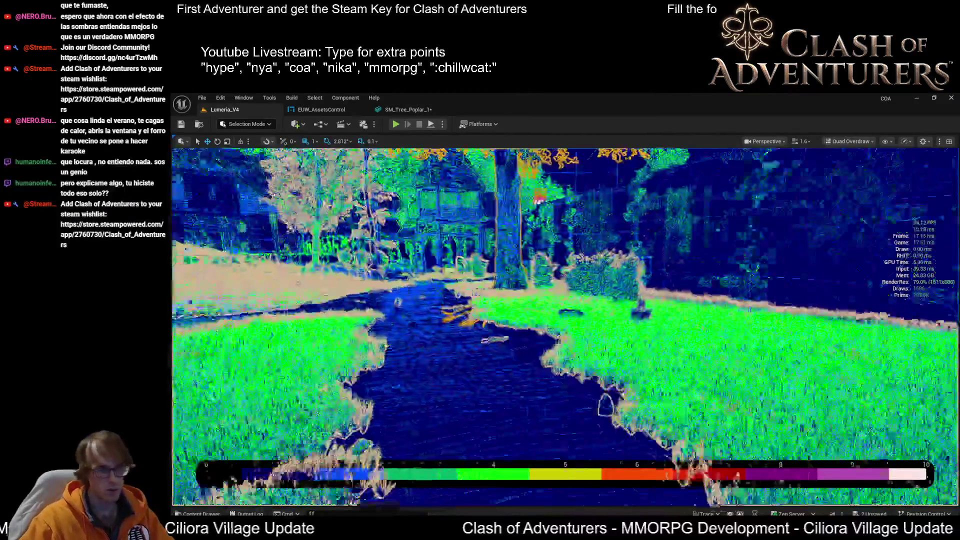
{"action": "key", "text": "alt+4"}
{"action": "mouse_move", "coordinate": [565, 325]}
{"action": "left_mouse_down"}
{"action": "mouse_move", "coordinate": [550, 340]}
{"action": "mouse_move", "coordinate": [500, 350]}
{"action": "left_mouse_up"}
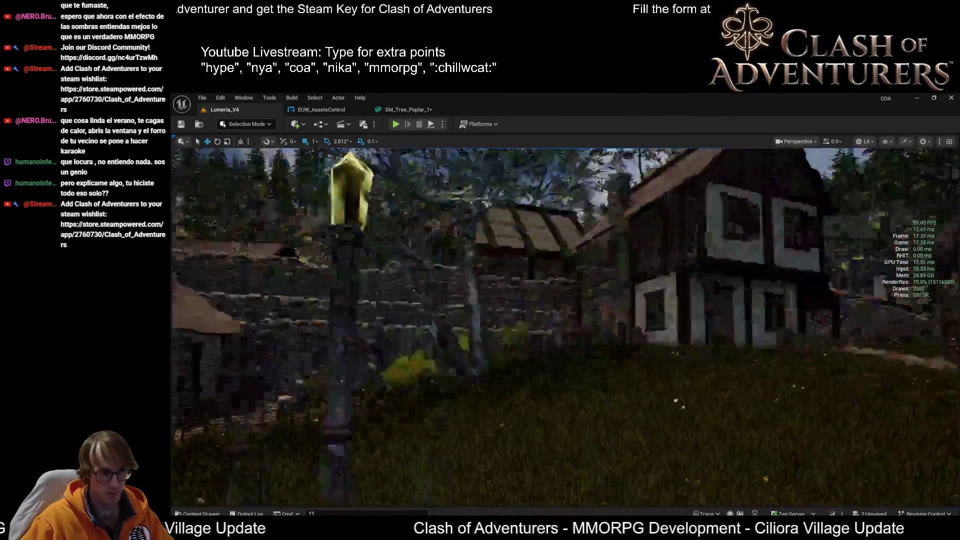
{"action": "left_click", "coordinate": [429, 429]}
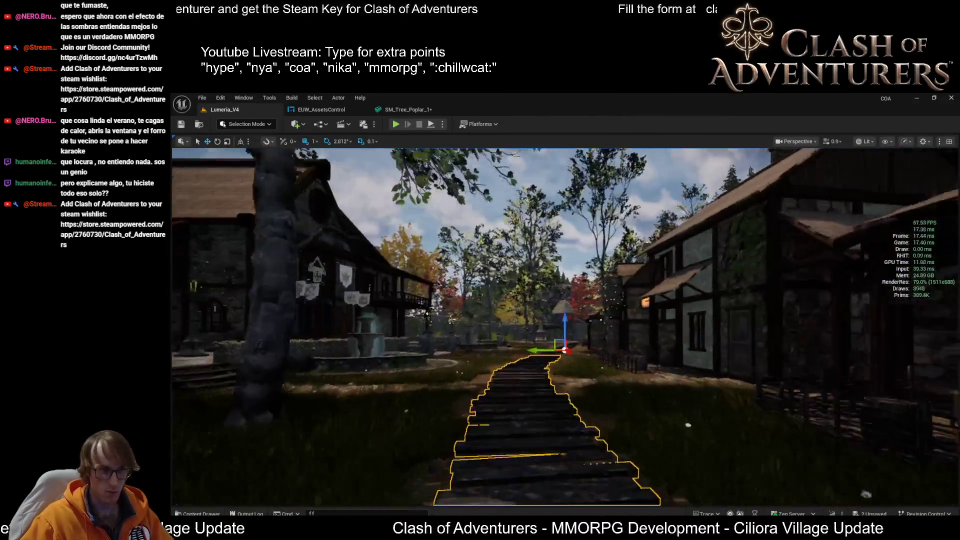
{"action": "mouse_move", "coordinate": [565, 350]}
{"action": "left_mouse_down"}
{"action": "mouse_move", "coordinate": [525, 310]}
{"action": "mouse_move", "coordinate": [567, 322]}
{"action": "mouse_move", "coordinate": [575, 280]}
{"action": "left_mouse_up"}
{"action": "mouse_move", "coordinate": [565, 325]}
{"action": "left_mouse_down"}
{"action": "mouse_move", "coordinate": [565, 360]}
{"action": "mouse_move", "coordinate": [555, 360]}
{"action": "mouse_move", "coordinate": [570, 350]}
{"action": "mouse_move", "coordinate": [567, 402]}
{"action": "left_mouse_up"}
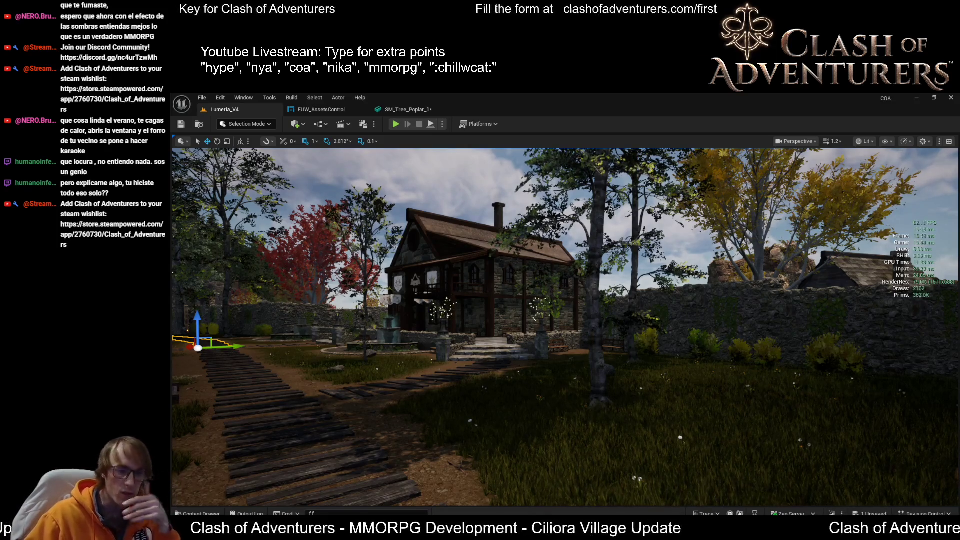
{"action": "left_click", "coordinate": [870, 487]}
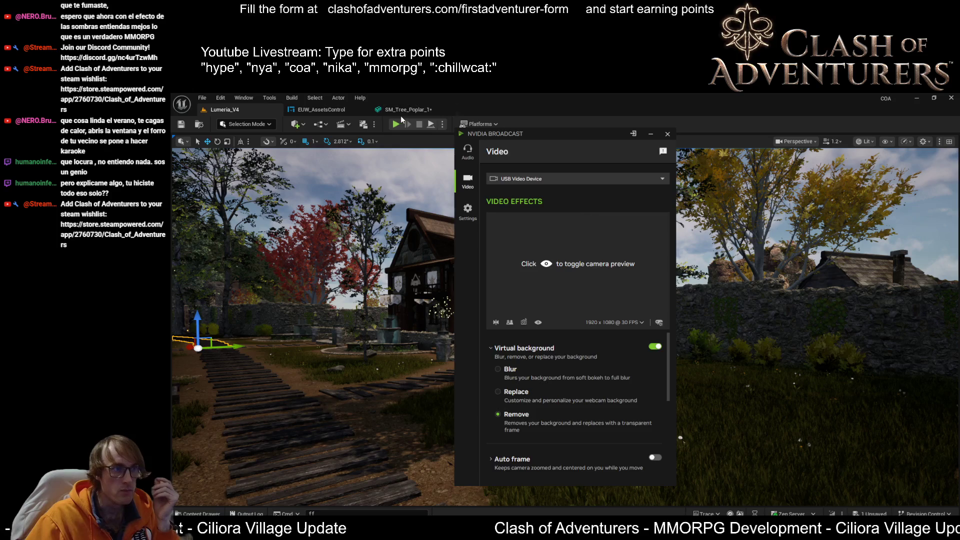
- Select the poplar tree beside the village path in the level and frame it
{"action": "left_click", "coordinate": [350, 110]}
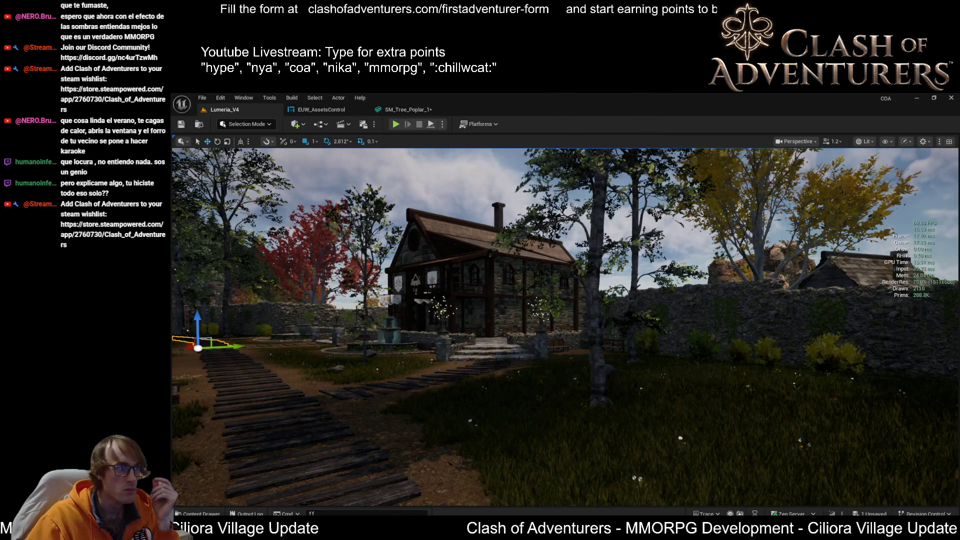
{"action": "left_click", "coordinate": [405, 109]}
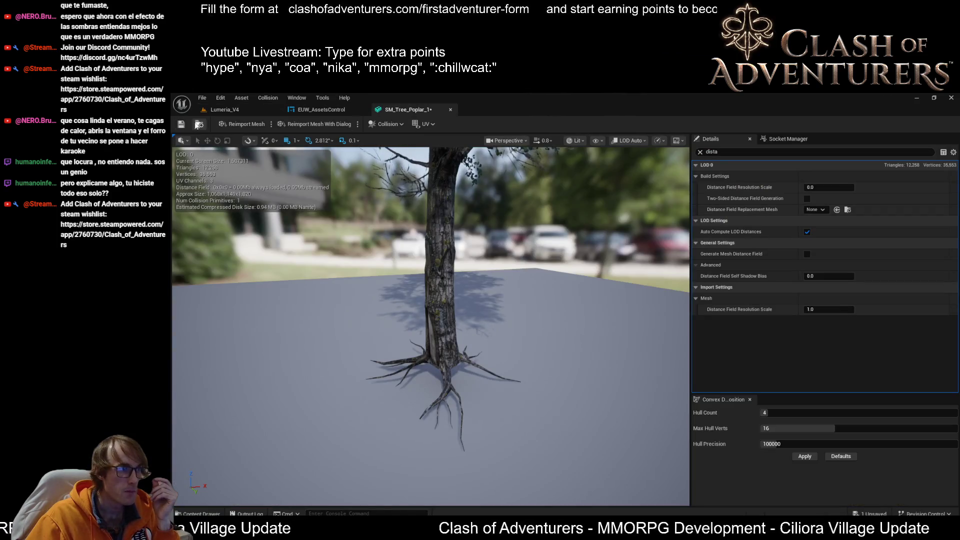
{"action": "left_click", "coordinate": [225, 110]}
{"action": "left_click_drag", "start_coordinate": [198, 347], "coordinate": [400, 437]}
{"action": "key", "text": "f"}
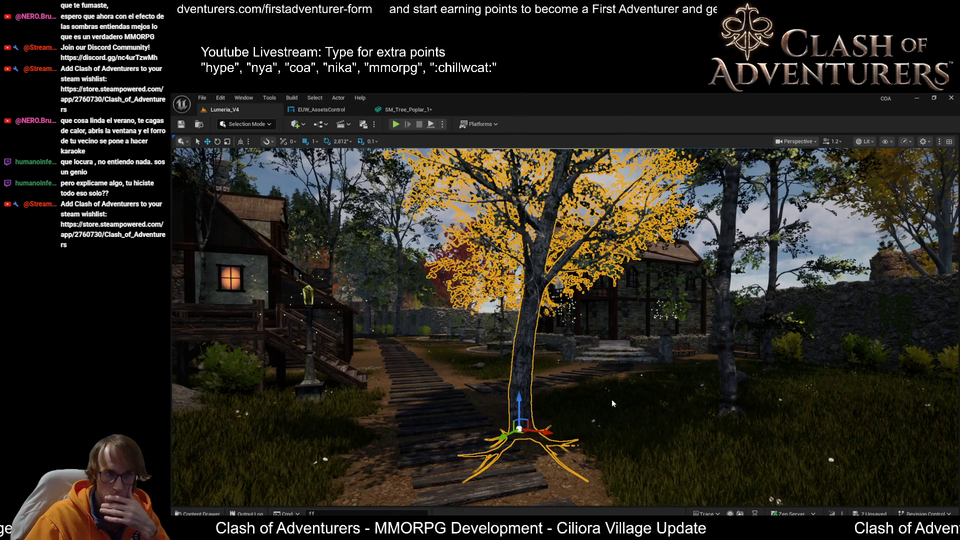
- Fly up for an overhead view, refocus the poplar, and return to the SM_Tree_Poplar_1 editor
{"action": "scroll", "coordinate": [565, 325], "scroll_direction": "up", "scroll_amount": 2}
{"action": "key", "text": "s"}
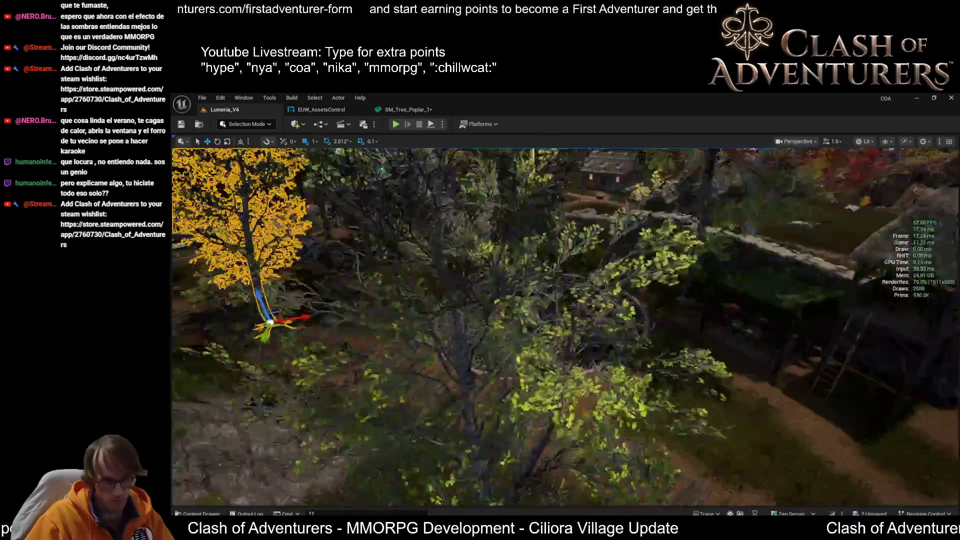
{"action": "key", "text": "f"}
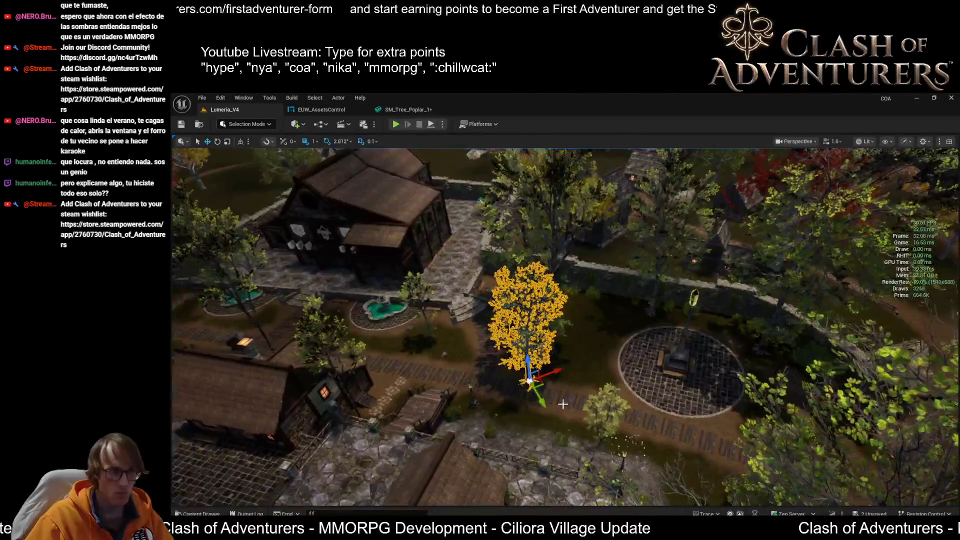
{"action": "mouse_move", "coordinate": [556, 371]}
{"action": "left_mouse_down"}
{"action": "mouse_move", "coordinate": [720, 340]}
{"action": "mouse_move", "coordinate": [585, 365]}
{"action": "left_mouse_up"}
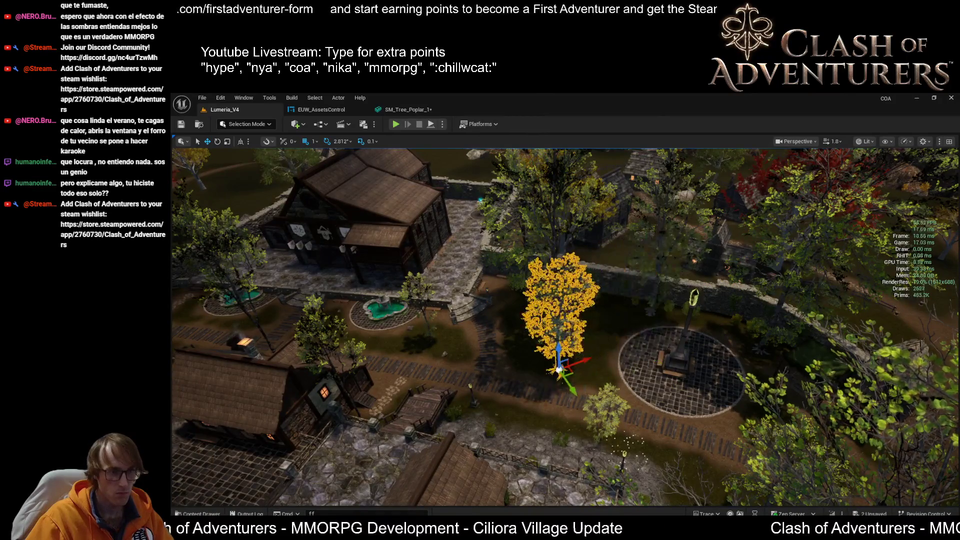
{"action": "key", "text": "f"}
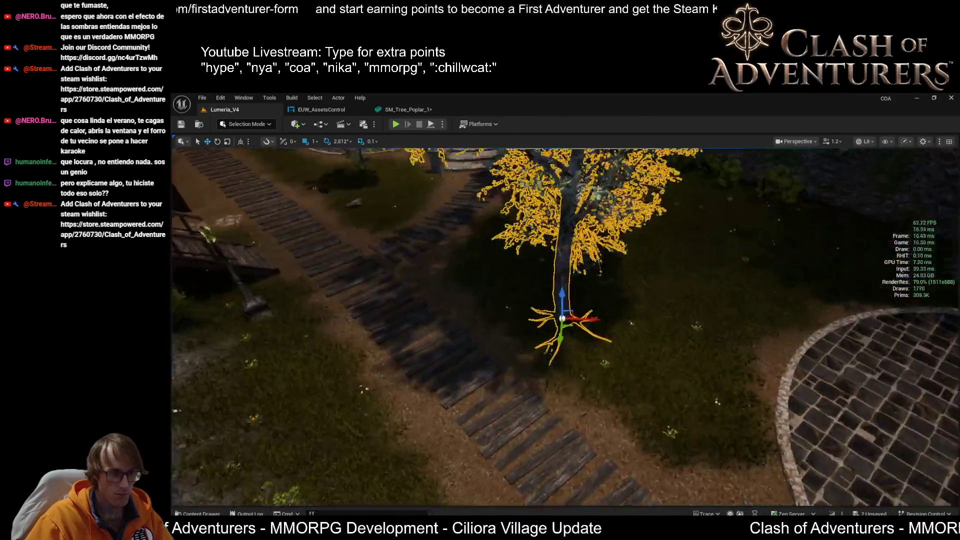
{"action": "key", "text": "ctrl+e"}
{"action": "left_click", "coordinate": [596, 140]}
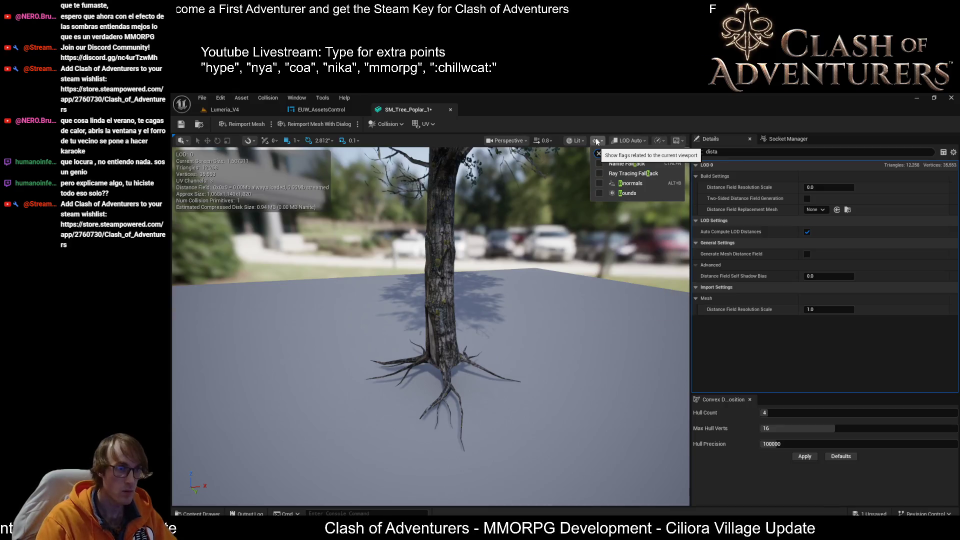
- Enable Bounds in the poplar viewport's Show menu and orbit to inspect the box and spheres
{"action": "left_click", "coordinate": [599, 164]}
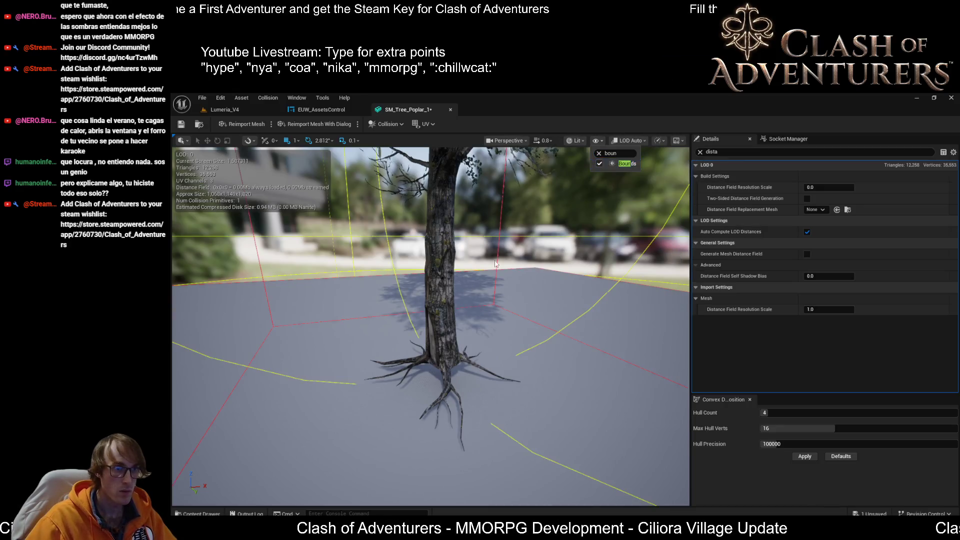
{"action": "scroll", "coordinate": [430, 325], "scroll_direction": "down", "scroll_amount": 5}
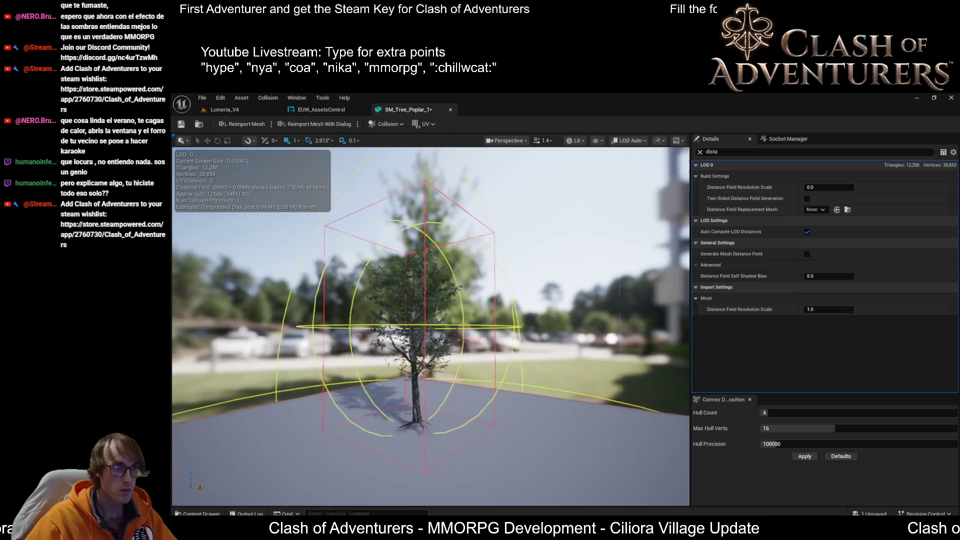
{"action": "scroll", "coordinate": [430, 325], "scroll_direction": "down", "scroll_amount": 10}
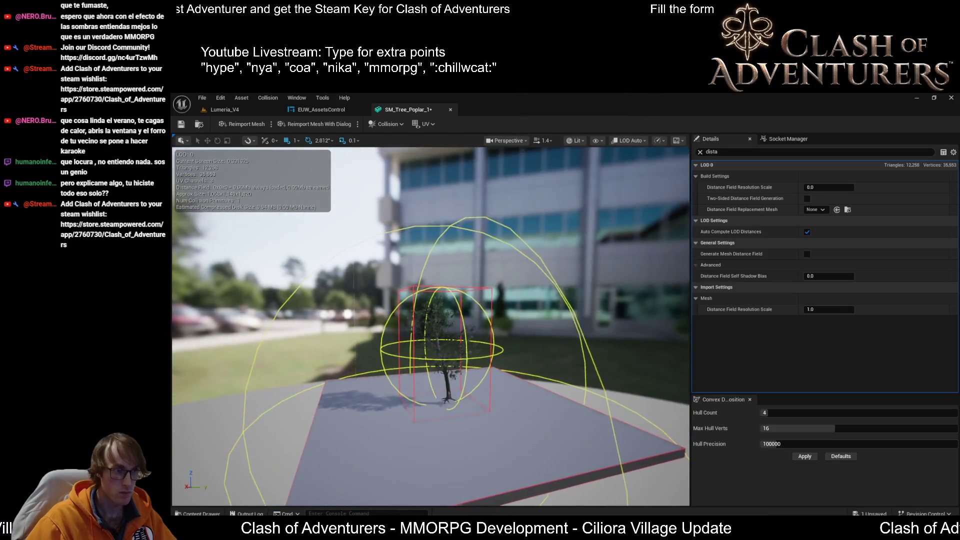
{"action": "mouse_move", "coordinate": [430, 325]}
{"action": "left_mouse_down"}
{"action": "mouse_move", "coordinate": [400, 322]}
{"action": "mouse_move", "coordinate": [430, 317]}
{"action": "left_mouse_up"}
{"action": "scroll", "coordinate": [430, 325], "scroll_direction": "up", "scroll_amount": 5}
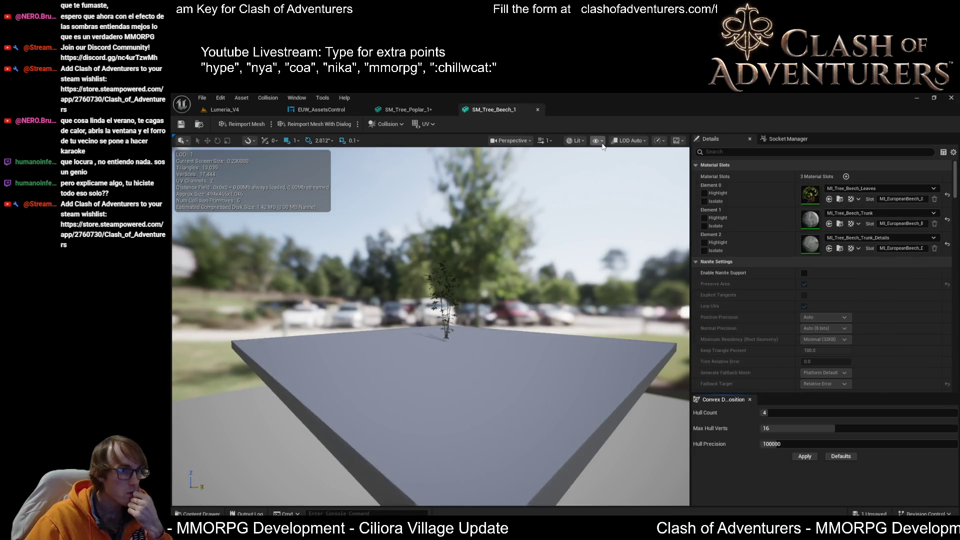
- Search 'bo' in the beech viewport's Show menu, enable Bounds, and view the tree from overhead
{"action": "left_click", "coordinate": [602, 142]}
{"action": "type", "text": "bound"}
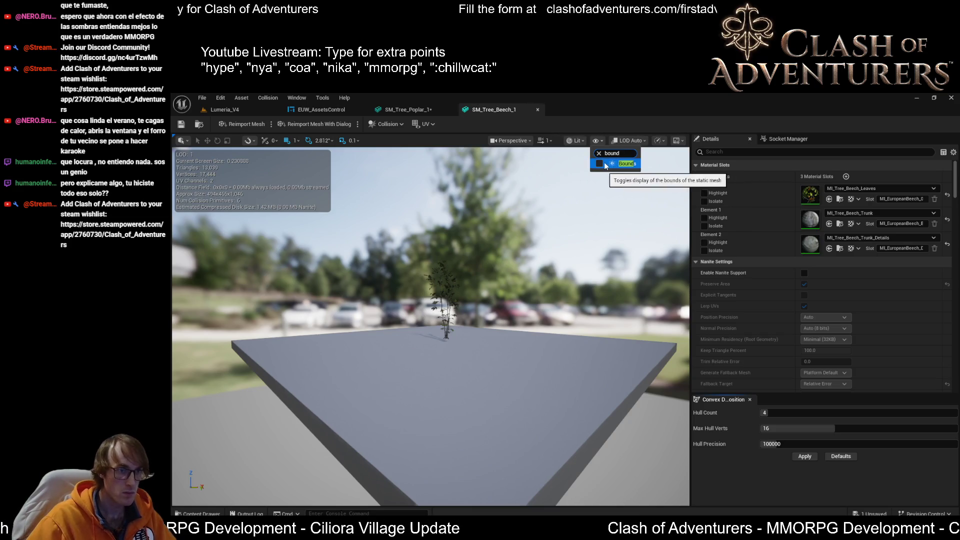
{"action": "left_click", "coordinate": [620, 163]}
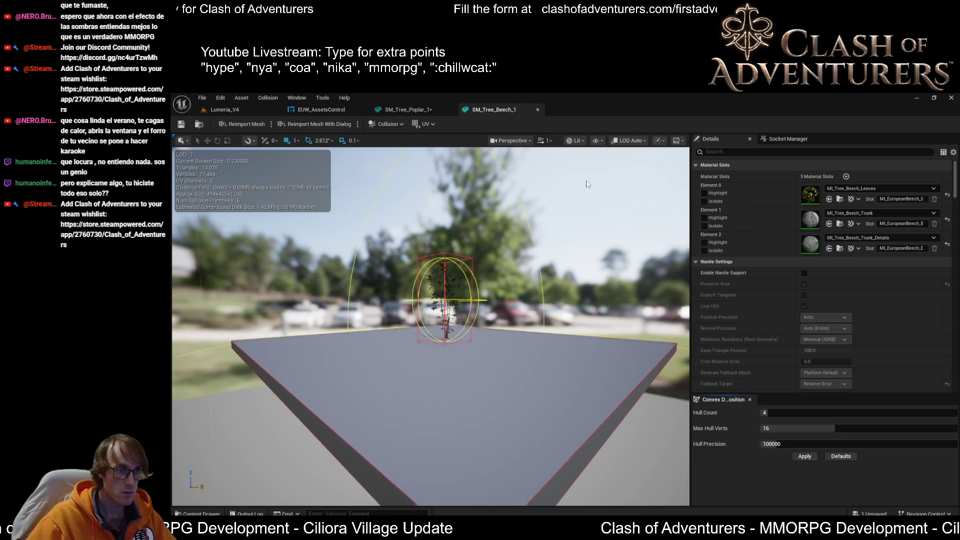
{"action": "mouse_move", "coordinate": [587, 184]}
{"action": "left_mouse_down"}
{"action": "mouse_move", "coordinate": [475, 210]}
{"action": "mouse_move", "coordinate": [430, 190]}
{"action": "mouse_move", "coordinate": [433, 209]}
{"action": "left_mouse_up"}
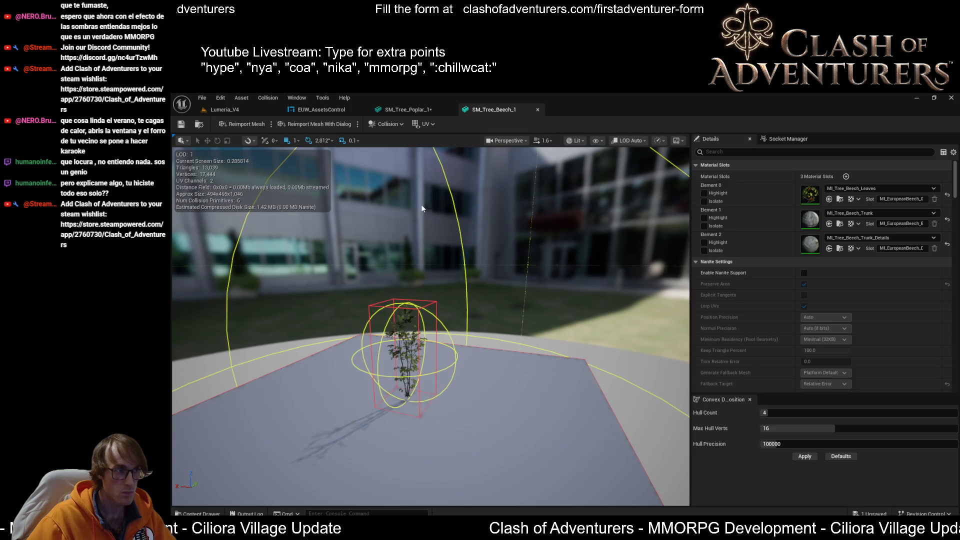
{"action": "mouse_move", "coordinate": [406, 186]}
{"action": "left_mouse_down"}
{"action": "mouse_move", "coordinate": [431, 213]}
{"action": "mouse_move", "coordinate": [441, 268]}
{"action": "left_mouse_up"}
{"action": "left_click", "coordinate": [440, 110]}
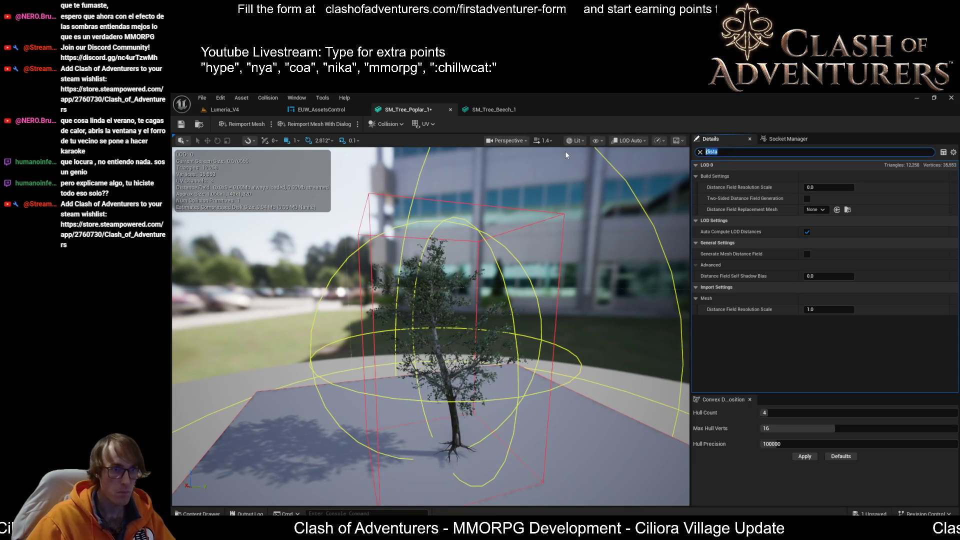
- Filter Details by 'bound', try a Positive Bounds Extension Z value, then reset it to 0
{"action": "type", "text": "boun"}
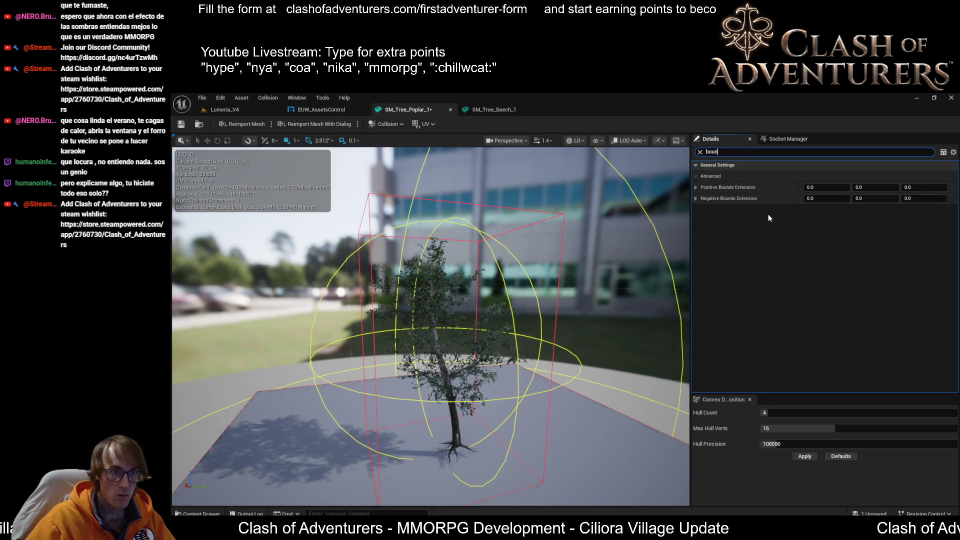
{"action": "type", "text": "d"}
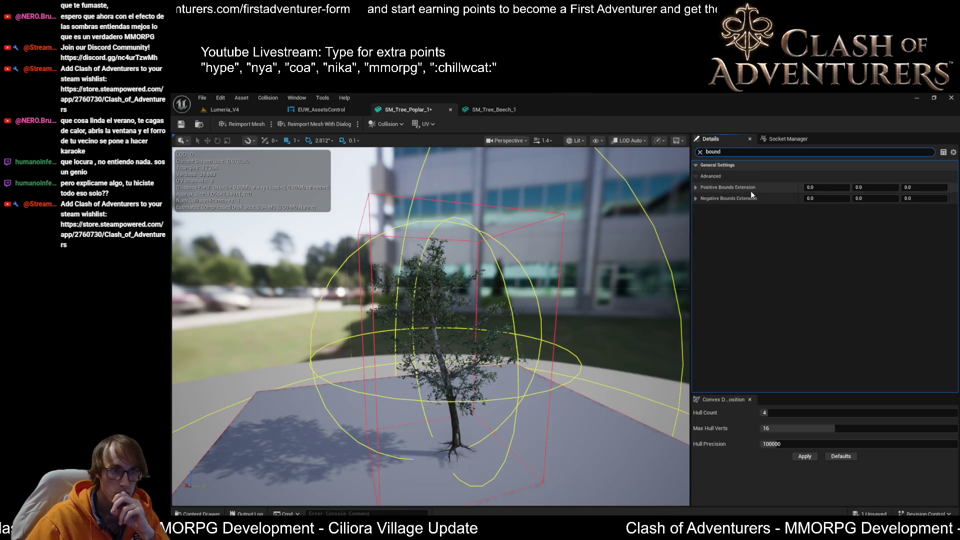
{"action": "mouse_move", "coordinate": [924, 187]}
{"action": "left_mouse_down"}
{"action": "mouse_move", "coordinate": [878, 187]}
{"action": "mouse_move", "coordinate": [928, 188]}
{"action": "left_mouse_up"}
{"action": "left_click", "coordinate": [927, 188]}
{"action": "type", "text": "0"}
{"action": "key", "text": "Return"}
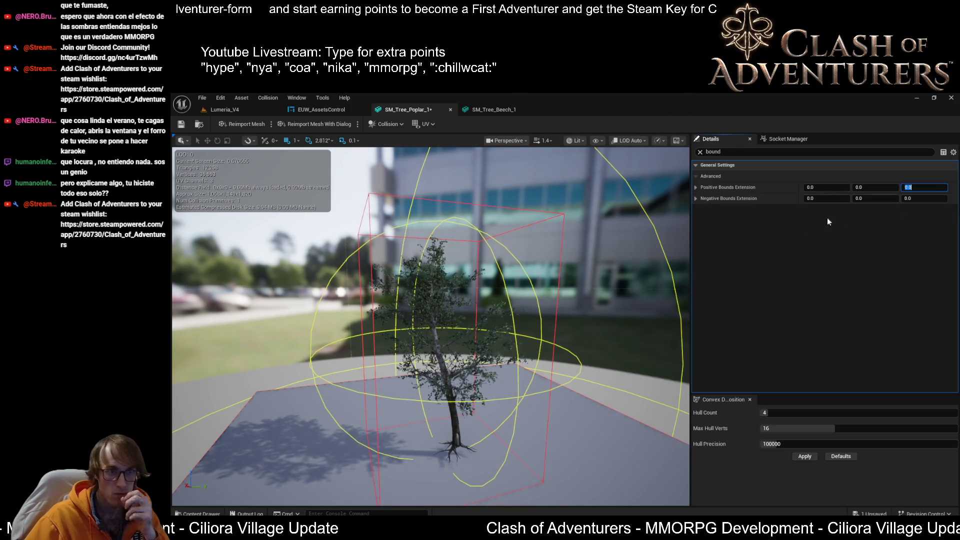
- Adjust Negative Bounds Extension Z, then reset its Z and Y values to 0
{"action": "mouse_move", "coordinate": [918, 198]}
{"action": "left_mouse_down"}
{"action": "mouse_move", "coordinate": [926, 198]}
{"action": "mouse_move", "coordinate": [873, 198]}
{"action": "left_mouse_up"}
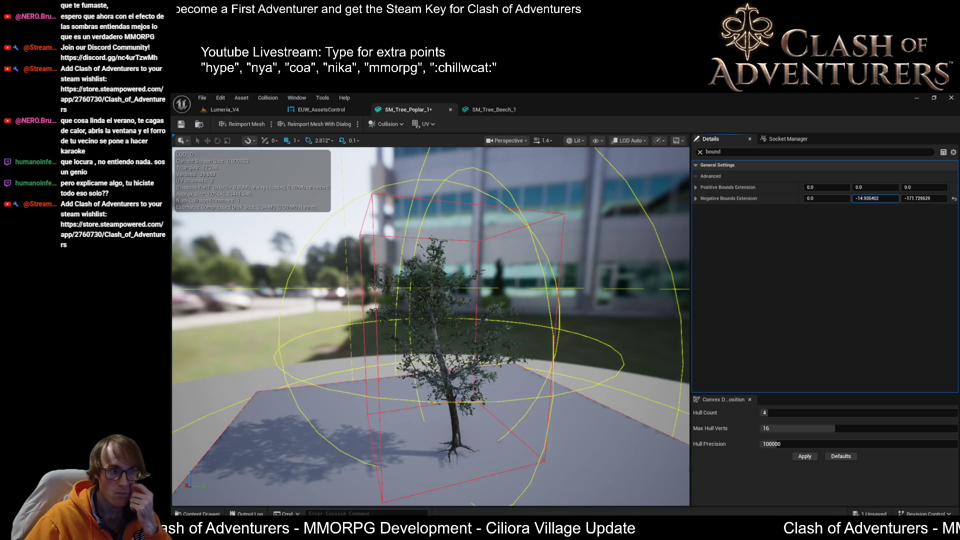
{"action": "left_click", "coordinate": [924, 199]}
{"action": "type", "text": "0"}
{"action": "left_click", "coordinate": [875, 198]}
{"action": "type", "text": "0"}
{"action": "key", "text": "Return"}
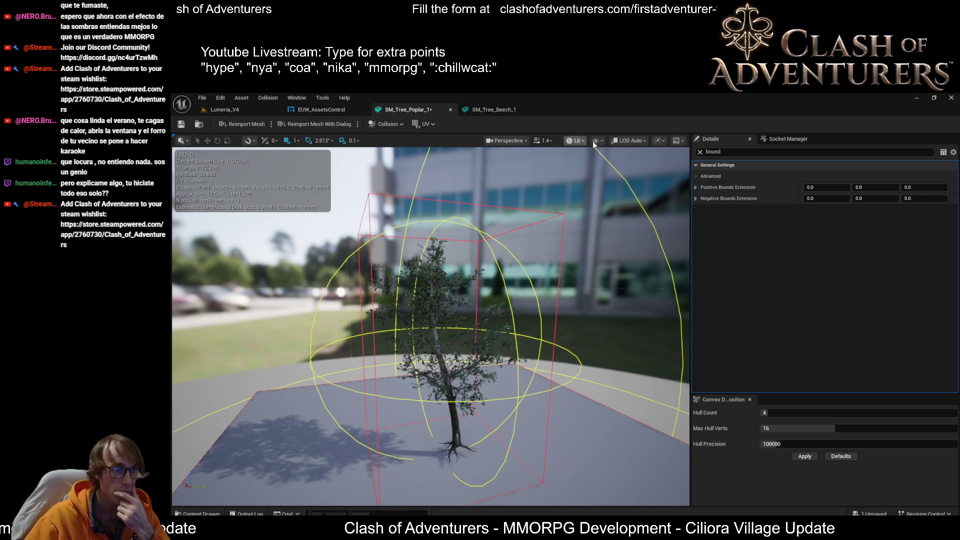
- Preview the poplar mesh at LOD 0, then force LOD 1 and orbit to check it
{"action": "left_click", "coordinate": [628, 141]}
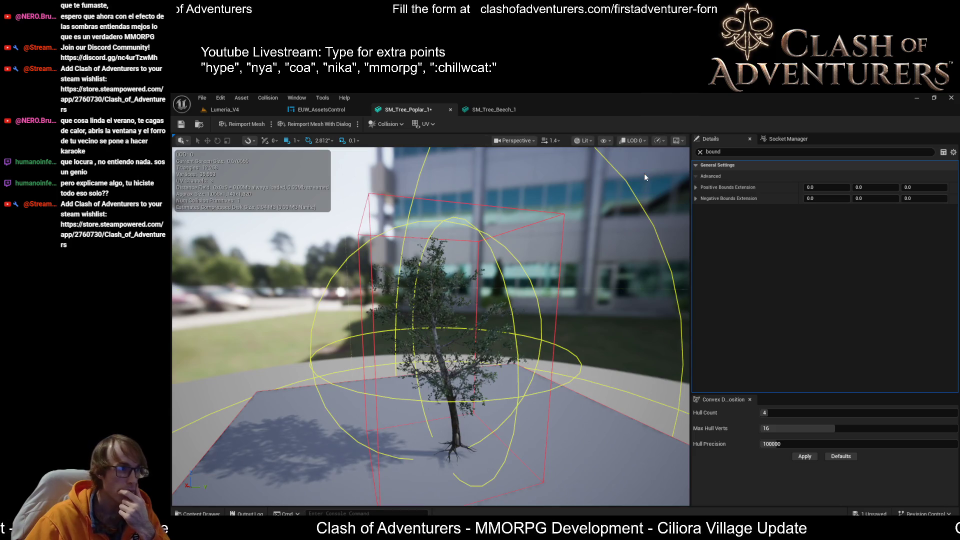
{"action": "left_click", "coordinate": [645, 173]}
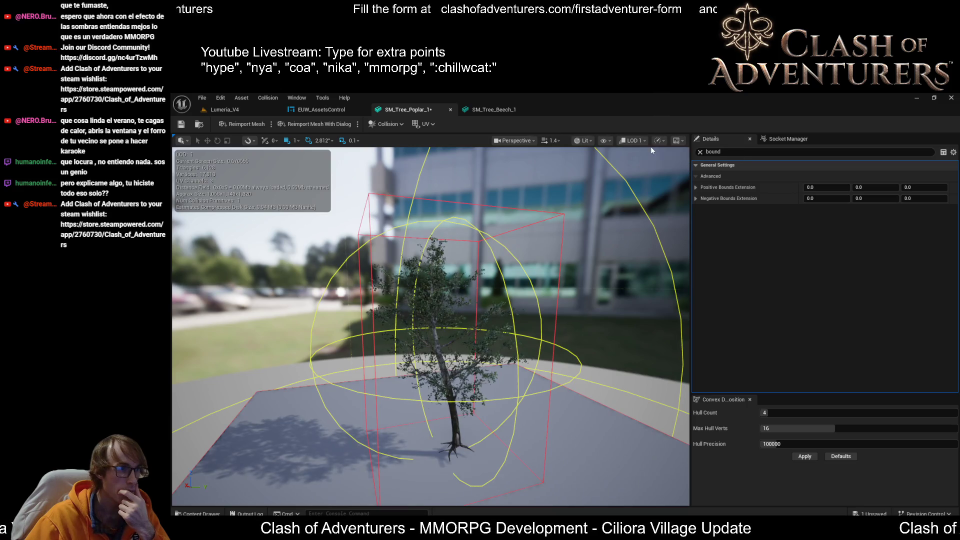
{"action": "left_click", "coordinate": [636, 141]}
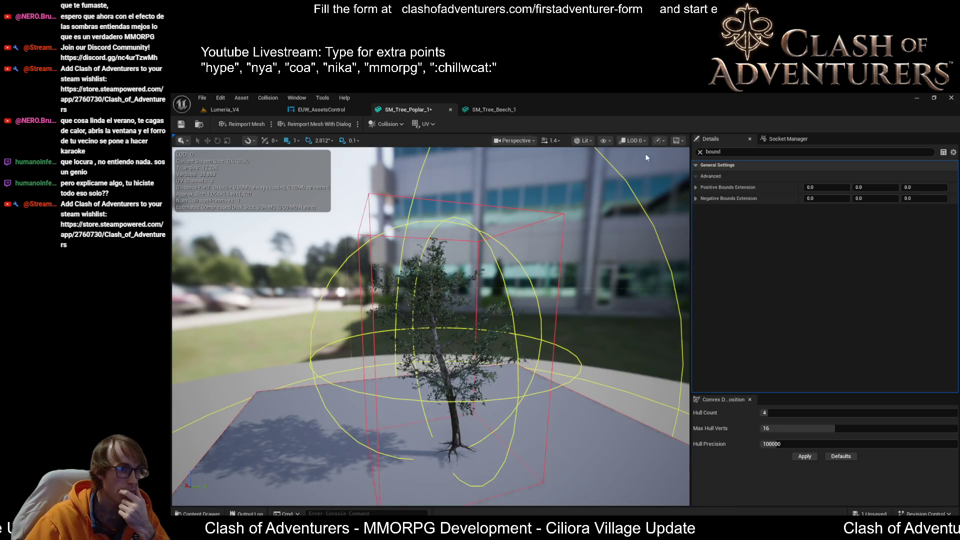
{"action": "left_click", "coordinate": [633, 142]}
{"action": "left_click", "coordinate": [654, 183]}
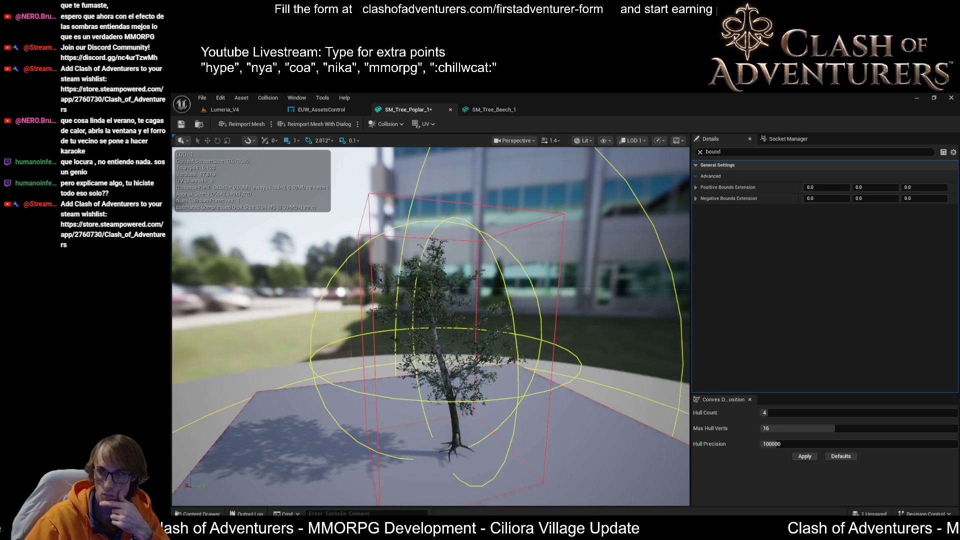
{"action": "mouse_move", "coordinate": [600, 247]}
{"action": "left_mouse_down"}
{"action": "mouse_move", "coordinate": [630, 237]}
{"action": "mouse_move", "coordinate": [600, 248]}
{"action": "left_mouse_up"}
- Preview LOD 2 and LOD 0, set the preview back to LOD Auto, and return to Lumeria_V4
{"action": "left_click", "coordinate": [633, 140]}
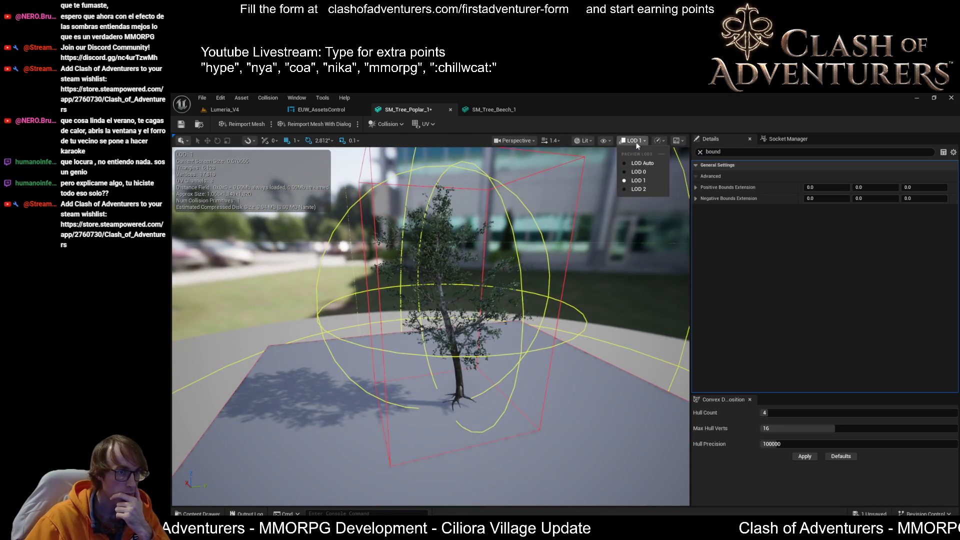
{"action": "left_click", "coordinate": [648, 193]}
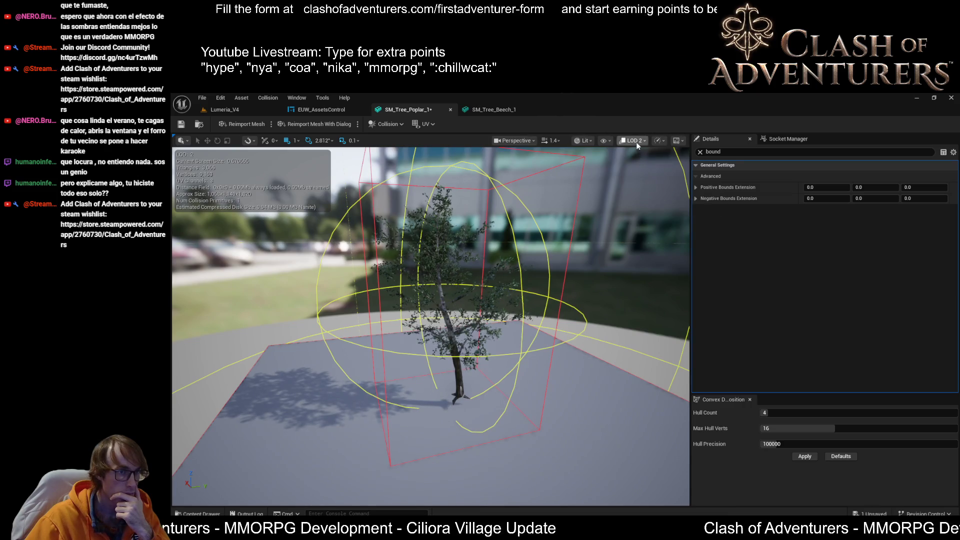
{"action": "left_click", "coordinate": [637, 143]}
{"action": "left_click", "coordinate": [646, 174]}
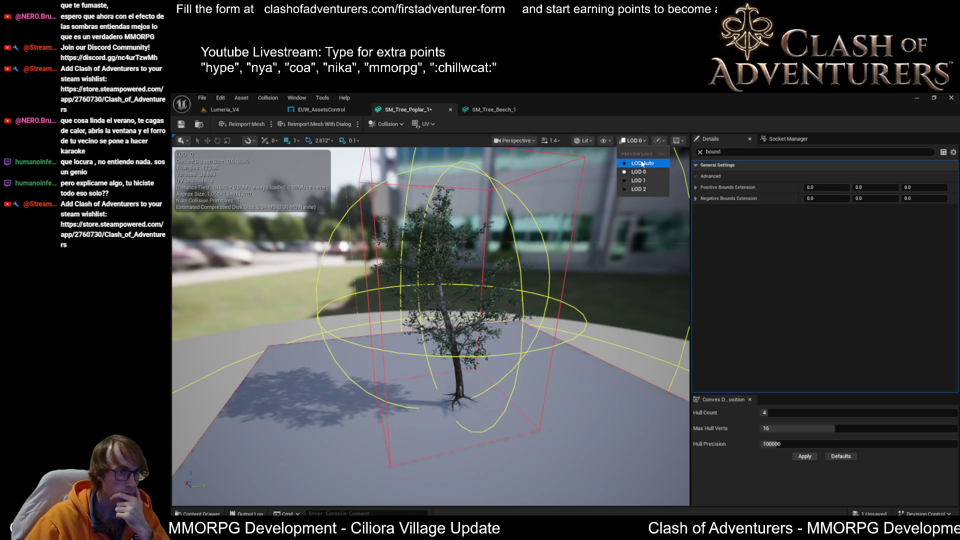
{"action": "left_click", "coordinate": [641, 163]}
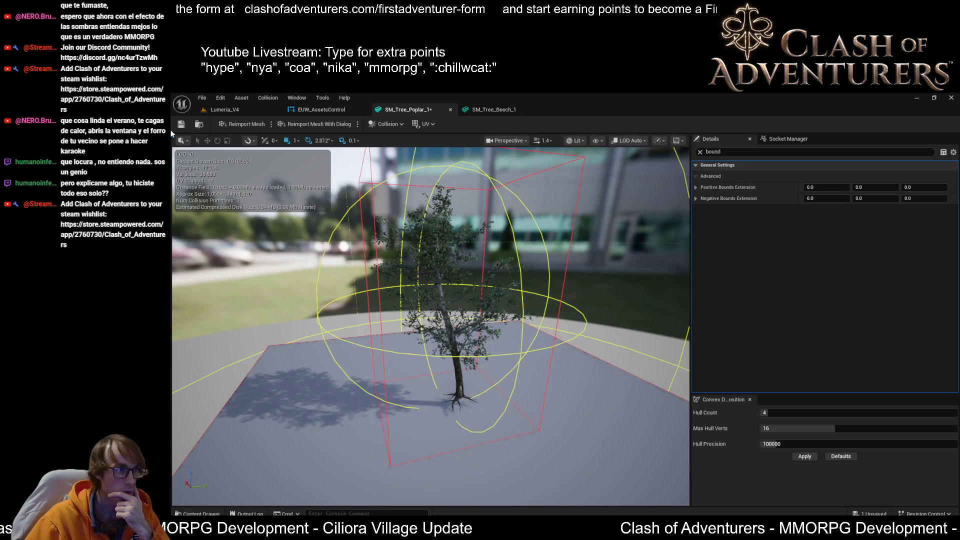
{"action": "left_click", "coordinate": [244, 111]}
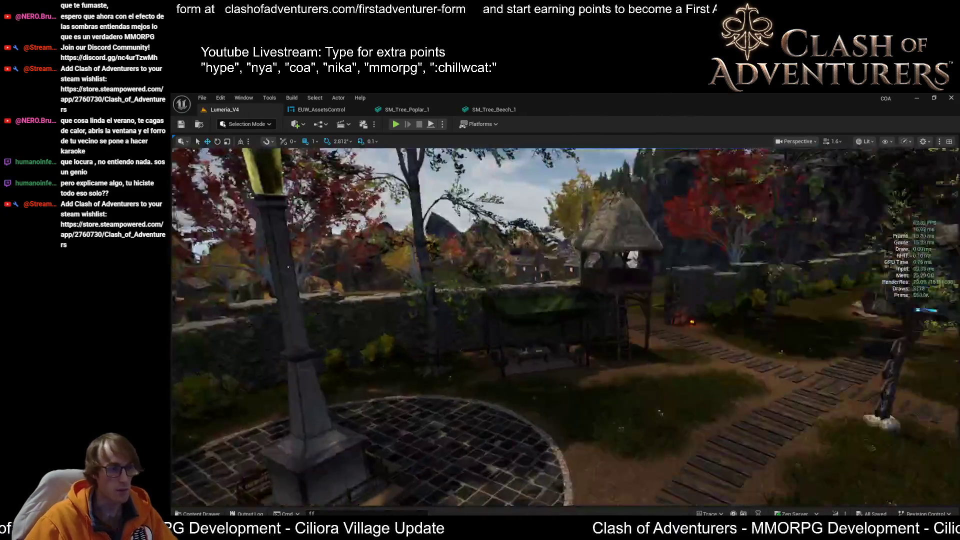
- Fly through the village, then orbit and zoom around the SM_Tree_Beech_1 and SM_Tree_Poplar_1 meshes
{"action": "key", "text": "w"}
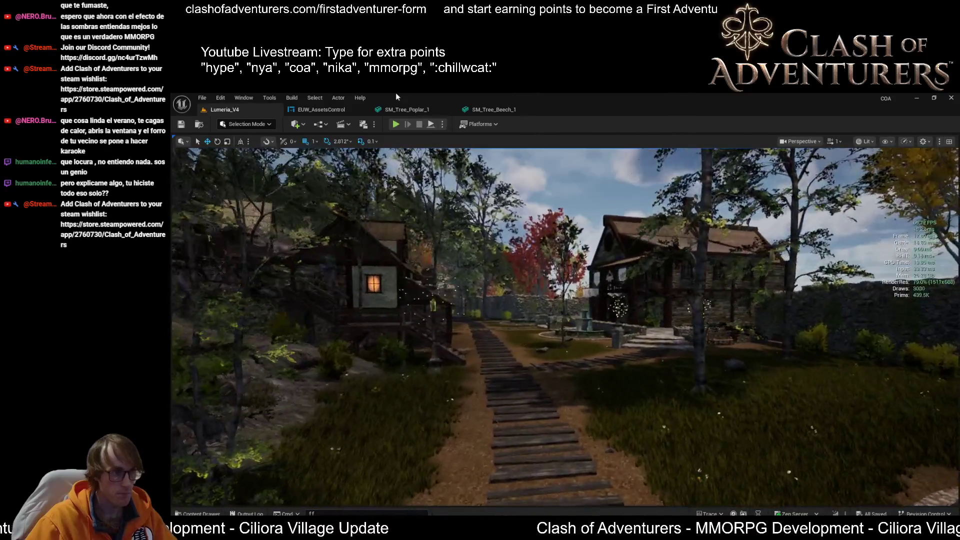
{"action": "left_click", "coordinate": [509, 111]}
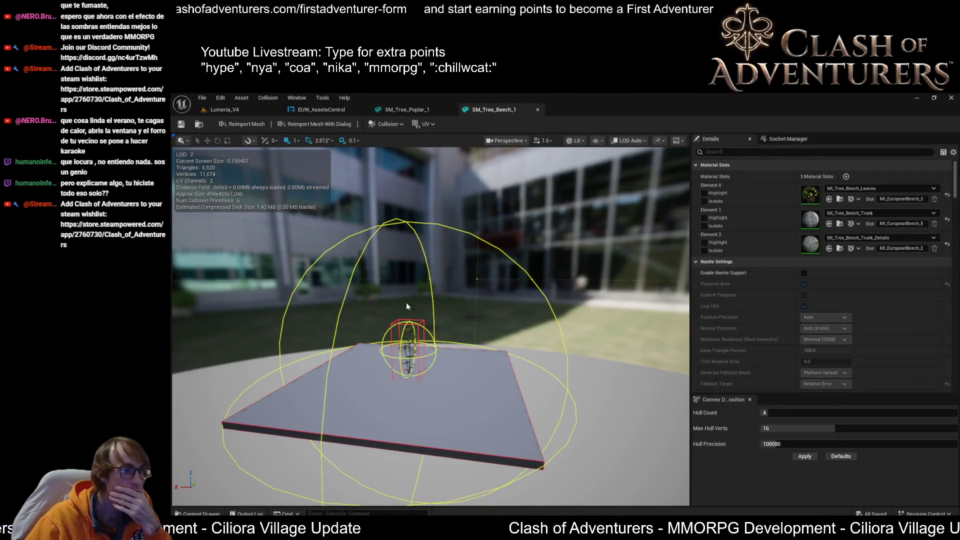
{"action": "key", "text": "w"}
{"action": "scroll", "coordinate": [407, 306], "scroll_direction": "down", "scroll_amount": 2}
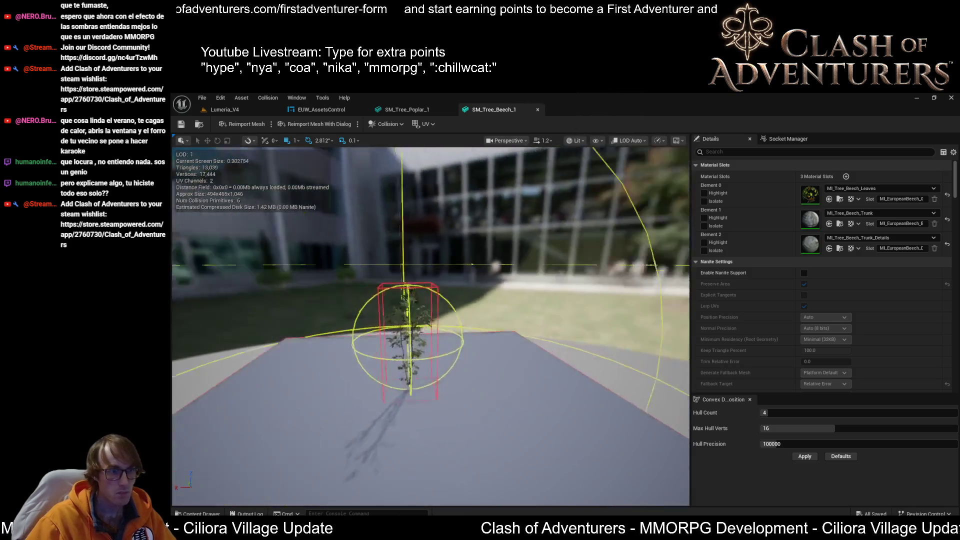
{"action": "scroll", "coordinate": [430, 325], "scroll_direction": "up", "scroll_amount": 5}
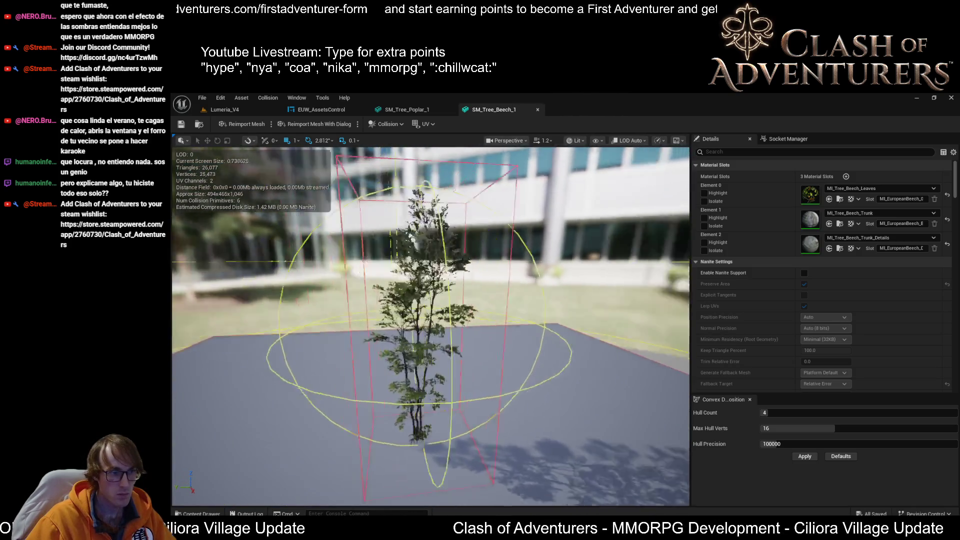
{"action": "left_click_drag", "start_coordinate": [506, 384], "coordinate": [506, 384]}
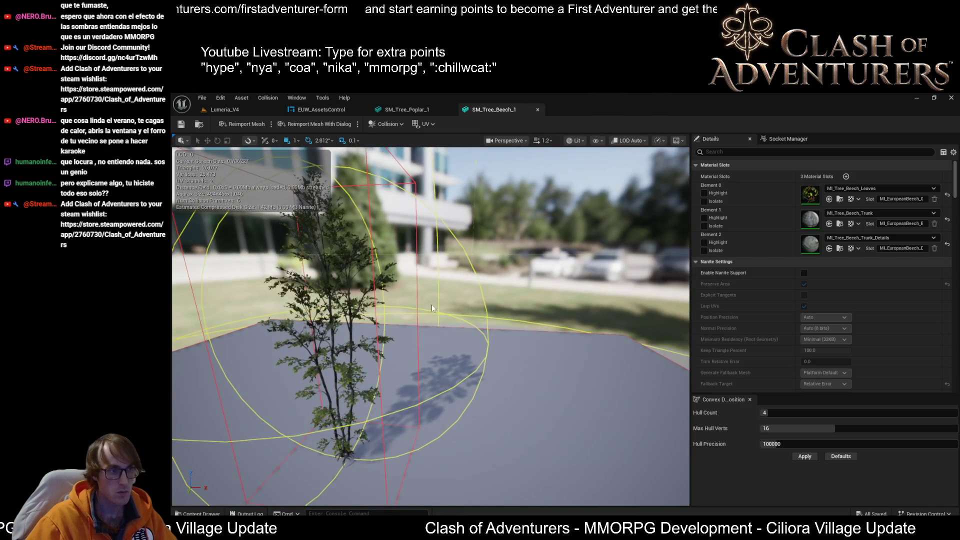
{"action": "left_click_drag", "start_coordinate": [506, 244], "coordinate": [506, 244]}
{"action": "left_click", "coordinate": [409, 110]}
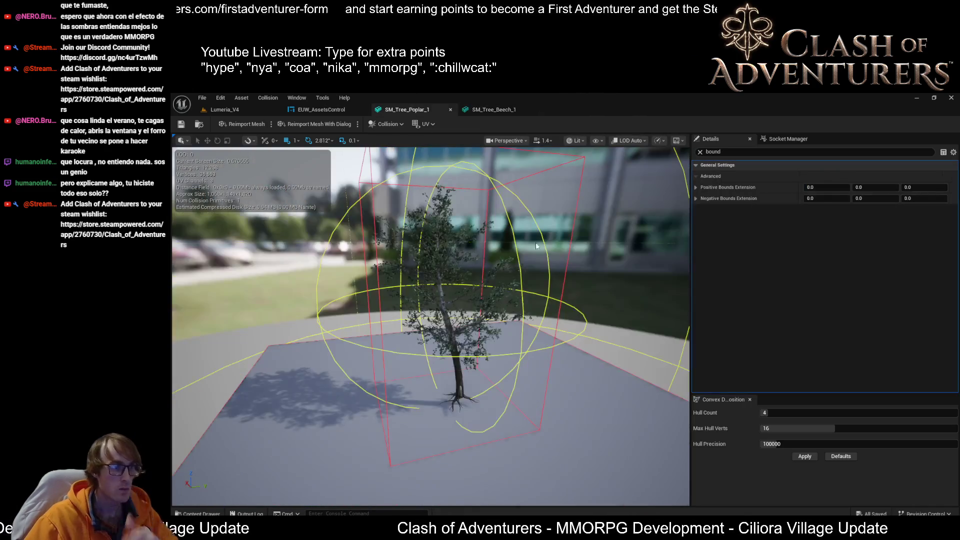
{"action": "mouse_move", "coordinate": [430, 325]}
{"action": "left_mouse_down"}
{"action": "mouse_move", "coordinate": [420, 305]}
{"action": "mouse_move", "coordinate": [423, 335]}
{"action": "mouse_move", "coordinate": [422, 295]}
{"action": "mouse_move", "coordinate": [189, 181]}
{"action": "left_mouse_up"}
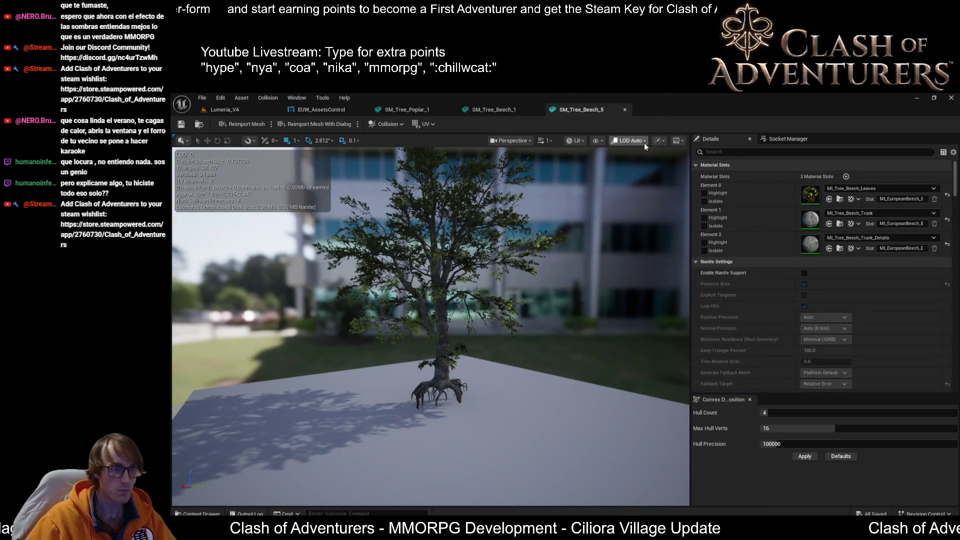
- Zoom the SM_Tree_Beech_5 viewport far out and back in, watching its LOD stats change
{"action": "mouse_move", "coordinate": [430, 300]}
{"action": "left_mouse_down"}
{"action": "mouse_move", "coordinate": [430, 350]}
{"action": "mouse_move", "coordinate": [430, 325]}
{"action": "left_mouse_up"}
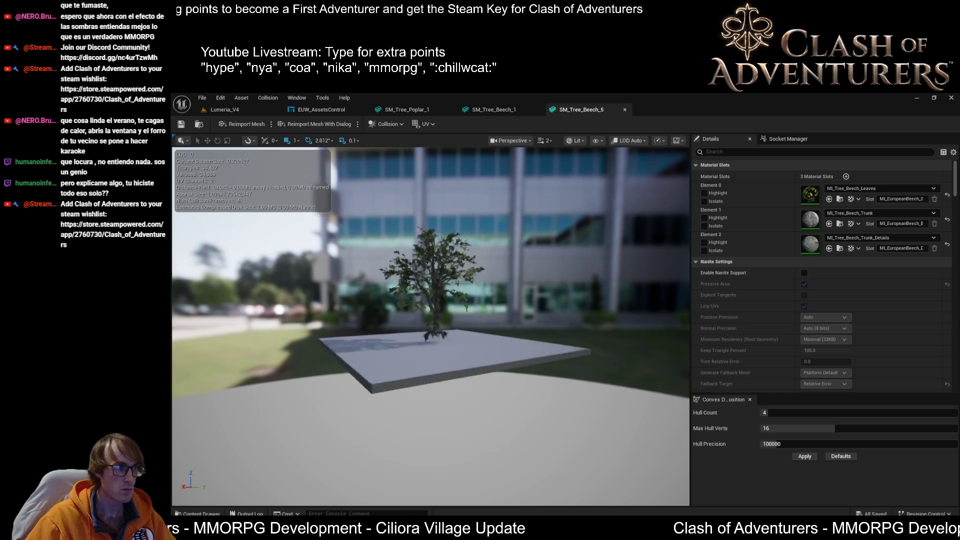
{"action": "scroll", "coordinate": [430, 325], "scroll_direction": "down", "scroll_amount": 2}
{"action": "scroll", "coordinate": [430, 325], "scroll_direction": "down", "scroll_amount": 2}
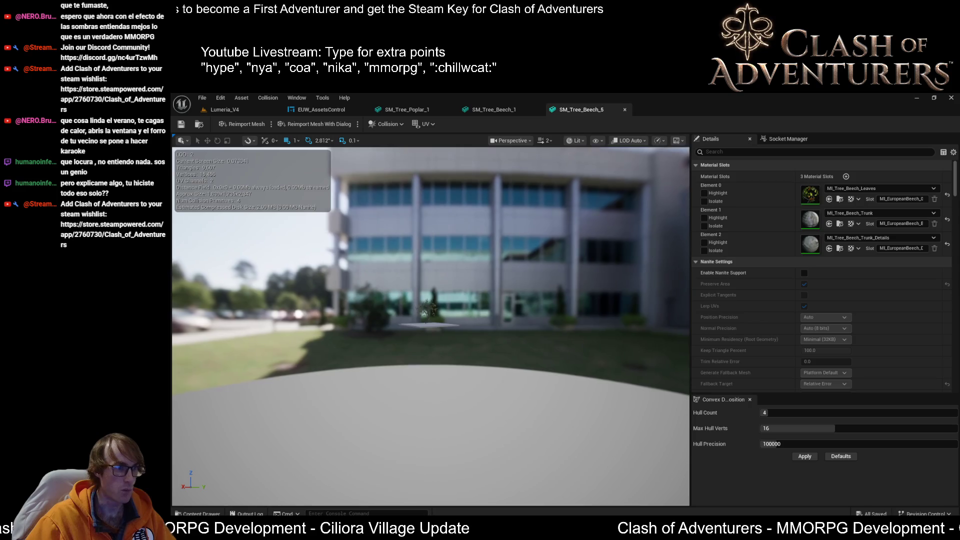
{"action": "scroll", "coordinate": [430, 325], "scroll_direction": "up", "scroll_amount": 1}
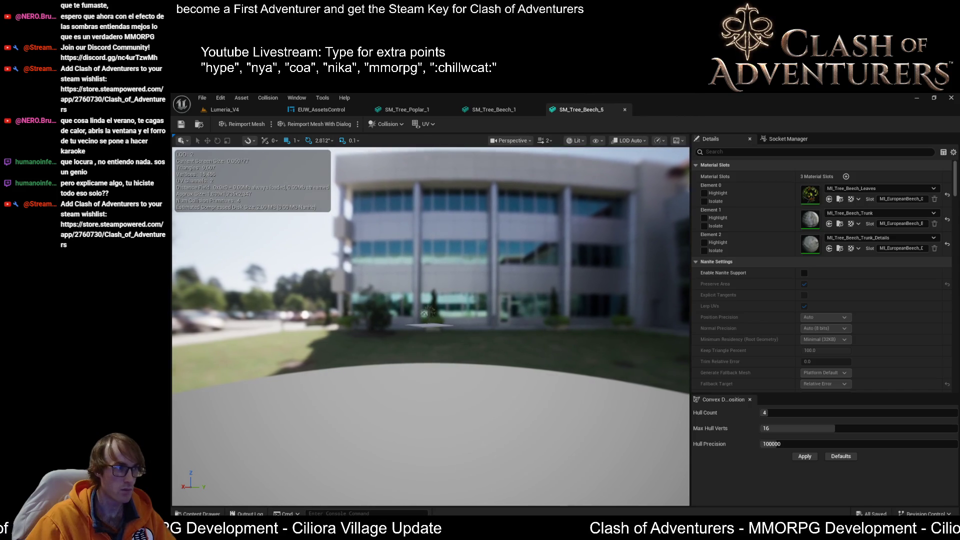
{"action": "scroll", "coordinate": [430, 325], "scroll_direction": "down", "scroll_amount": 2}
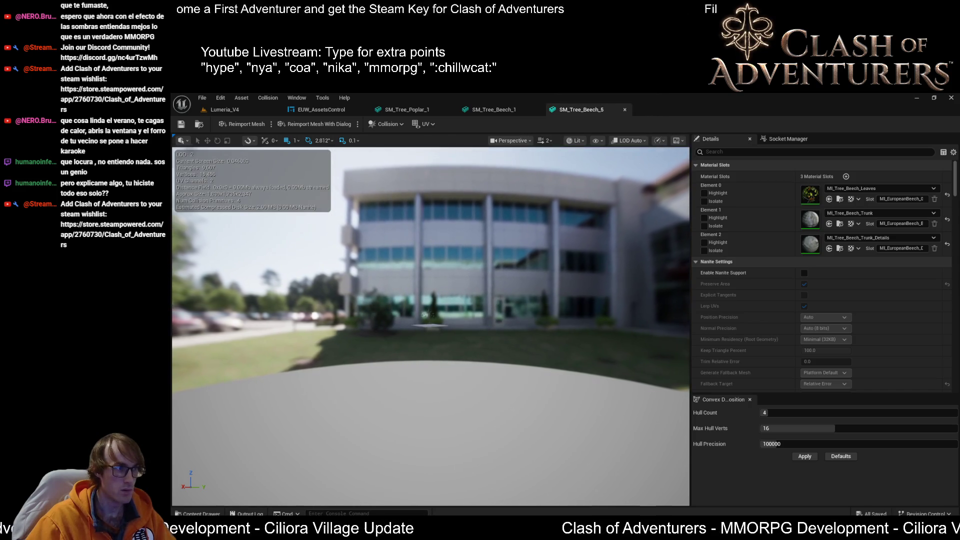
{"action": "scroll", "coordinate": [430, 325], "scroll_direction": "up", "scroll_amount": 1}
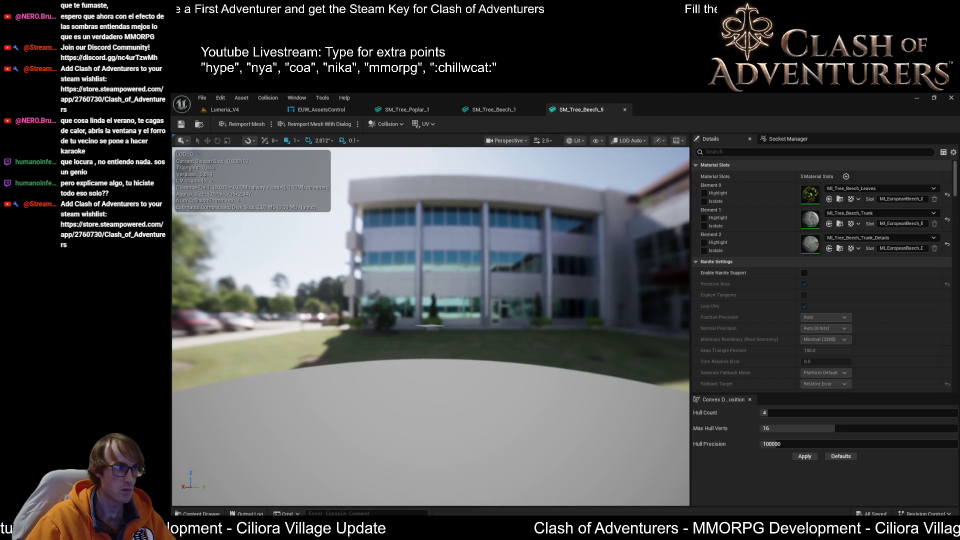
{"action": "scroll", "coordinate": [430, 325], "scroll_direction": "up", "scroll_amount": 3}
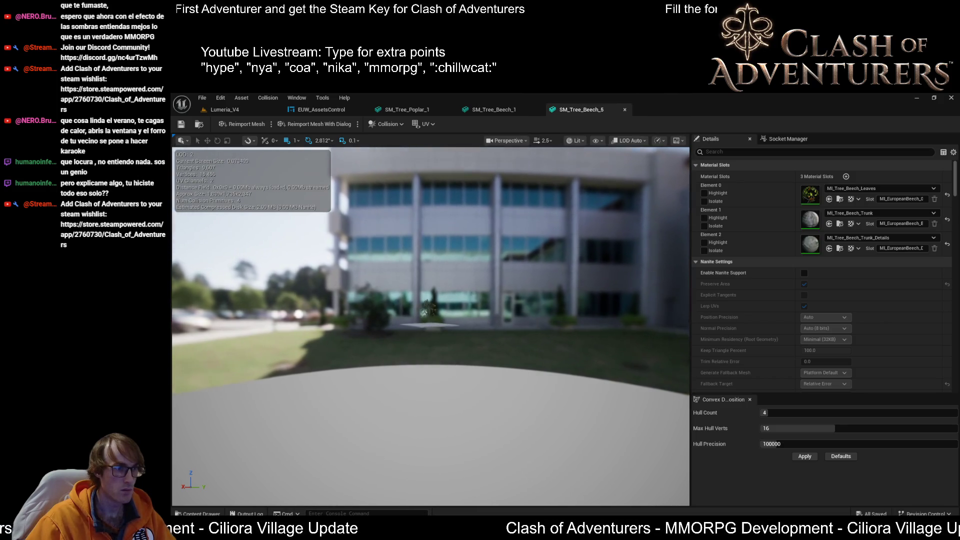
{"action": "scroll", "coordinate": [430, 325], "scroll_direction": "up", "scroll_amount": 2}
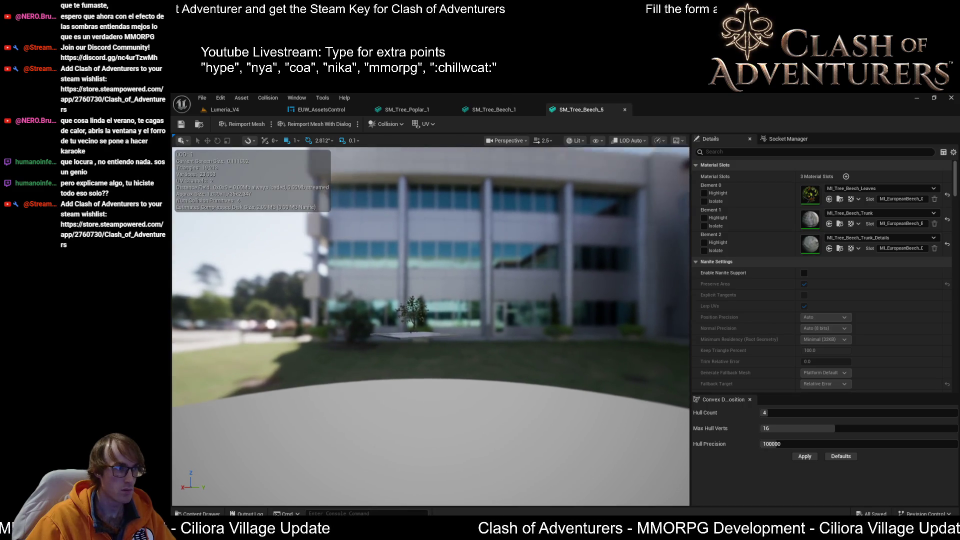
{"action": "scroll", "coordinate": [430, 325], "scroll_direction": "up", "scroll_amount": 5}
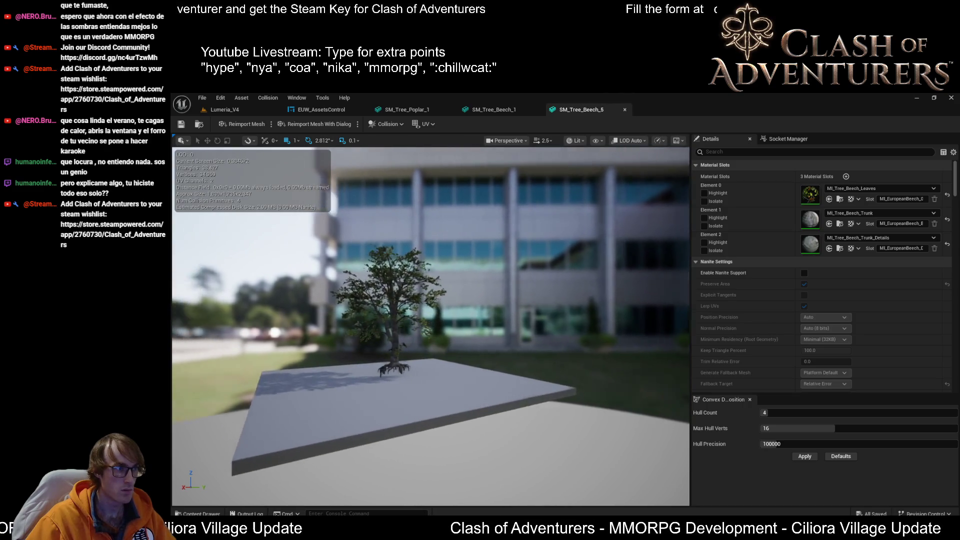
{"action": "scroll", "coordinate": [430, 325], "scroll_direction": "up", "scroll_amount": 3}
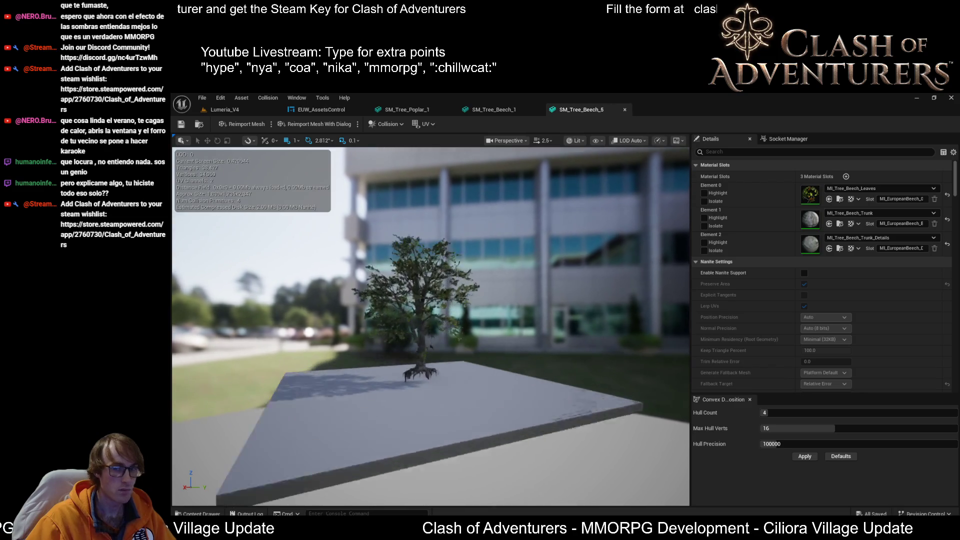
- Tilt the view, then switch via SM_Tree_Poplar_1 back to the SM_Tree_Beech_1 mesh
{"action": "left_click_drag", "start_coordinate": [457, 254], "coordinate": [457, 280]}
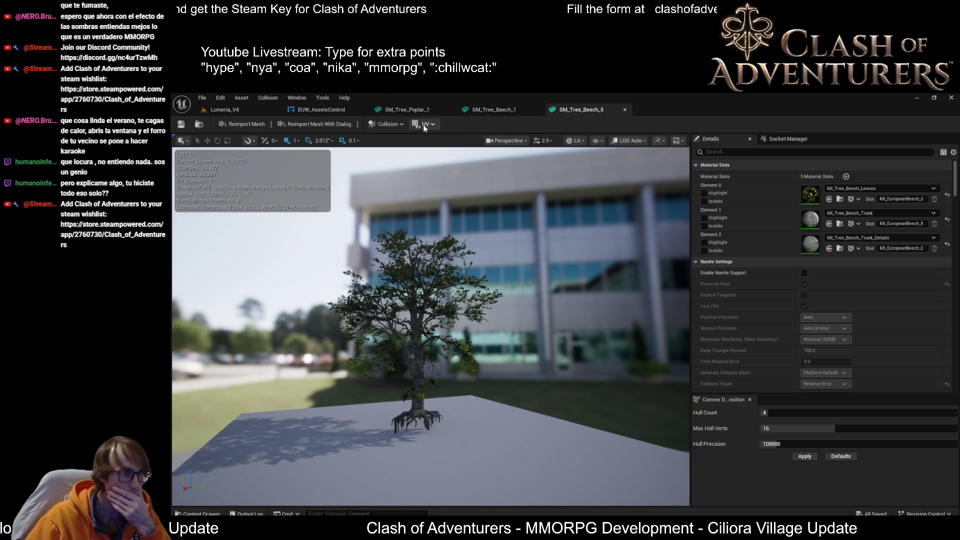
{"action": "left_click", "coordinate": [407, 109]}
{"action": "left_click", "coordinate": [480, 110]}
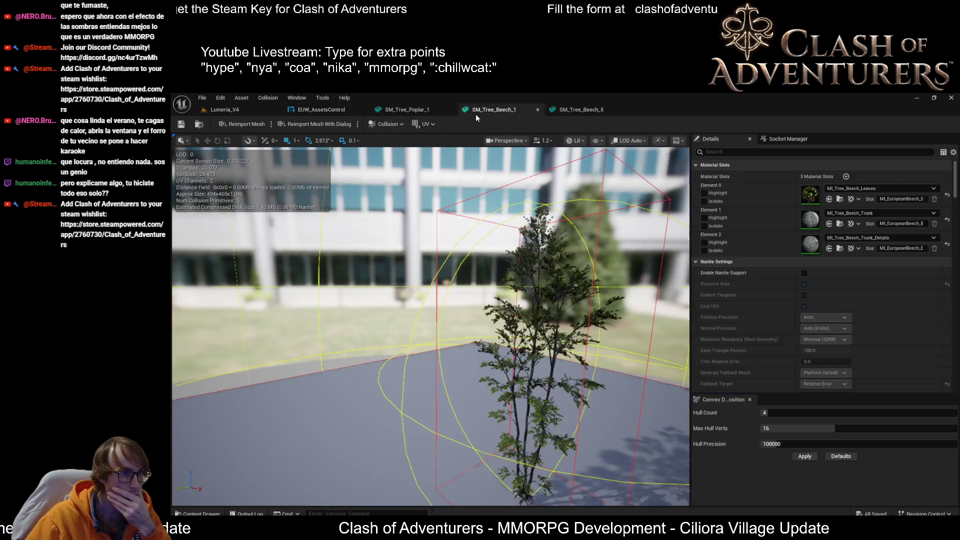
- Scroll through the six Reduction Settings LOD percentages in EUW_AssetsControl, then return to Lumeria_V4
{"action": "left_click", "coordinate": [339, 112]}
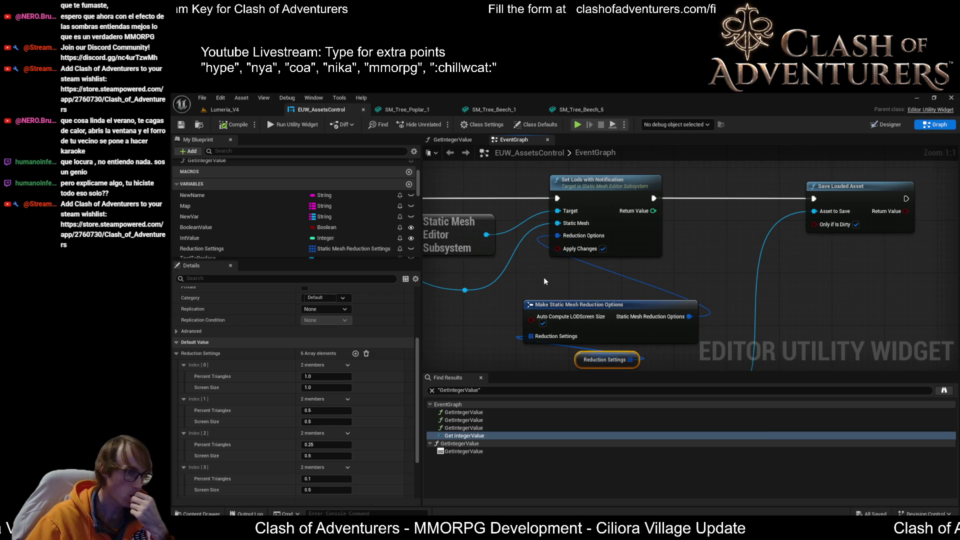
{"action": "scroll", "coordinate": [545, 281], "scroll_direction": "down", "scroll_amount": 2}
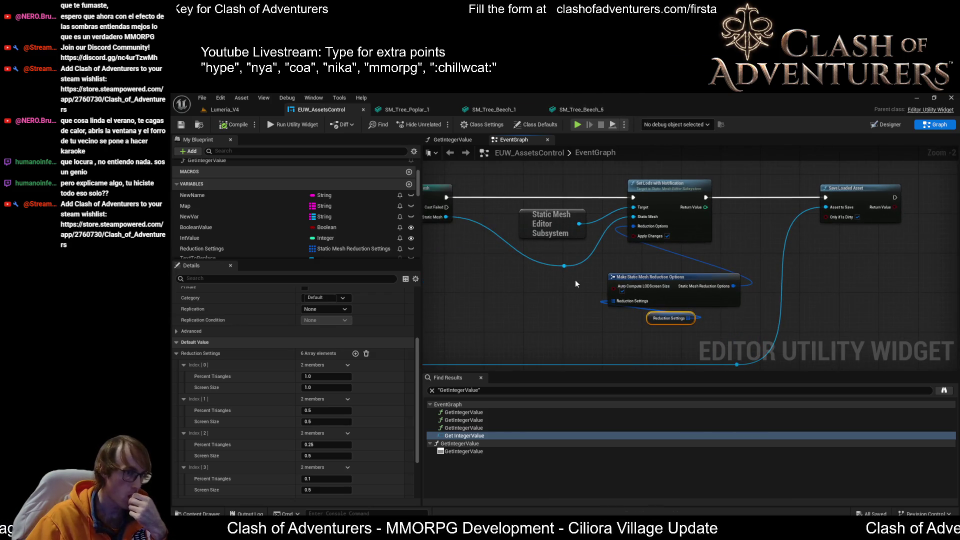
{"action": "scroll", "coordinate": [576, 283], "scroll_direction": "up", "scroll_amount": 2}
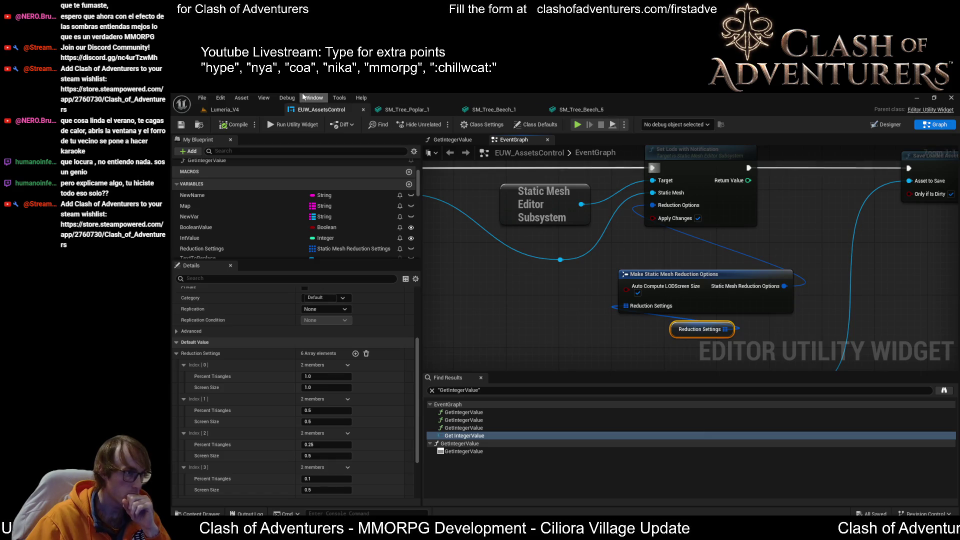
{"action": "scroll", "coordinate": [361, 424], "scroll_direction": "down", "scroll_amount": 3}
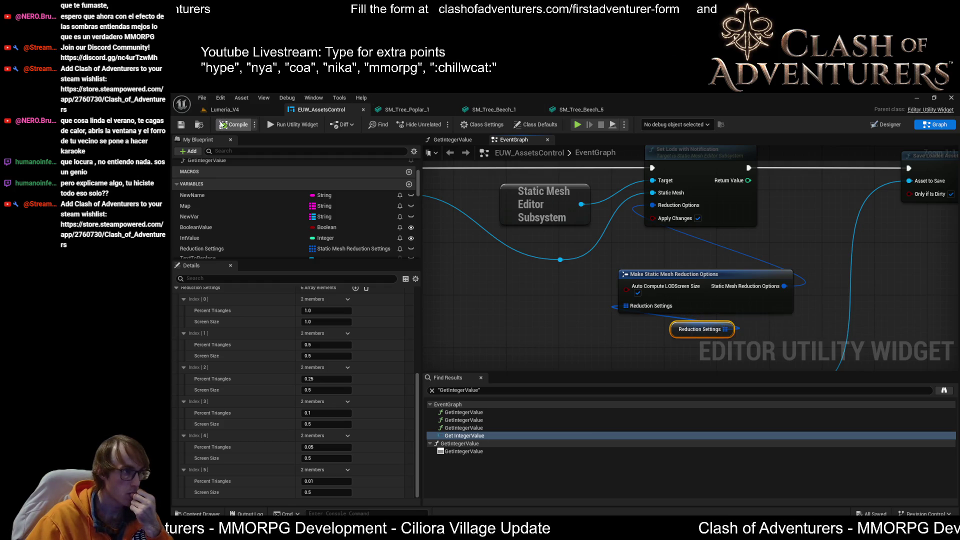
{"action": "left_click", "coordinate": [256, 109]}
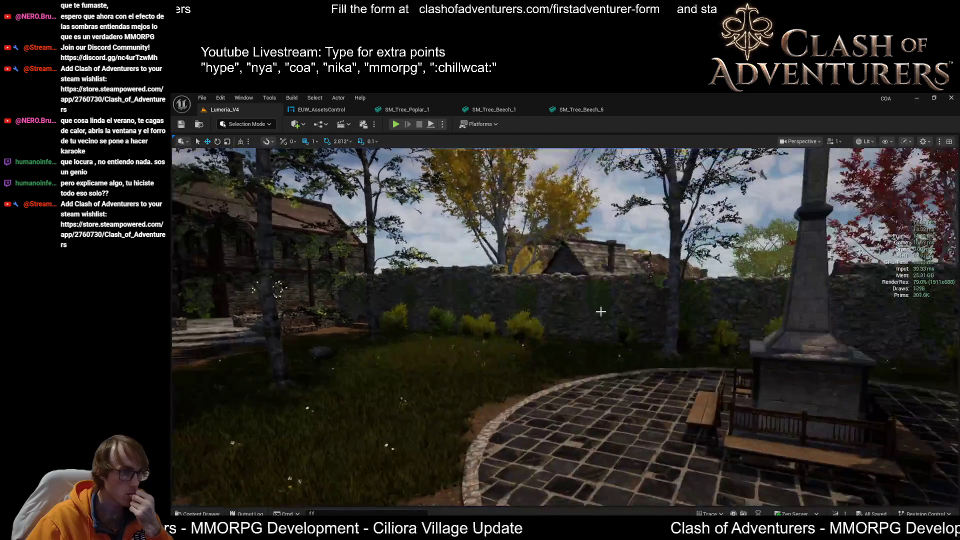
- Cycle through the beech meshes and pull back from SM_Tree_Poplar_1 to watch its LODs change
{"action": "left_click", "coordinate": [571, 110]}
{"action": "left_click", "coordinate": [492, 110]}
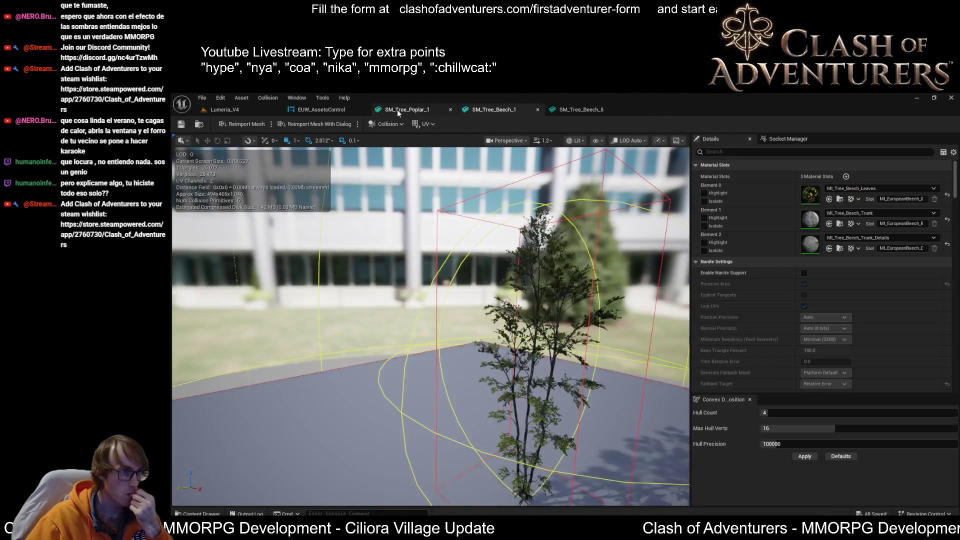
{"action": "left_click_drag", "start_coordinate": [502, 247], "coordinate": [400, 243]}
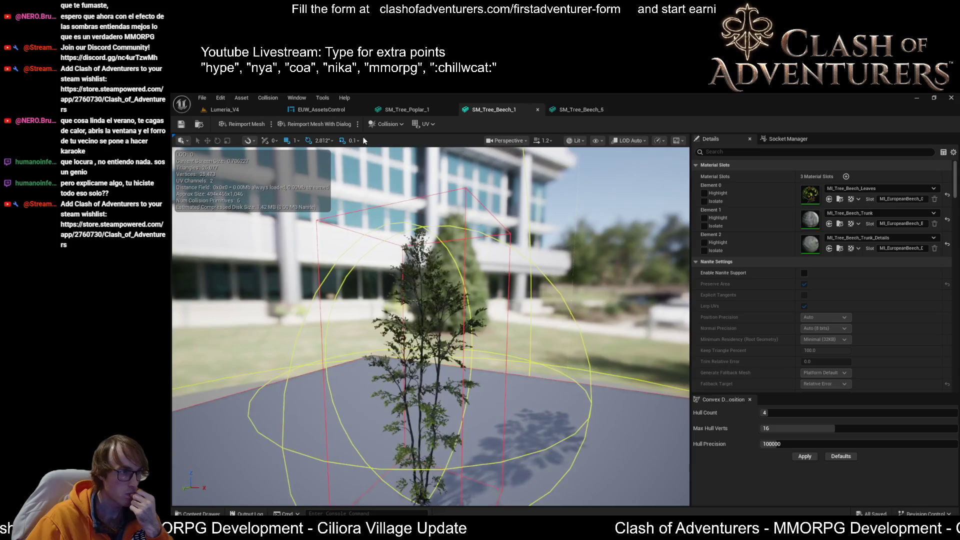
{"action": "left_click", "coordinate": [406, 110]}
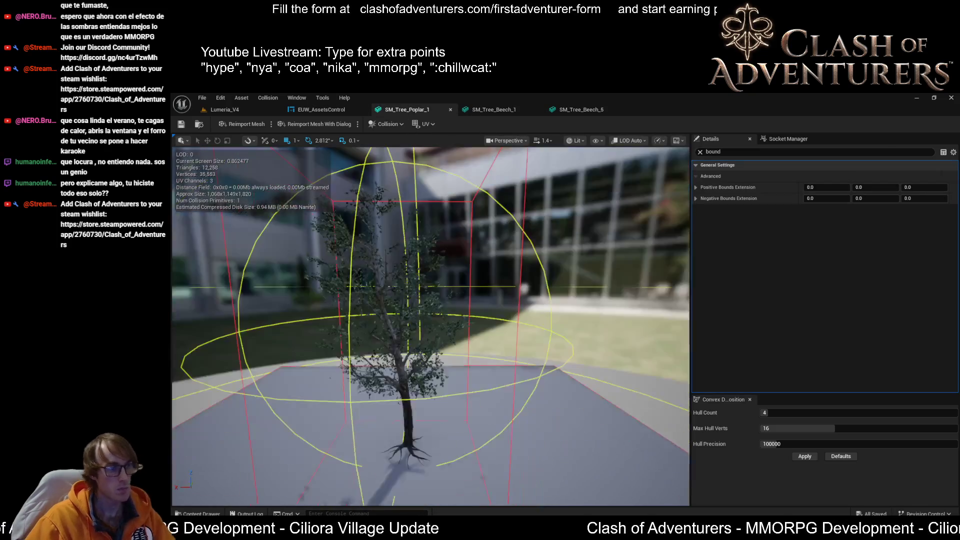
{"action": "mouse_move", "coordinate": [400, 243]}
{"action": "left_mouse_down"}
{"action": "mouse_move", "coordinate": [380, 225]}
{"action": "mouse_move", "coordinate": [390, 232]}
{"action": "left_mouse_up"}
{"action": "scroll", "coordinate": [430, 325], "scroll_direction": "down", "scroll_amount": 5}
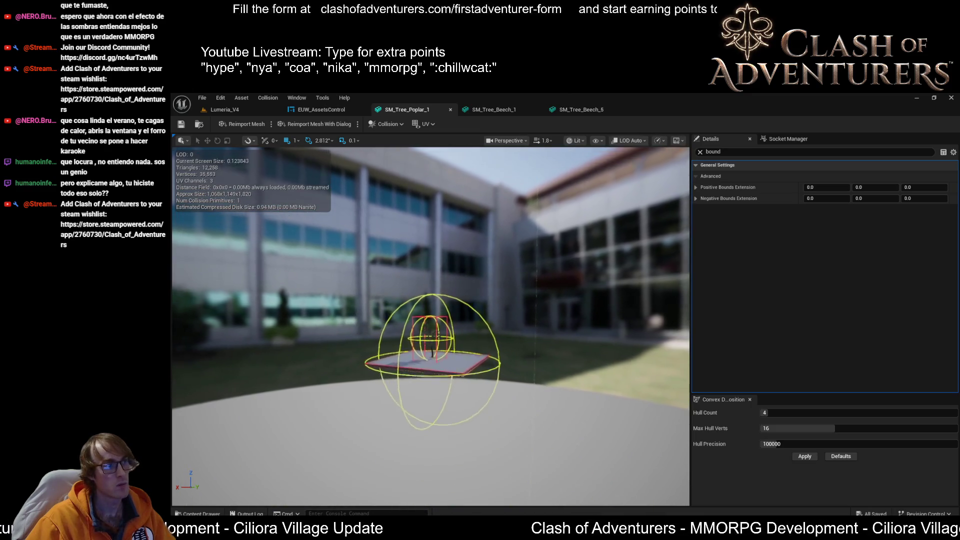
{"action": "mouse_move", "coordinate": [457, 226]}
{"action": "left_mouse_down"}
{"action": "mouse_move", "coordinate": [437, 230]}
{"action": "mouse_move", "coordinate": [457, 226]}
{"action": "left_mouse_up"}
- Switch between poplar and beech meshes, pulling back from SM_Tree_Beech_1 to trigger lower LODs
{"action": "left_click", "coordinate": [481, 109]}
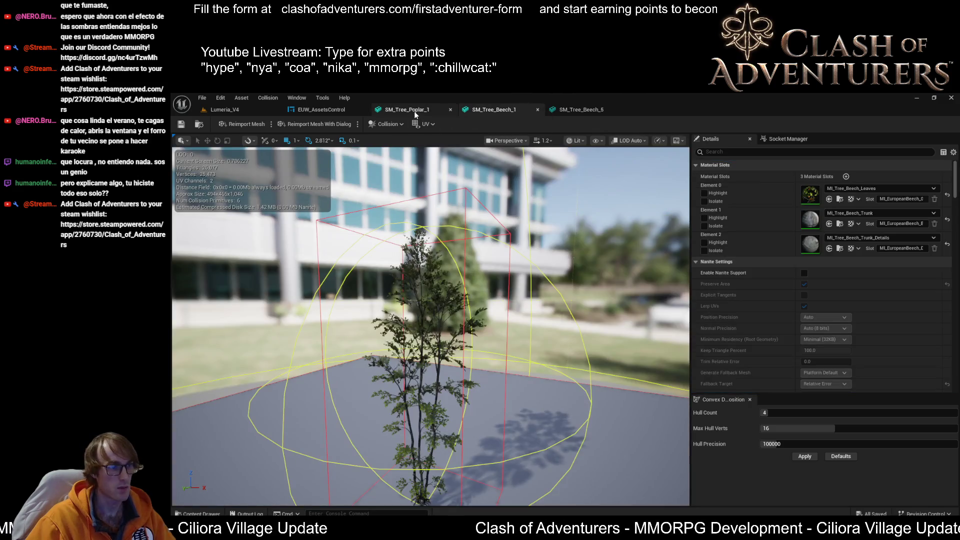
{"action": "left_click", "coordinate": [414, 111]}
{"action": "scroll", "coordinate": [431, 345], "scroll_direction": "down", "scroll_amount": 3}
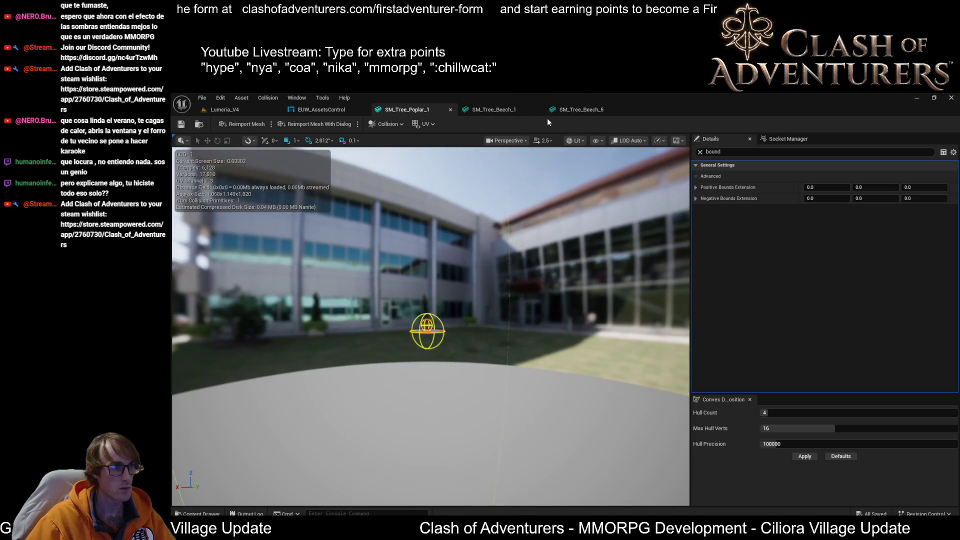
{"action": "left_click", "coordinate": [568, 108]}
{"action": "left_click_drag", "start_coordinate": [431, 325], "coordinate": [401, 325]}
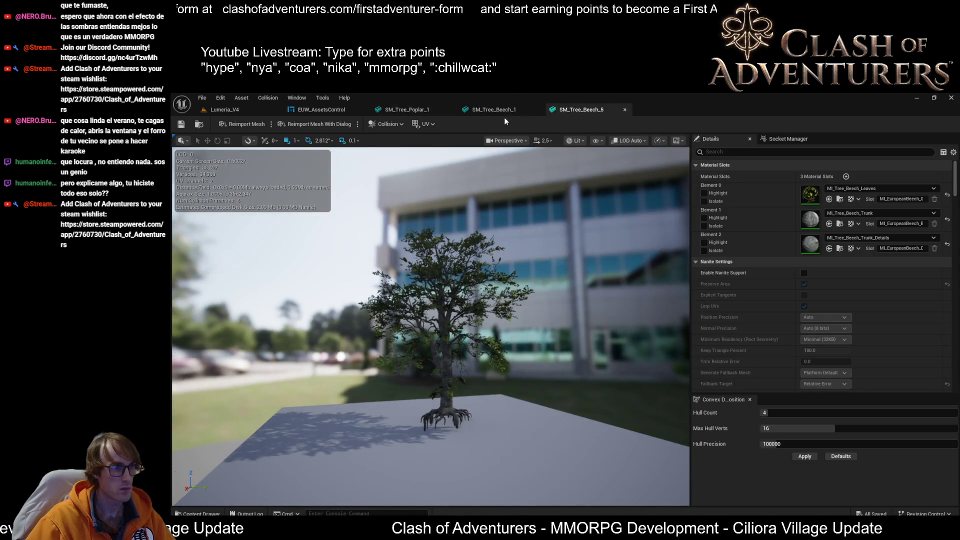
{"action": "left_click", "coordinate": [502, 111]}
{"action": "scroll", "coordinate": [431, 325], "scroll_direction": "down", "scroll_amount": 5}
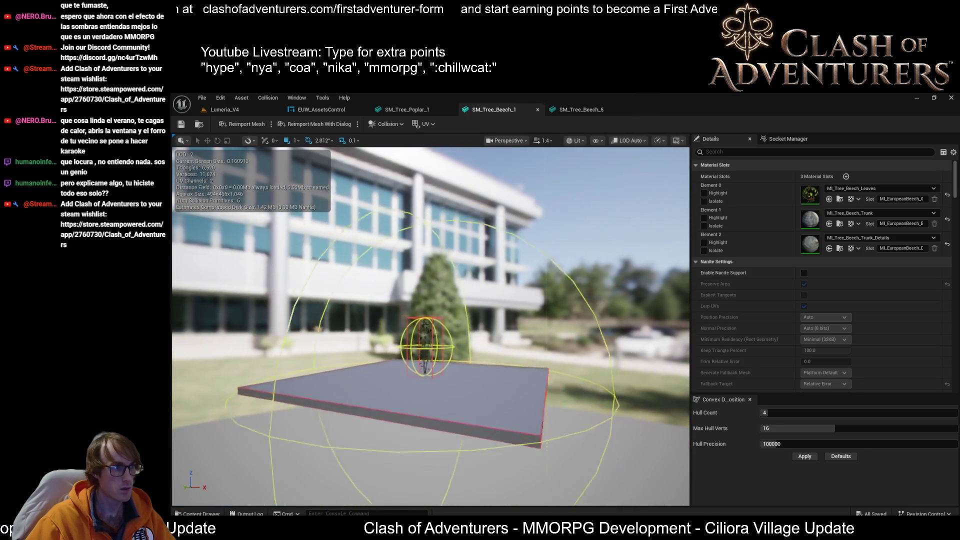
{"action": "mouse_move", "coordinate": [431, 325]}
{"action": "left_mouse_down"}
{"action": "mouse_move", "coordinate": [431, 275]}
{"action": "mouse_move", "coordinate": [431, 305]}
{"action": "left_mouse_up"}
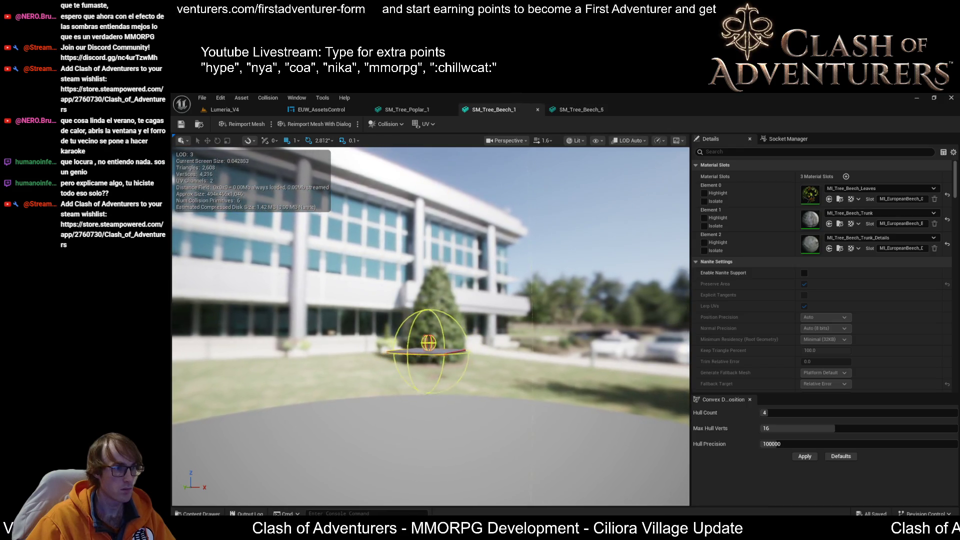
{"action": "mouse_move", "coordinate": [524, 339]}
{"action": "left_mouse_down"}
{"action": "mouse_move", "coordinate": [500, 328]}
{"action": "mouse_move", "coordinate": [500, 275]}
{"action": "mouse_move", "coordinate": [475, 349]}
{"action": "left_mouse_up"}
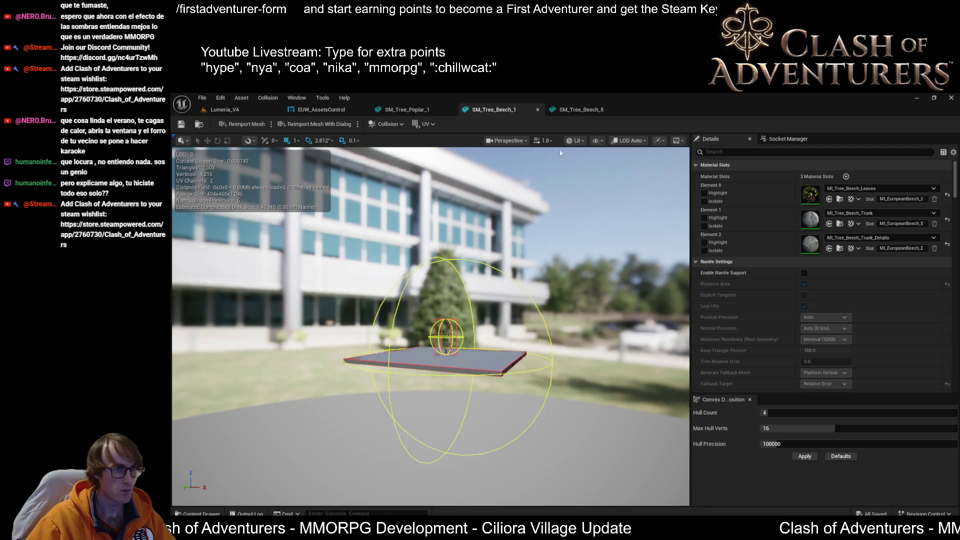
- Turn off Bounds in the beech viewport's Show menu and return to the Lumeria_V4 level
{"action": "left_click", "coordinate": [596, 140]}
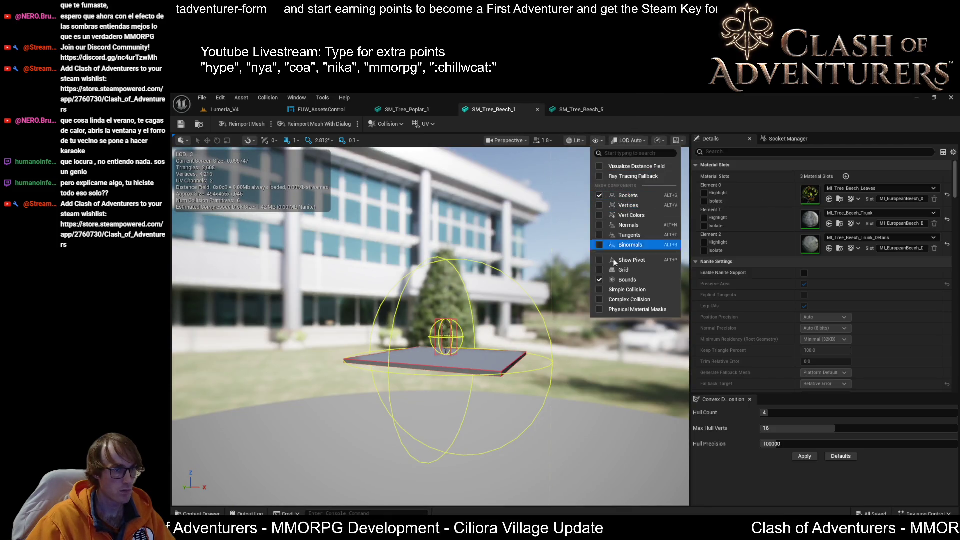
{"action": "left_click", "coordinate": [599, 280]}
{"action": "mouse_move", "coordinate": [575, 300]}
{"action": "left_mouse_down"}
{"action": "mouse_move", "coordinate": [563, 290]}
{"action": "mouse_move", "coordinate": [557, 330]}
{"action": "mouse_move", "coordinate": [551, 302]}
{"action": "left_mouse_up"}
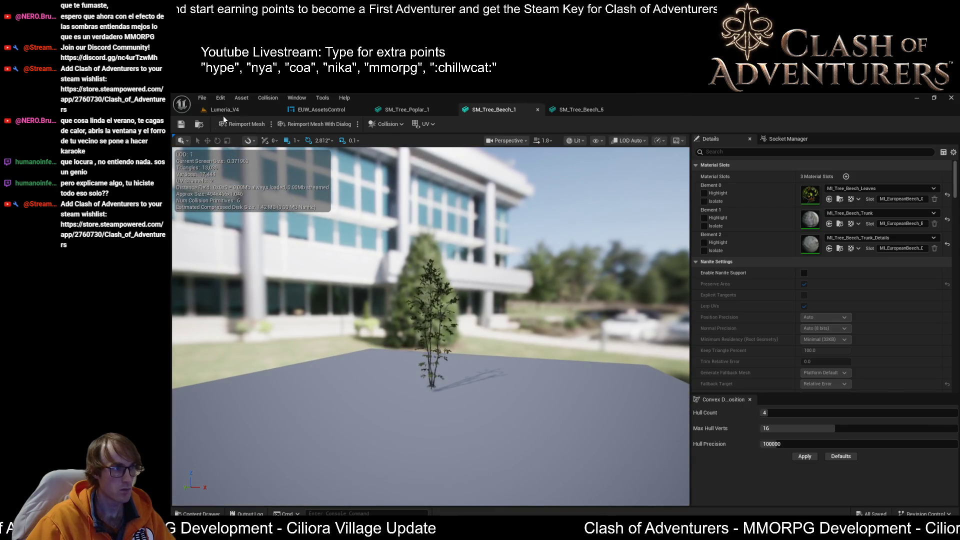
{"action": "left_click", "coordinate": [223, 111]}
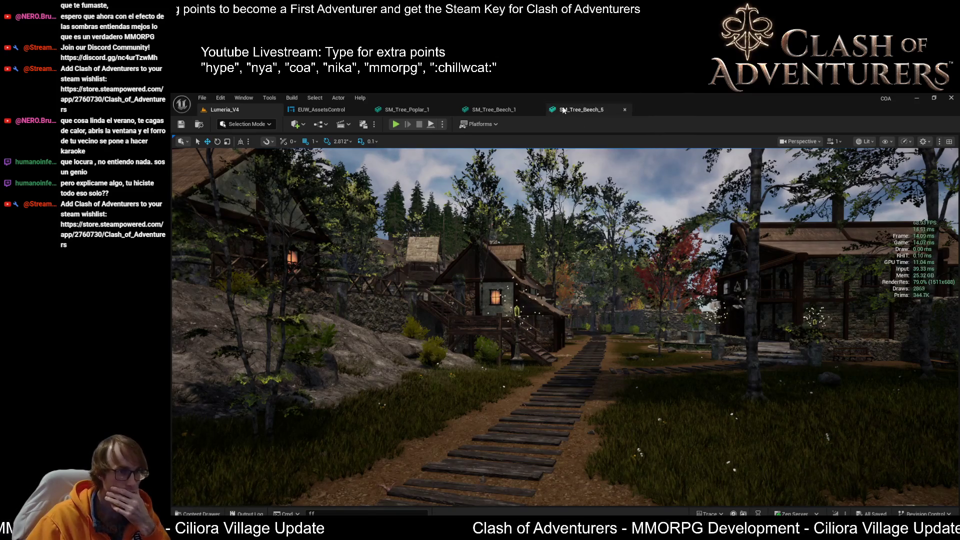
- Revisit SM_Tree_Beech_5, orbiting to watch its LOD transitions, then go back to Lumeria_V4
{"action": "left_click", "coordinate": [485, 114]}
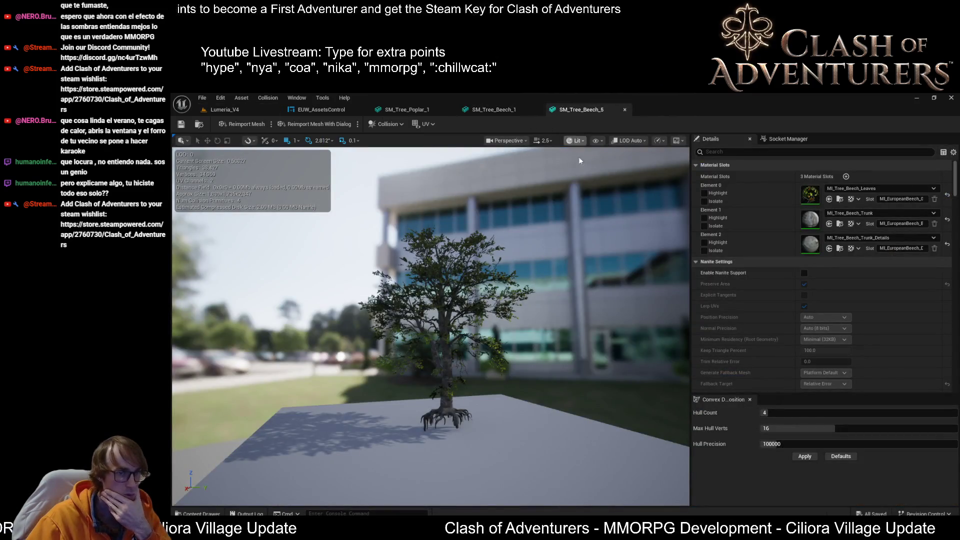
{"action": "left_click", "coordinate": [580, 109]}
{"action": "scroll", "coordinate": [430, 325], "scroll_direction": "down", "scroll_amount": 6}
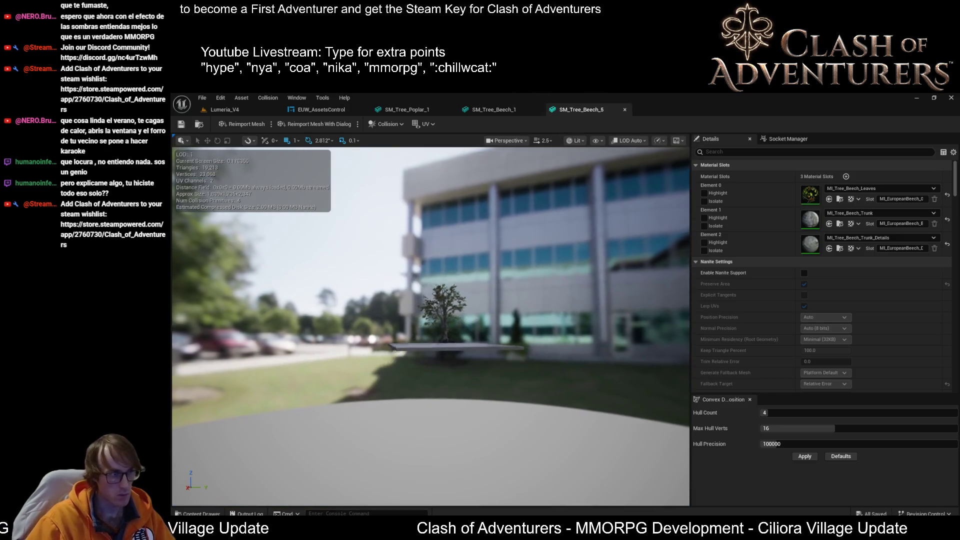
{"action": "mouse_move", "coordinate": [430, 325]}
{"action": "left_mouse_down"}
{"action": "mouse_move", "coordinate": [420, 335]}
{"action": "mouse_move", "coordinate": [457, 335]}
{"action": "left_mouse_up"}
{"action": "left_click", "coordinate": [220, 109]}
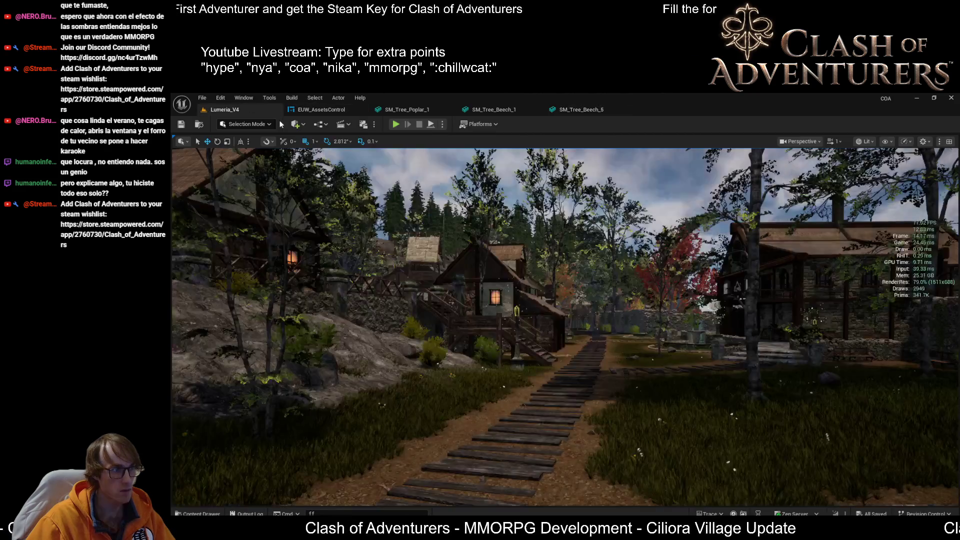
- Switch the level viewport to Quad Overdraw (Alt+8) and pull back to see the long treeline
{"action": "key", "text": "alt+8"}
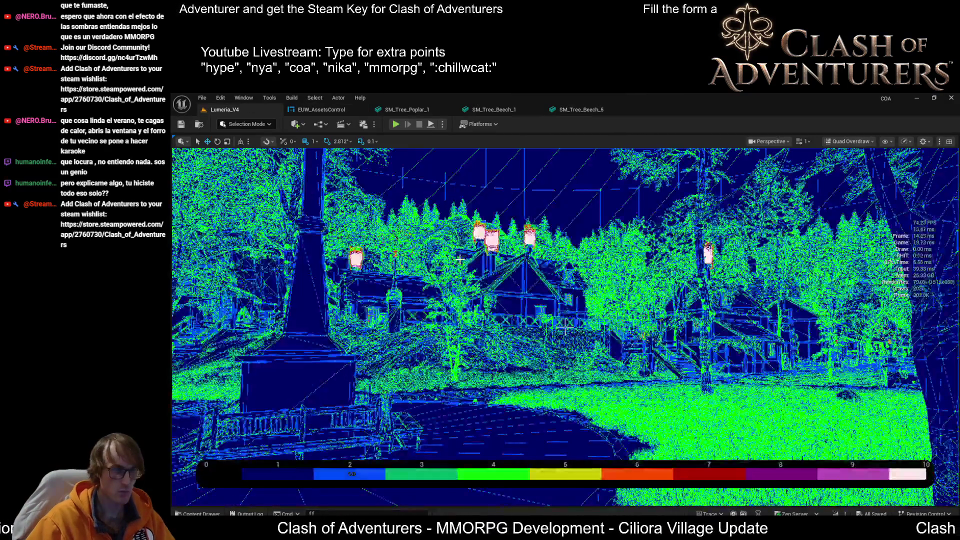
{"action": "scroll", "coordinate": [565, 326], "scroll_direction": "up", "scroll_amount": 1}
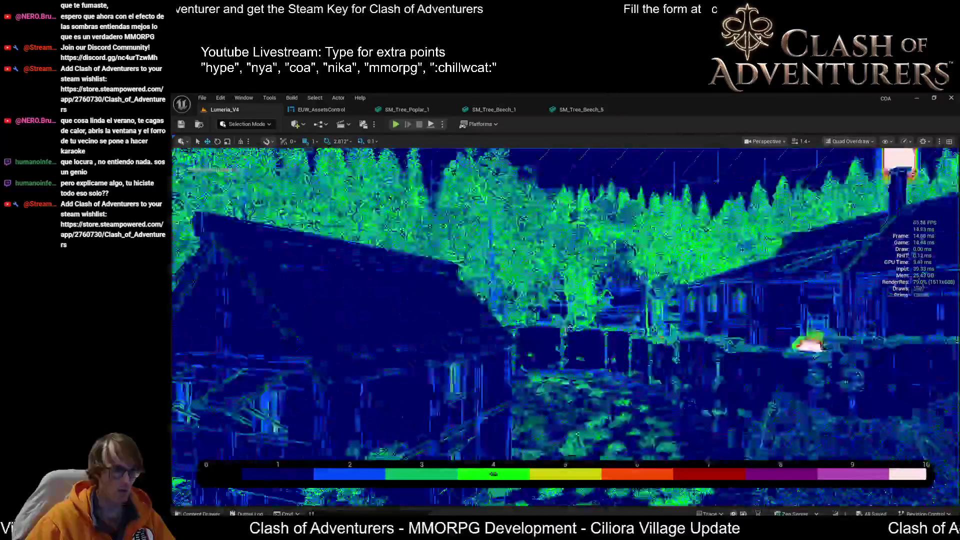
{"action": "key", "text": "s"}
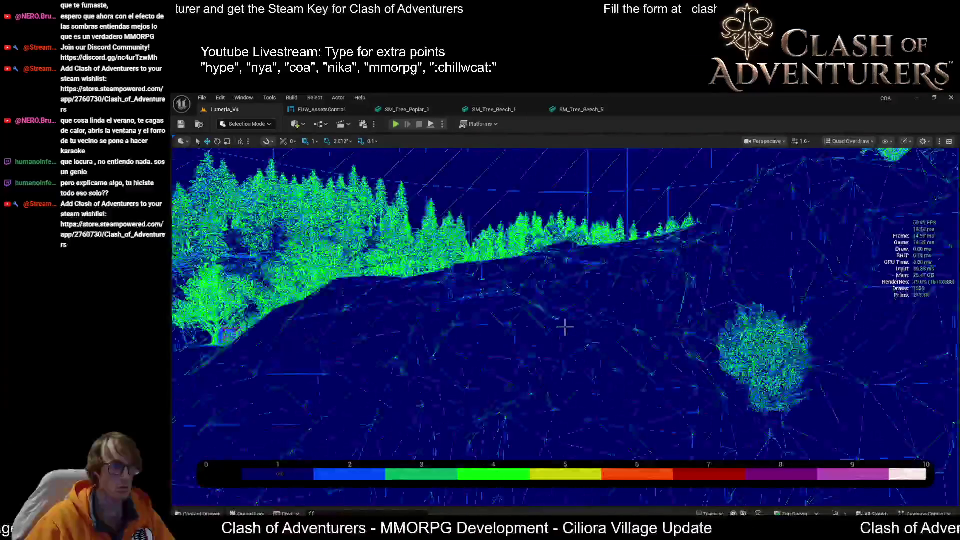
{"action": "key", "text": "s"}
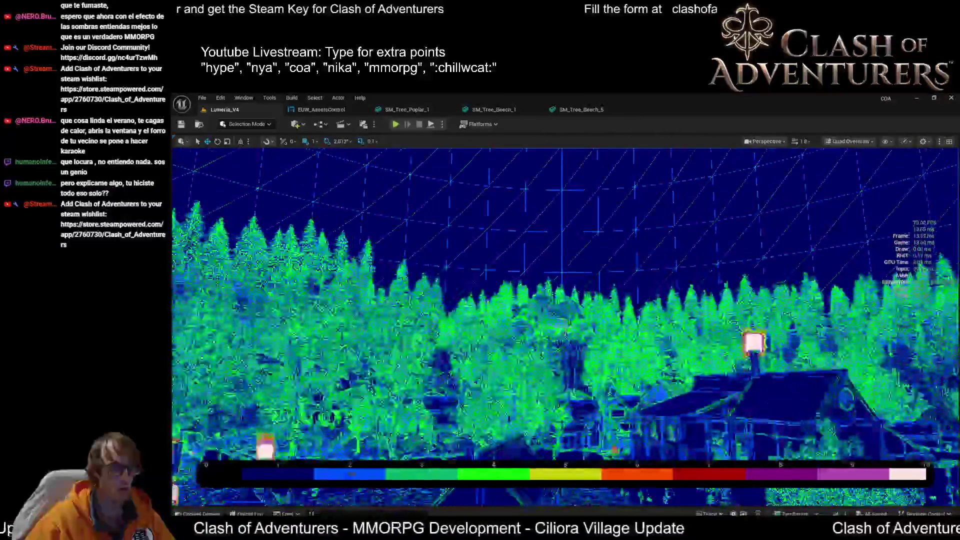
{"action": "key", "text": "s"}
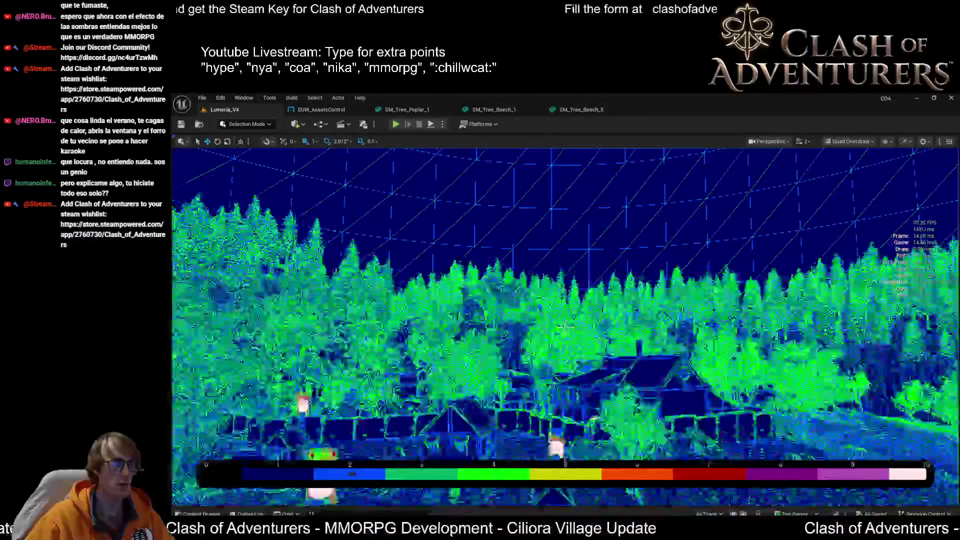
- Fly through the foliage and along the path to inspect overdraw on the village houses
{"action": "key", "text": "w"}
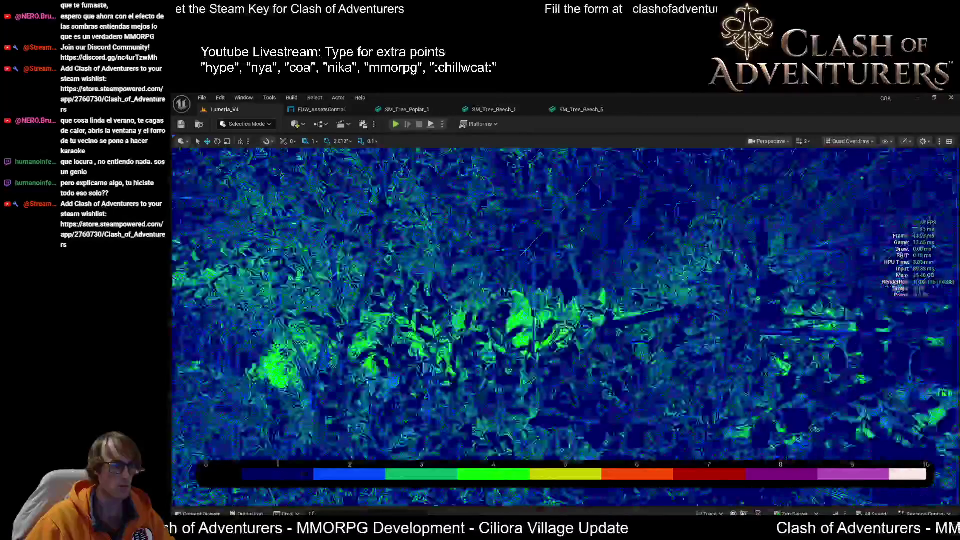
{"action": "key", "text": "s"}
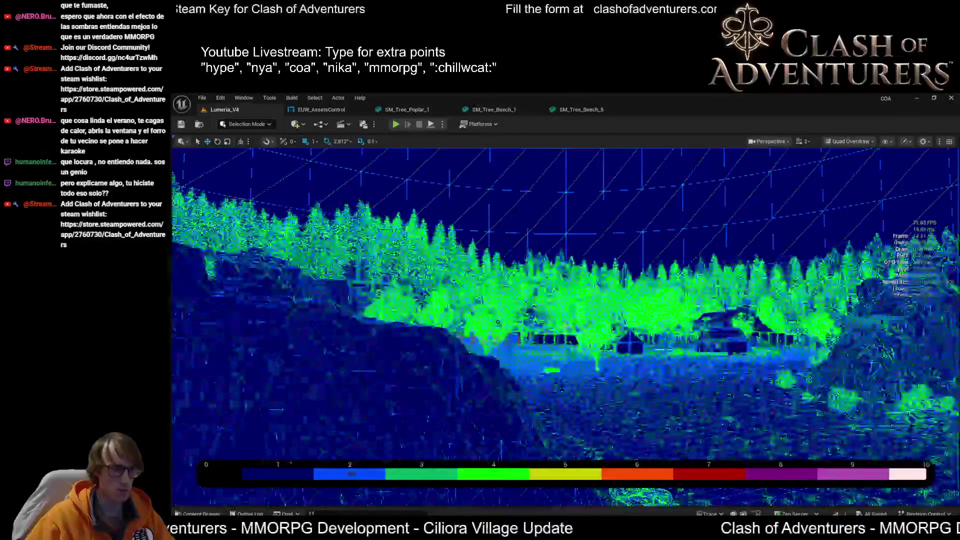
{"action": "key", "text": "w"}
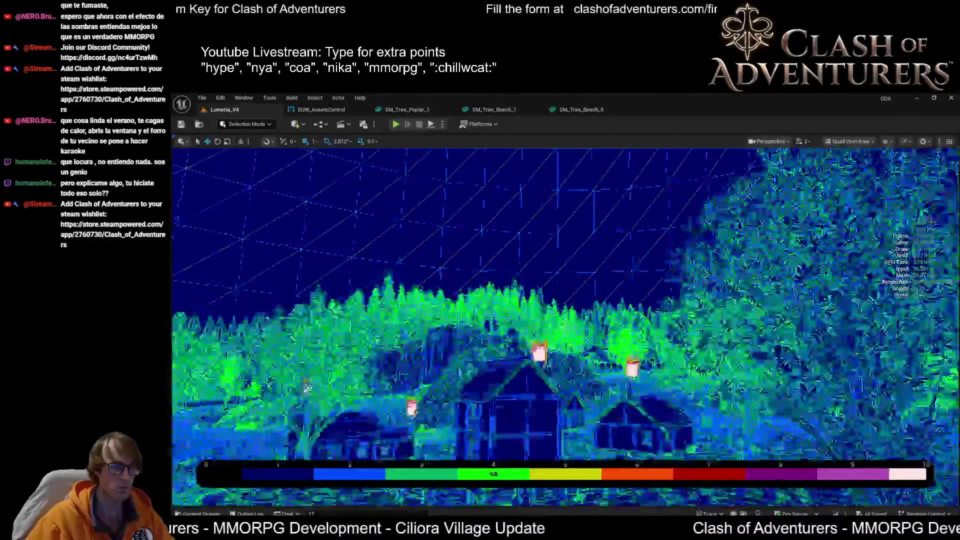
{"action": "key", "text": "d"}
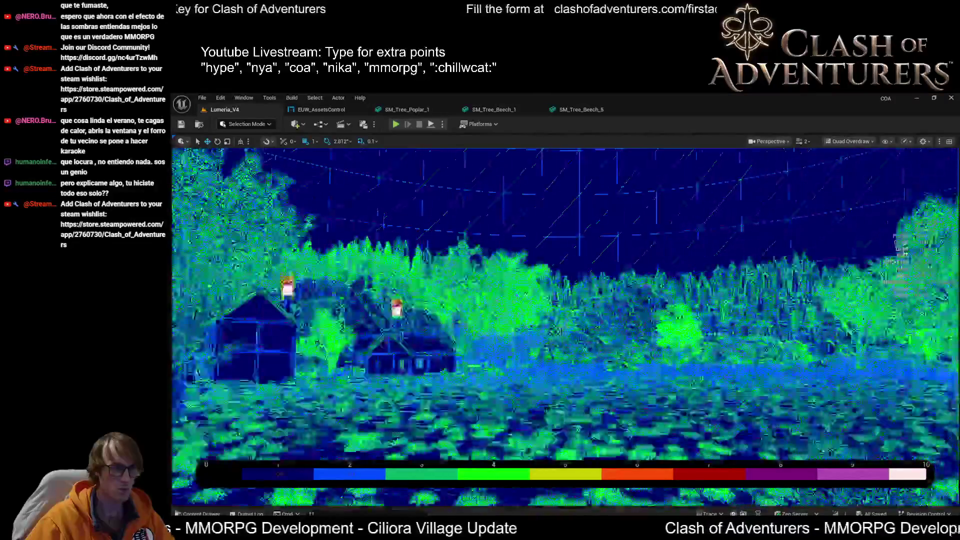
{"action": "key", "text": "s"}
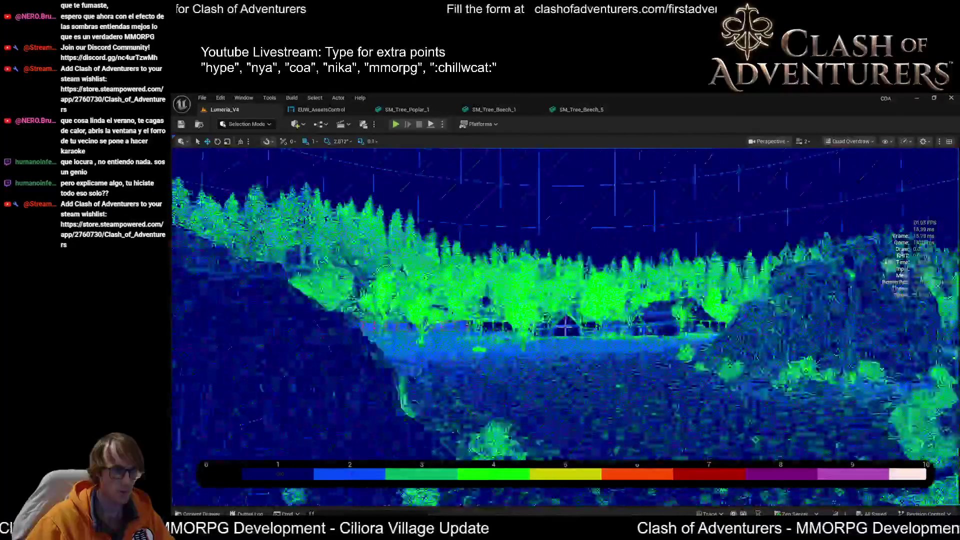
{"action": "key", "text": "w"}
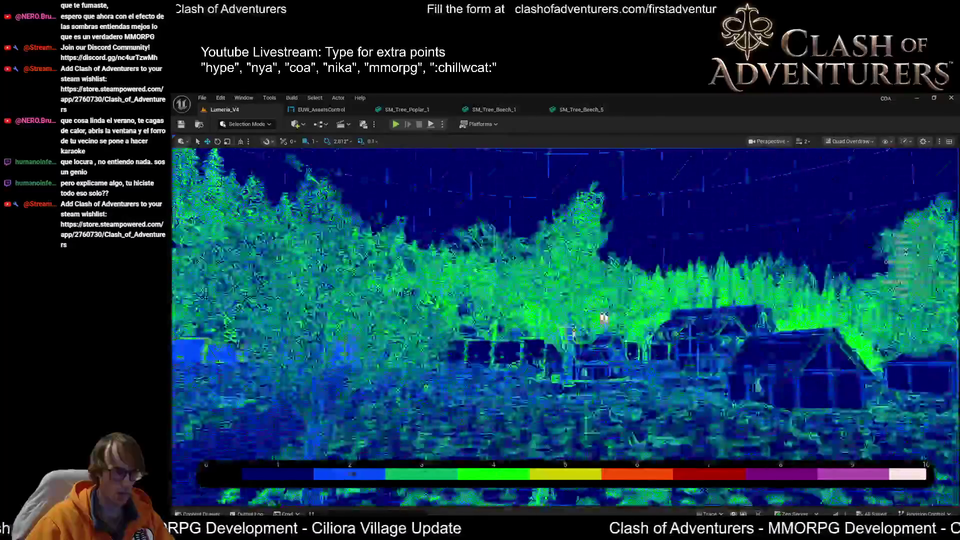
{"action": "key", "text": "w"}
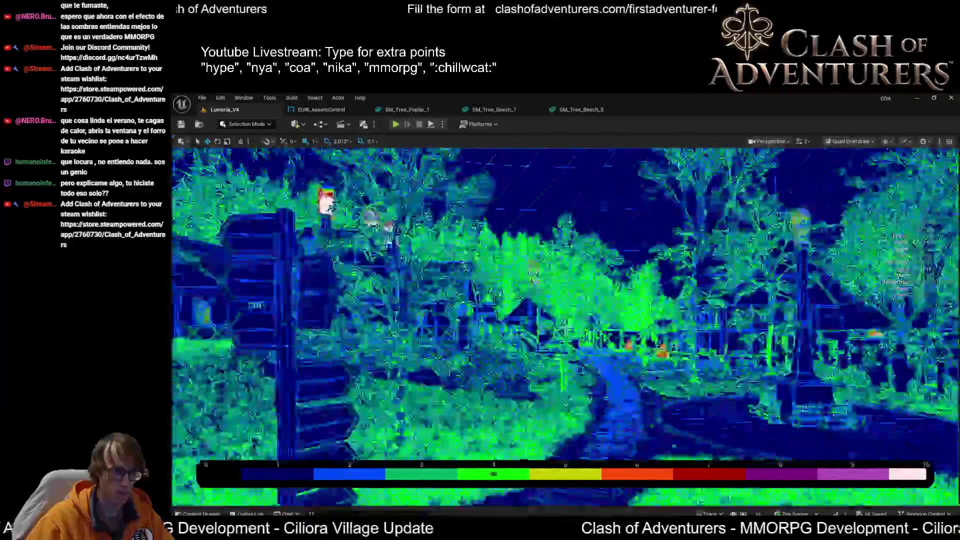
{"action": "key", "text": "d"}
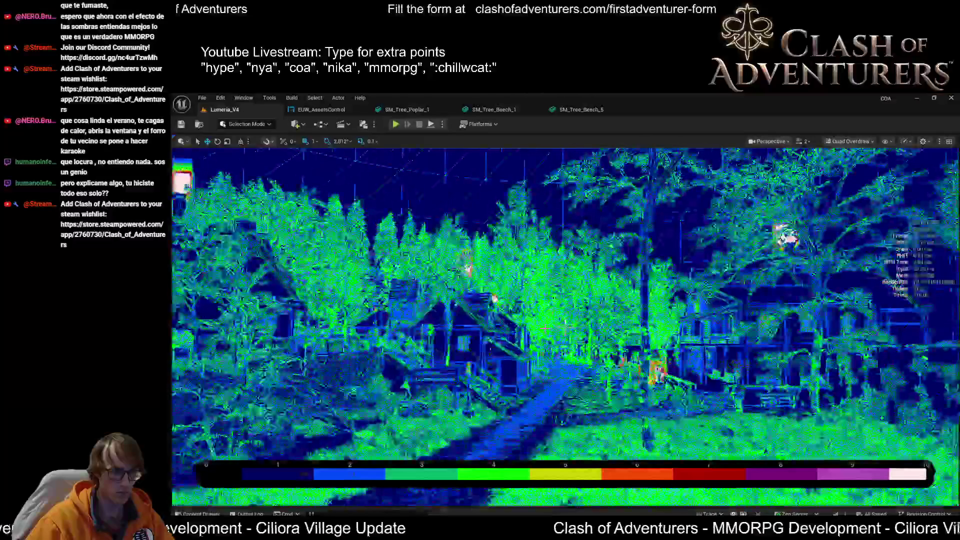
- Bring up the EUW_AssetsControl event graph, pan to the reduction nodes, and save the blueprint
{"action": "left_click", "coordinate": [571, 111]}
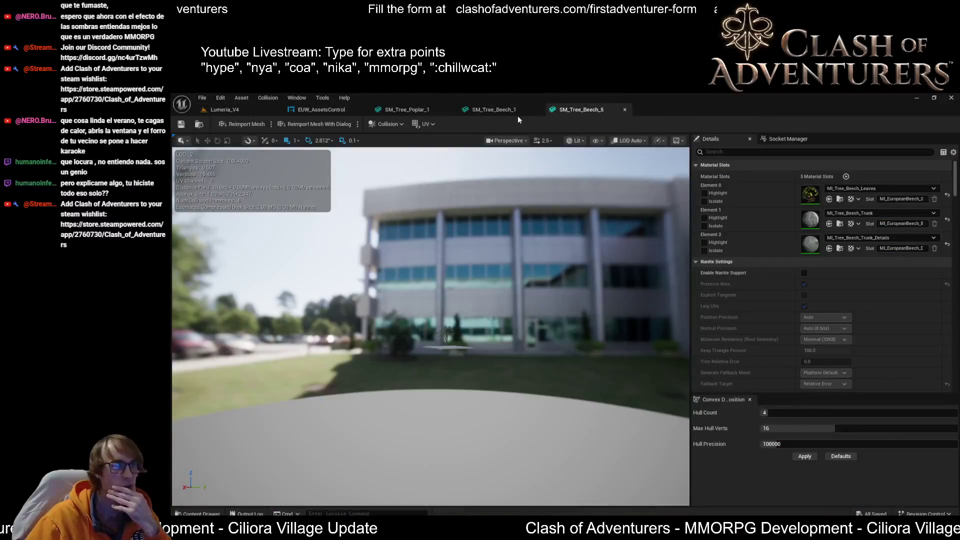
{"action": "left_click", "coordinate": [500, 110]}
{"action": "left_click", "coordinate": [405, 109]}
{"action": "left_click", "coordinate": [338, 110]}
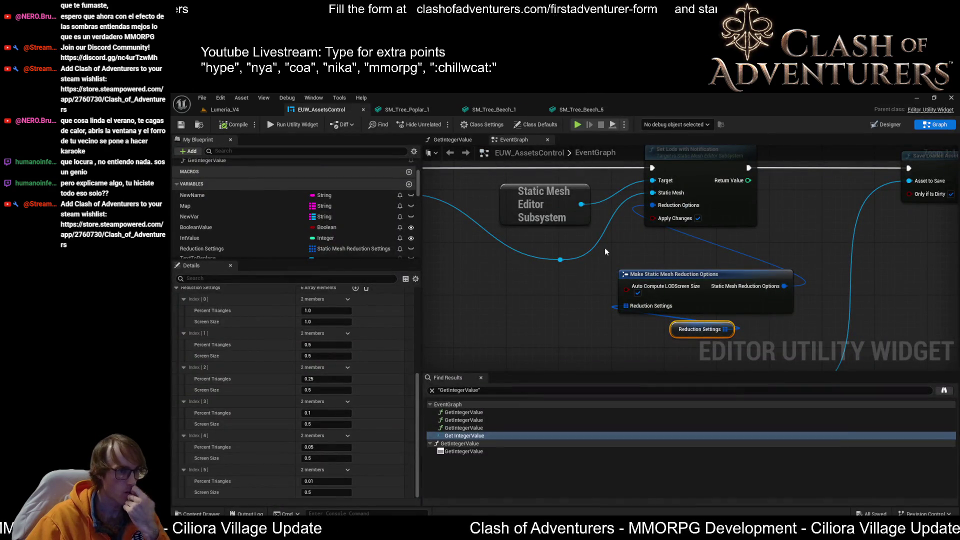
{"action": "left_click_drag", "start_coordinate": [676, 260], "coordinate": [580, 262]}
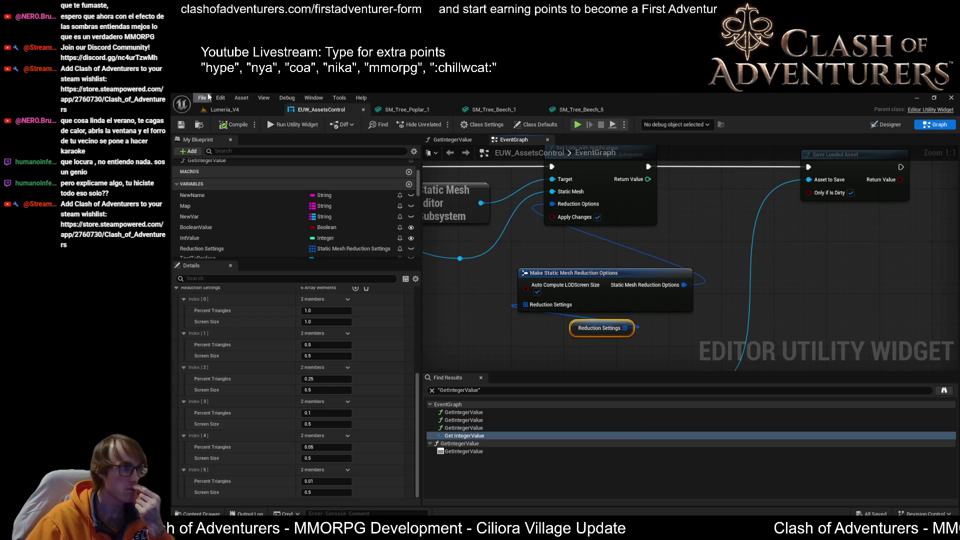
{"action": "left_click", "coordinate": [181, 124]}
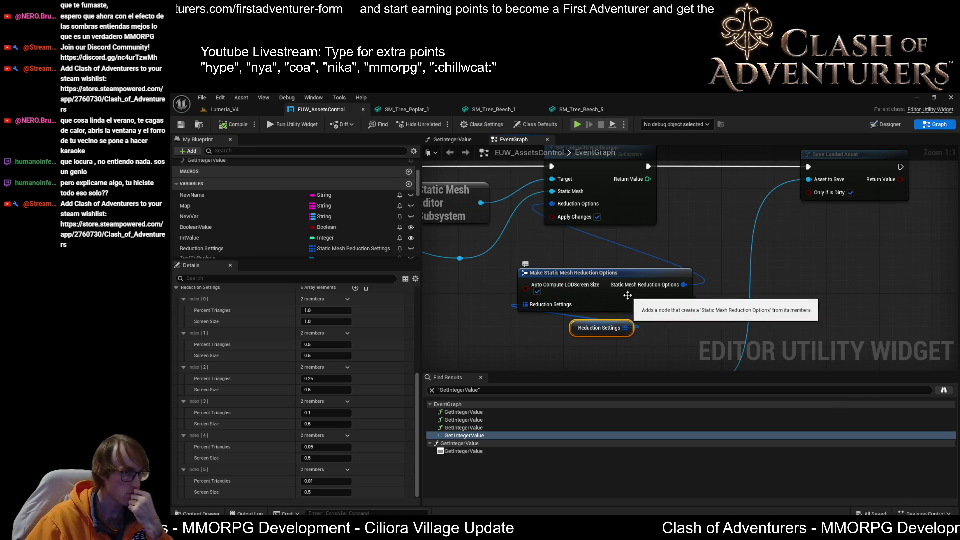
- Inspect the Make Static Mesh Reduction Options node and the Reduction Settings variable's six default entries
{"action": "left_click", "coordinate": [599, 272]}
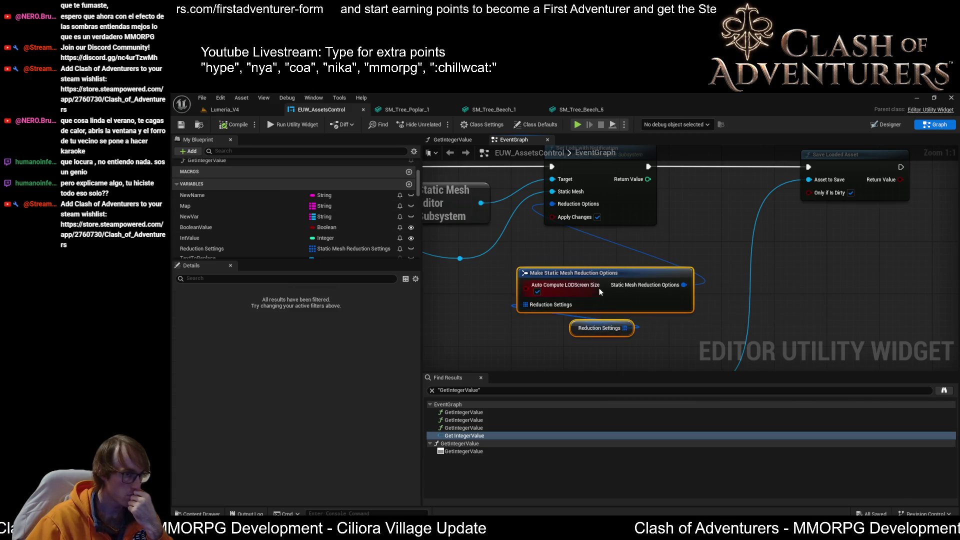
{"action": "left_click", "coordinate": [599, 272]}
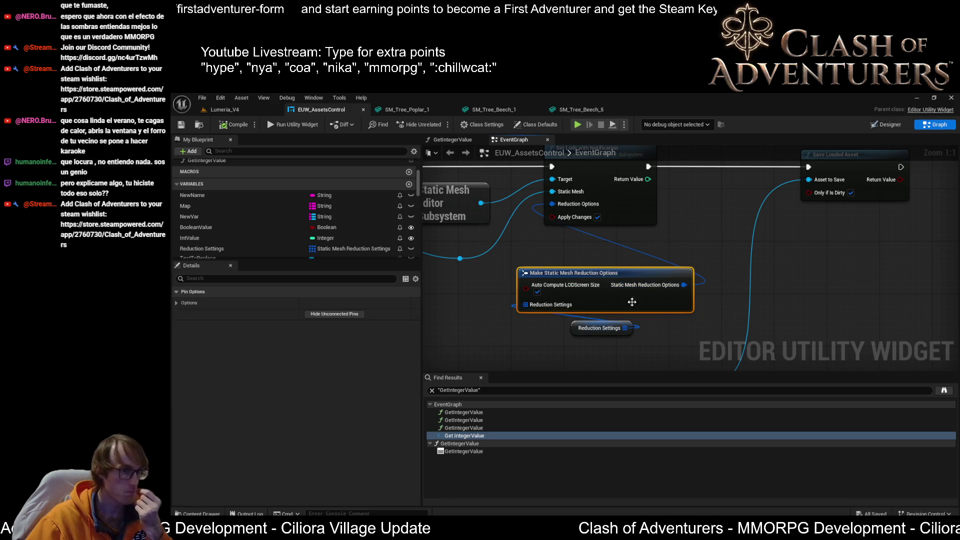
{"action": "left_click", "coordinate": [574, 327]}
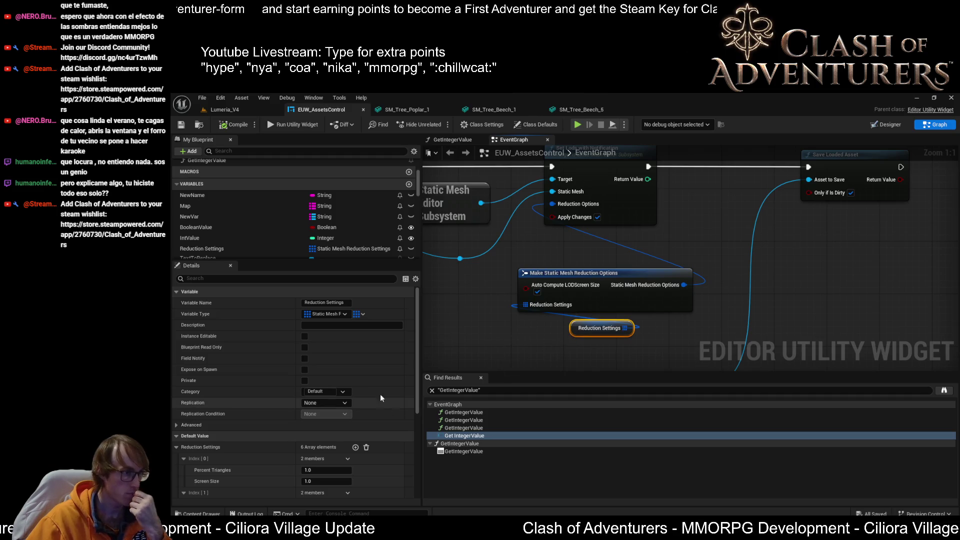
{"action": "scroll", "coordinate": [340, 236], "scroll_direction": "down", "scroll_amount": 3}
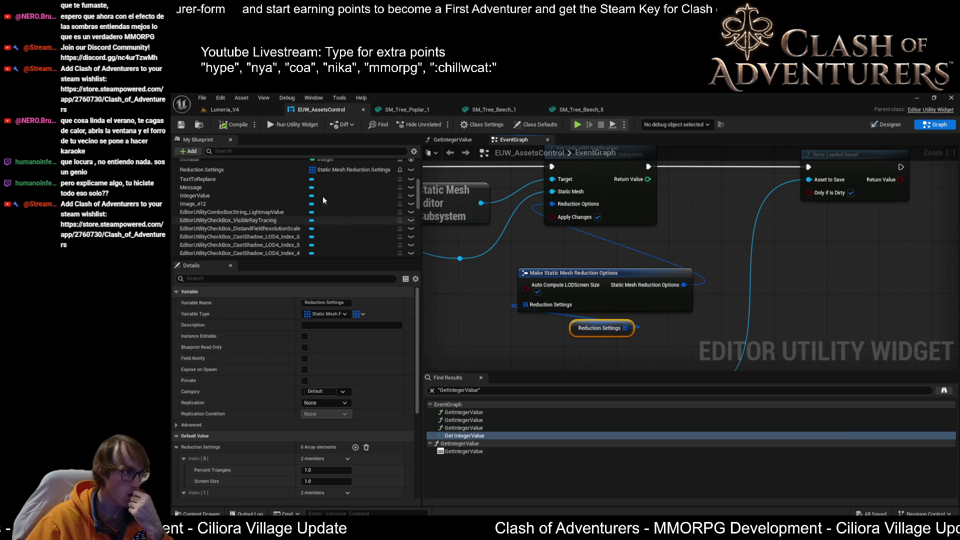
{"action": "left_click", "coordinate": [243, 173]}
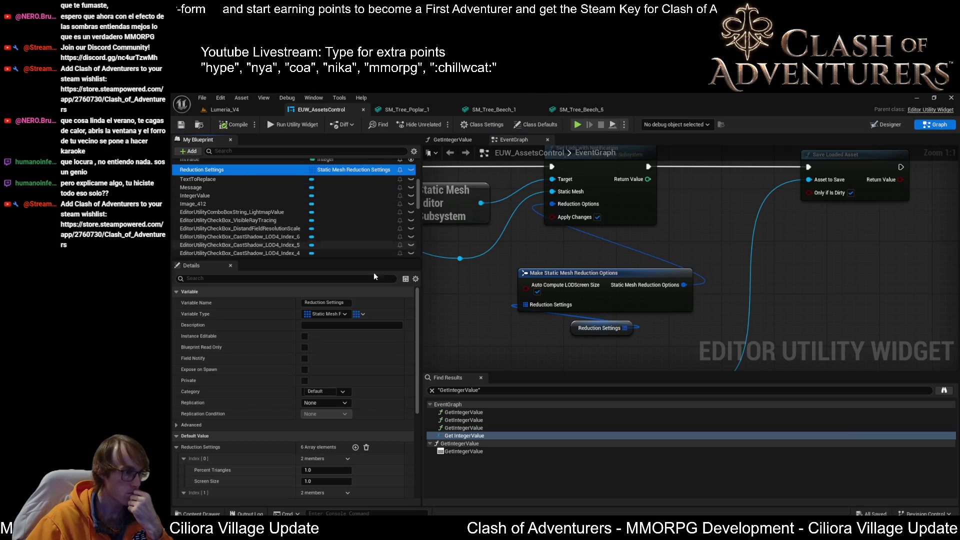
{"action": "scroll", "coordinate": [381, 451], "scroll_direction": "down", "scroll_amount": 3}
{"action": "scroll", "coordinate": [381, 451], "scroll_direction": "down", "scroll_amount": 3}
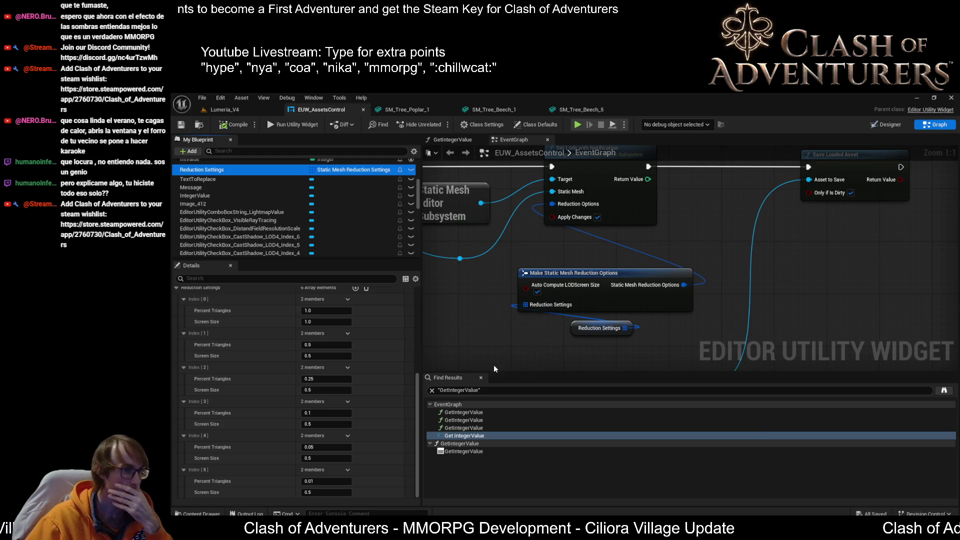
{"action": "left_click", "coordinate": [878, 124]}
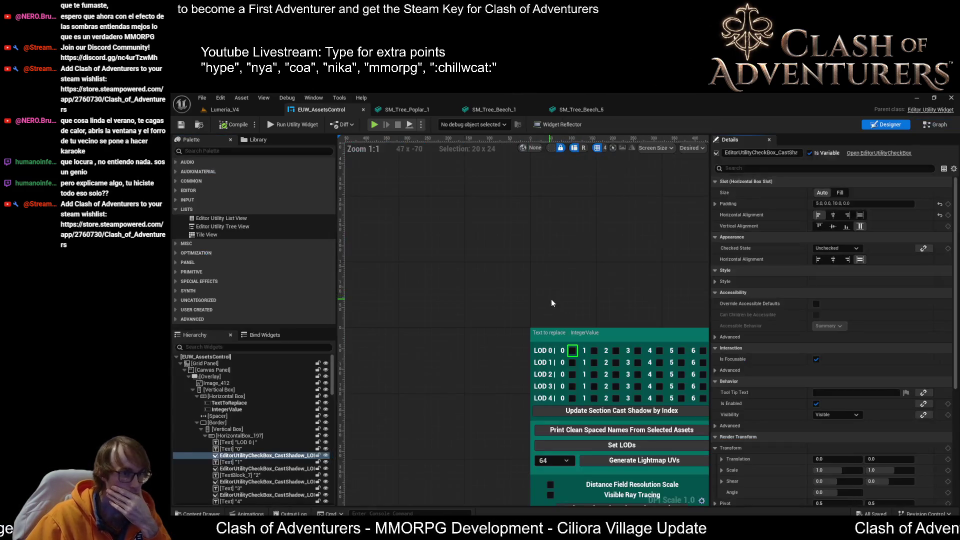
- Zoom over the widget's LOD 0–4 cast-shadow checkboxes and buttons, then return to Lumeria_V4
{"action": "scroll", "coordinate": [578, 322], "scroll_direction": "up", "scroll_amount": 3}
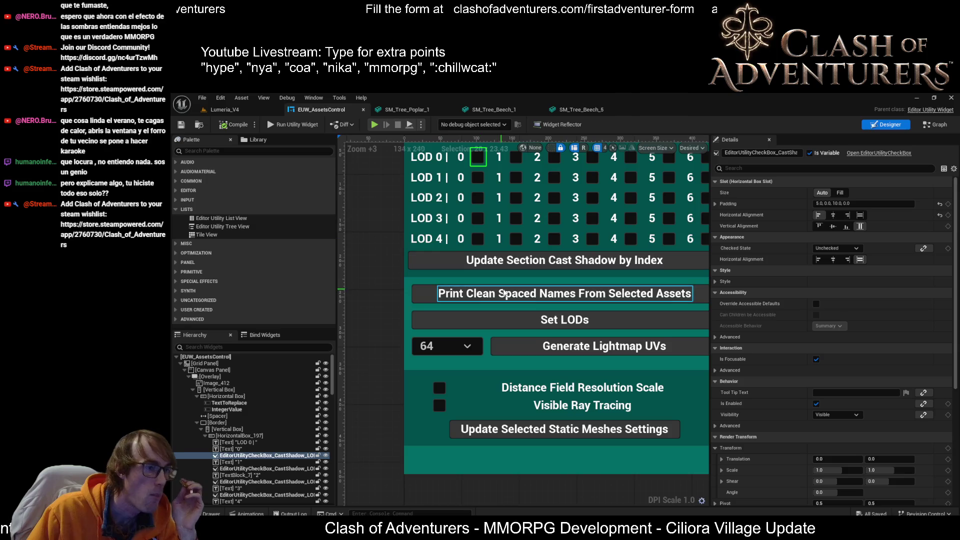
{"action": "scroll", "coordinate": [574, 280], "scroll_direction": "down", "scroll_amount": 3}
{"action": "scroll", "coordinate": [574, 280], "scroll_direction": "up", "scroll_amount": 2}
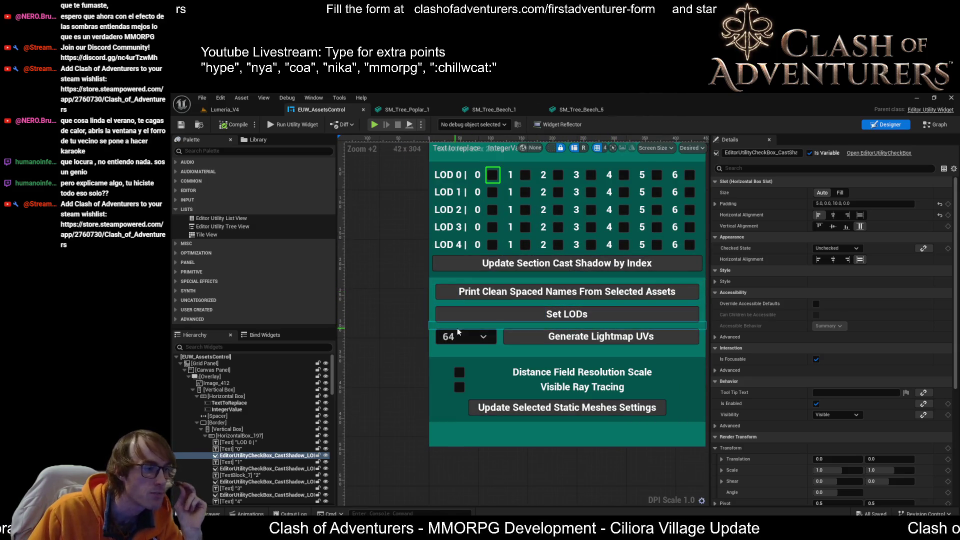
{"action": "left_click", "coordinate": [236, 109]}
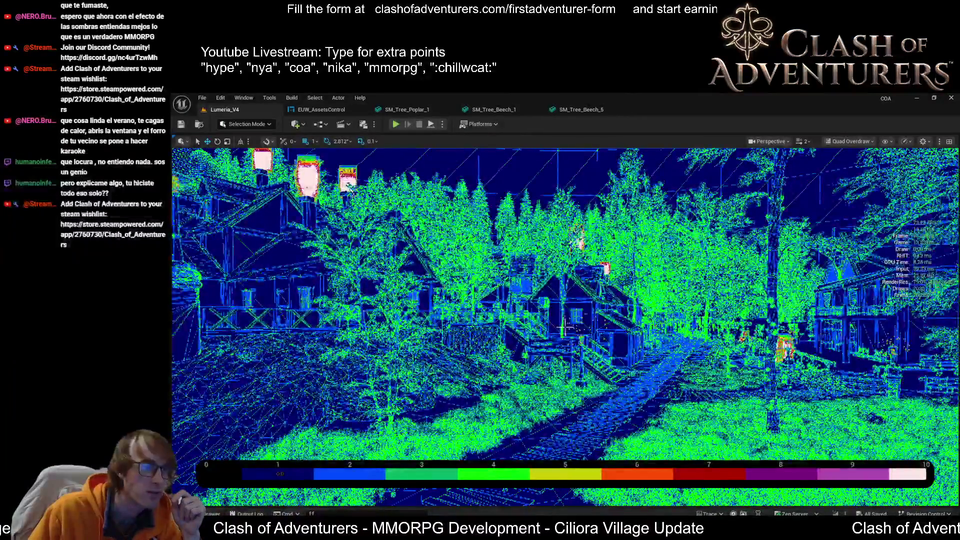
- Zoom toward the outlined rocks and open the Tundra rock's static mesh editor with Ctrl+E
{"action": "scroll", "coordinate": [566, 328], "scroll_direction": "up", "scroll_amount": 1}
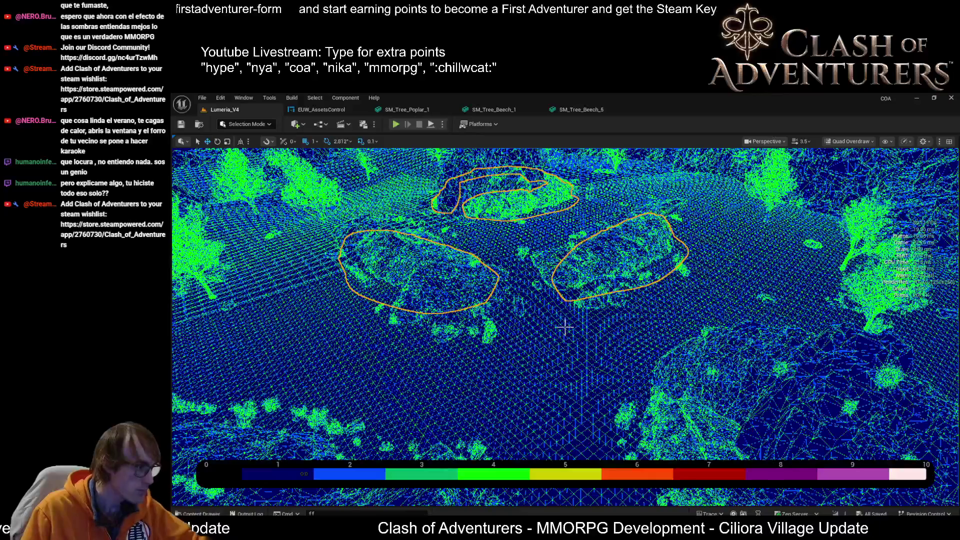
{"action": "key", "text": "ctrl+e"}
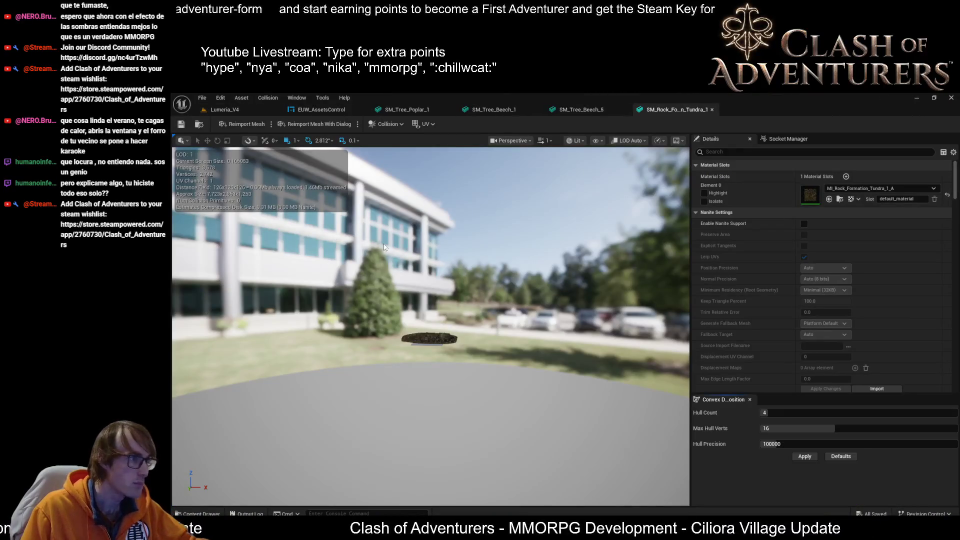
- Orbit and dolly around the Tundra rock to watch it drop from LOD 0 to LOD 3
{"action": "left_click_drag", "start_coordinate": [471, 308], "coordinate": [488, 290]}
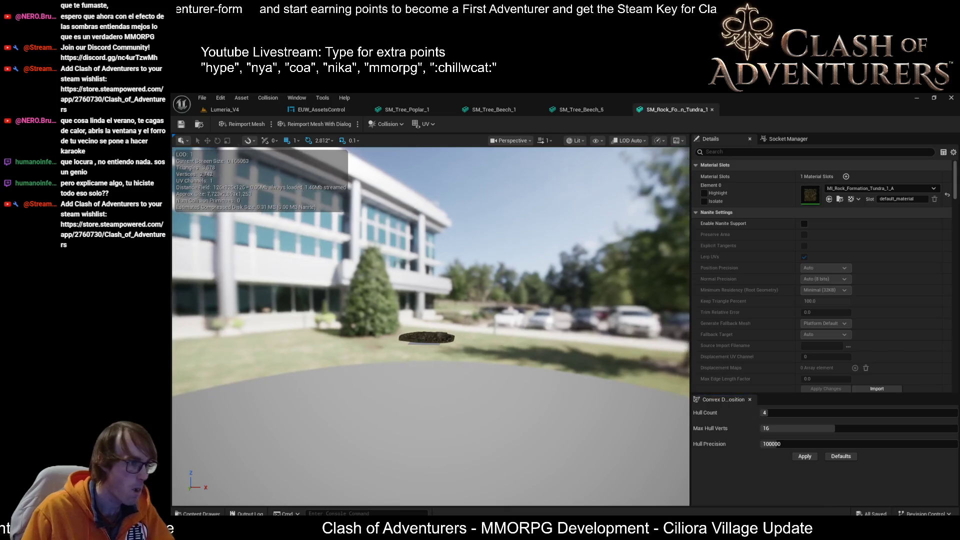
{"action": "scroll", "coordinate": [427, 338], "scroll_direction": "up", "scroll_amount": 3}
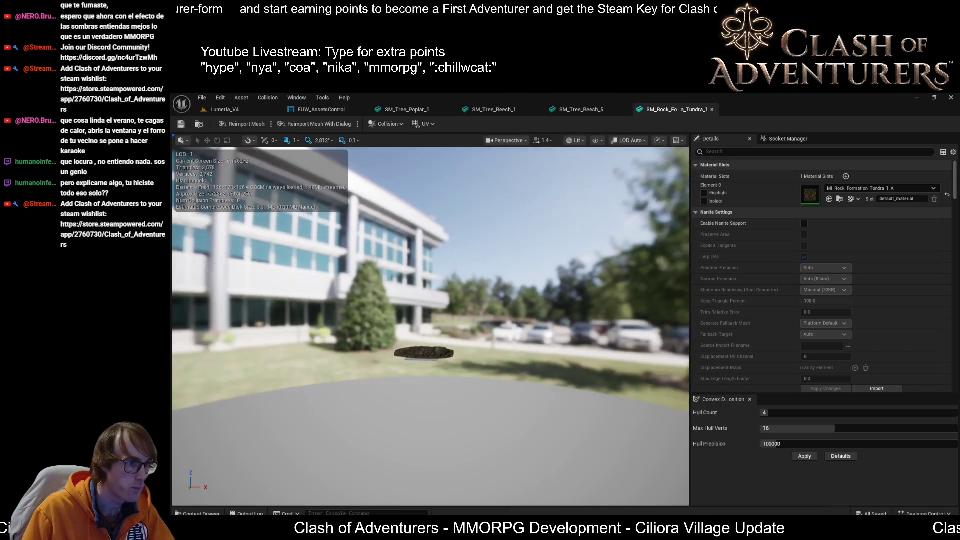
{"action": "scroll", "coordinate": [427, 345], "scroll_direction": "up", "scroll_amount": 3}
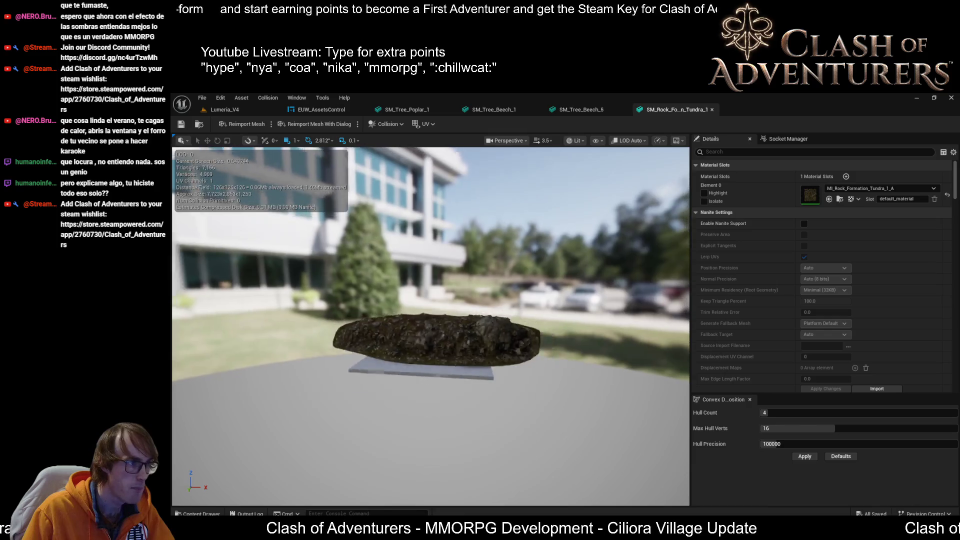
{"action": "scroll", "coordinate": [431, 340], "scroll_direction": "down", "scroll_amount": 2}
{"action": "scroll", "coordinate": [431, 333], "scroll_direction": "down", "scroll_amount": 5}
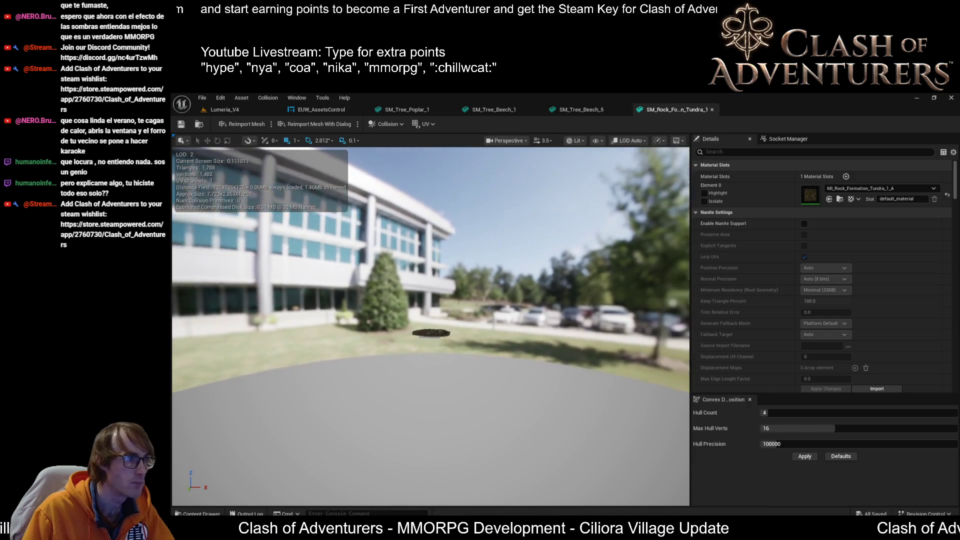
{"action": "scroll", "coordinate": [431, 330], "scroll_direction": "down", "scroll_amount": 3}
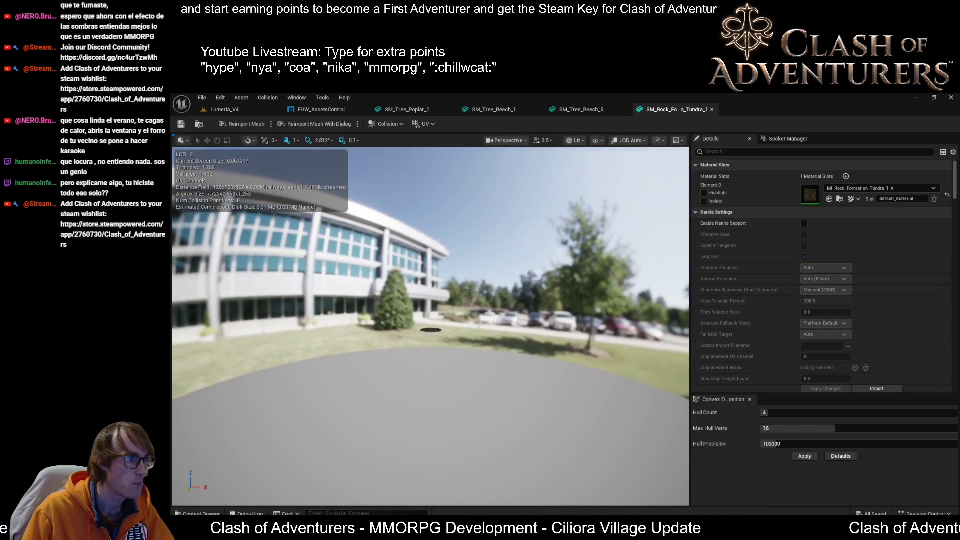
{"action": "scroll", "coordinate": [431, 324], "scroll_direction": "up", "scroll_amount": 8}
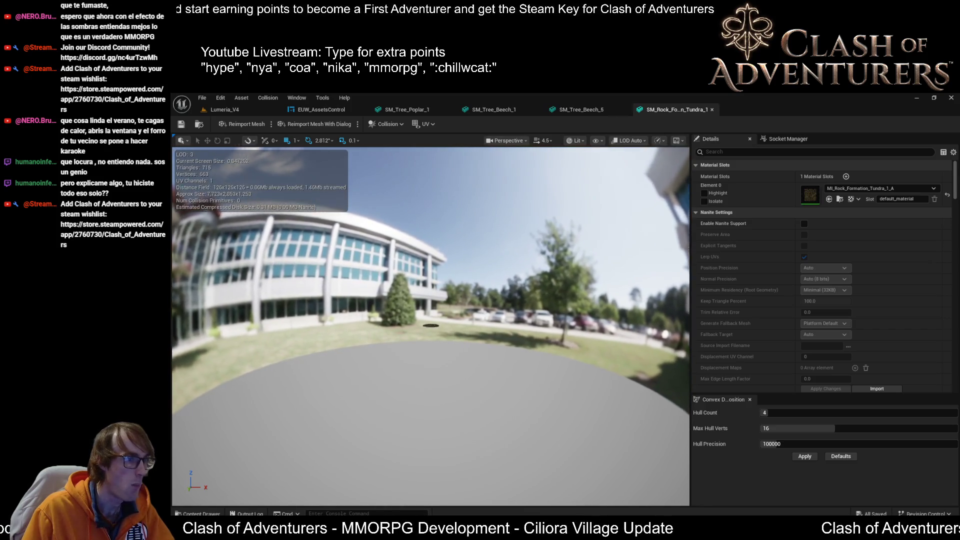
{"action": "scroll", "coordinate": [448, 331], "scroll_direction": "up", "scroll_amount": 5}
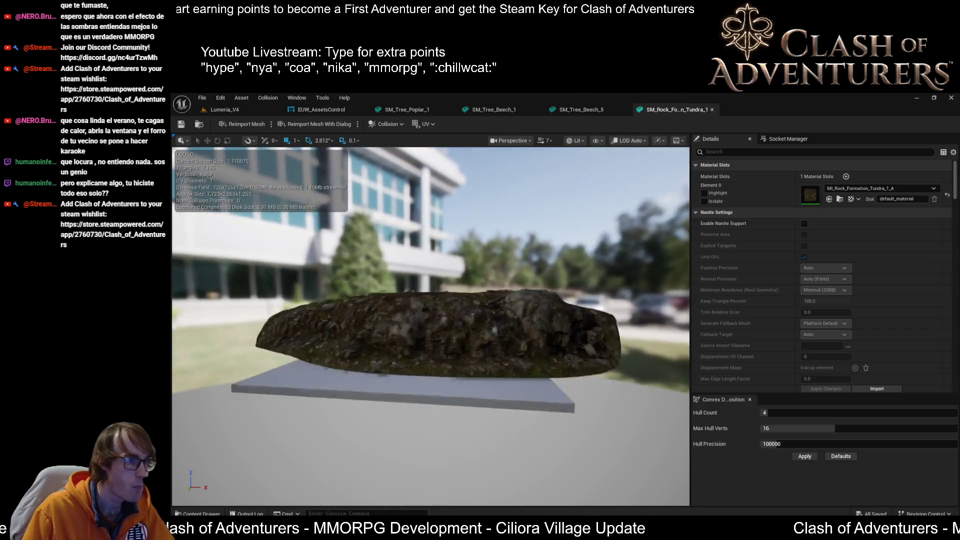
{"action": "mouse_move", "coordinate": [448, 334]}
{"action": "left_mouse_down"}
{"action": "mouse_move", "coordinate": [435, 360]}
{"action": "mouse_move", "coordinate": [448, 334]}
{"action": "left_mouse_up"}
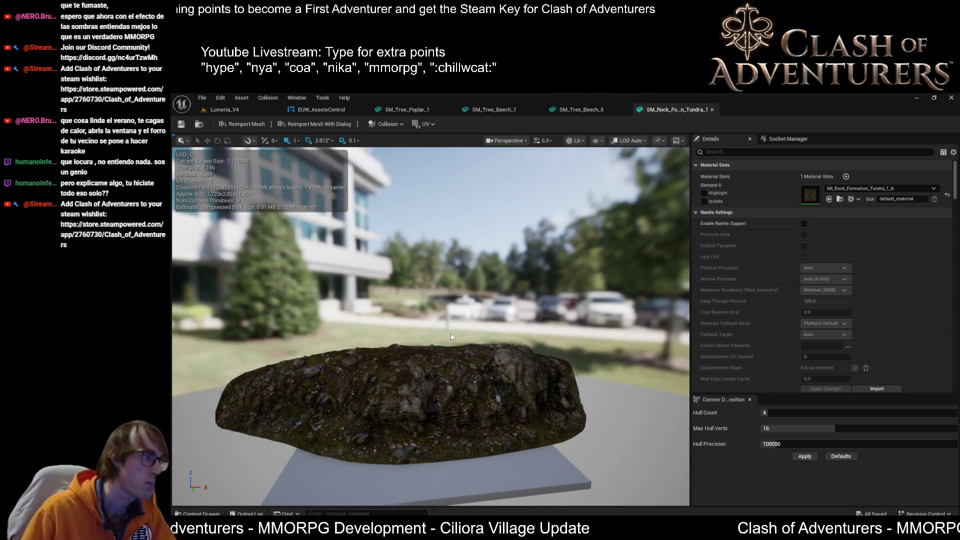
{"action": "left_click", "coordinate": [323, 110]}
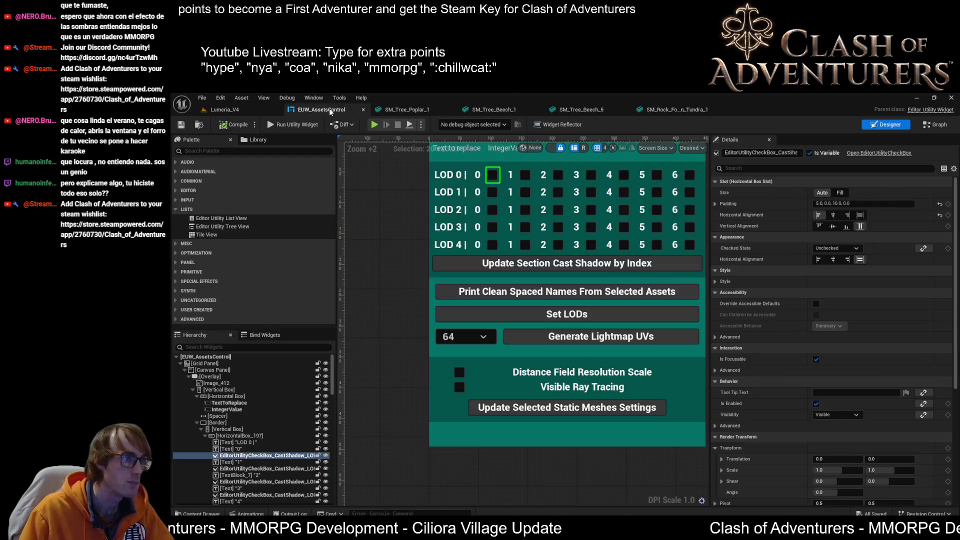
- From Lumeria_V4, bring the EUW_AssetsControl utility forward and run Set LODs on the selected rocks
{"action": "left_click", "coordinate": [220, 110]}
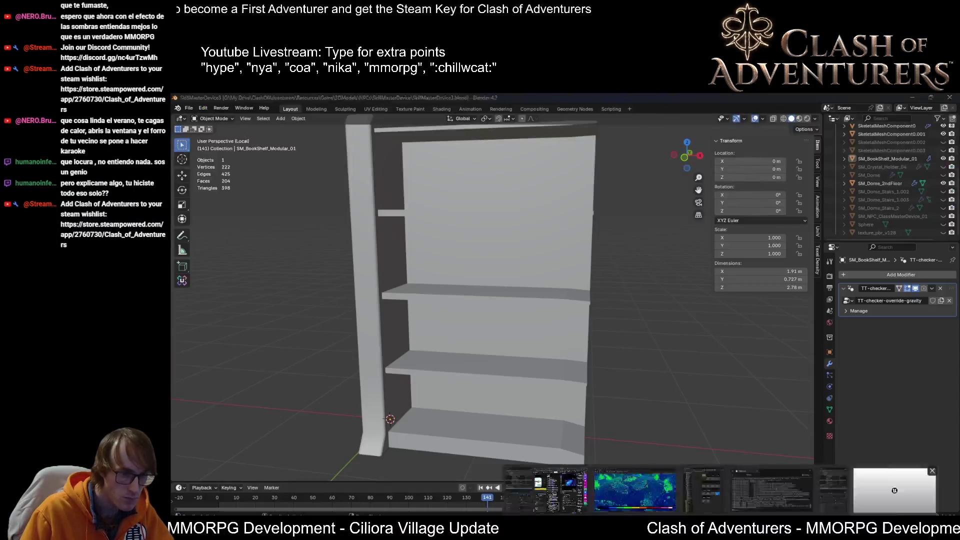
{"action": "left_click", "coordinate": [675, 495]}
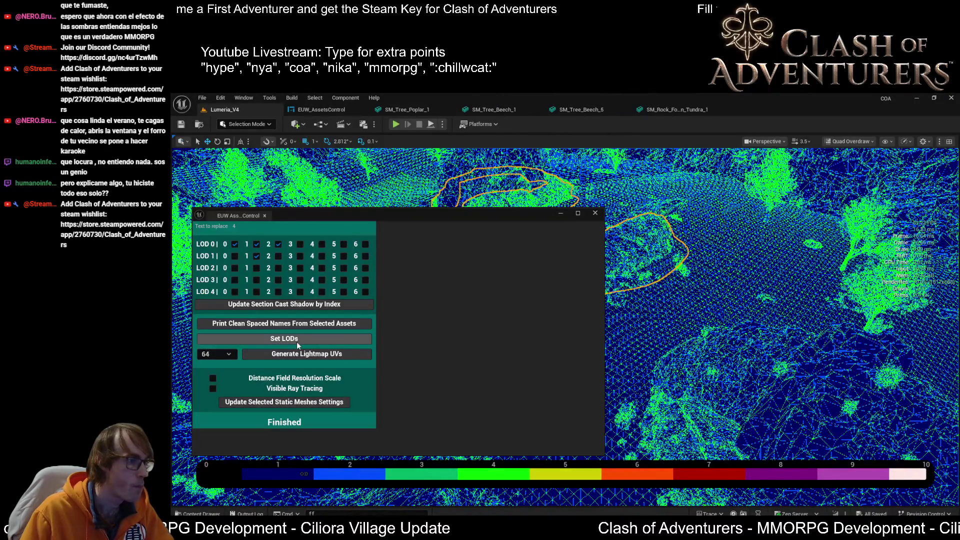
{"action": "left_click", "coordinate": [296, 340]}
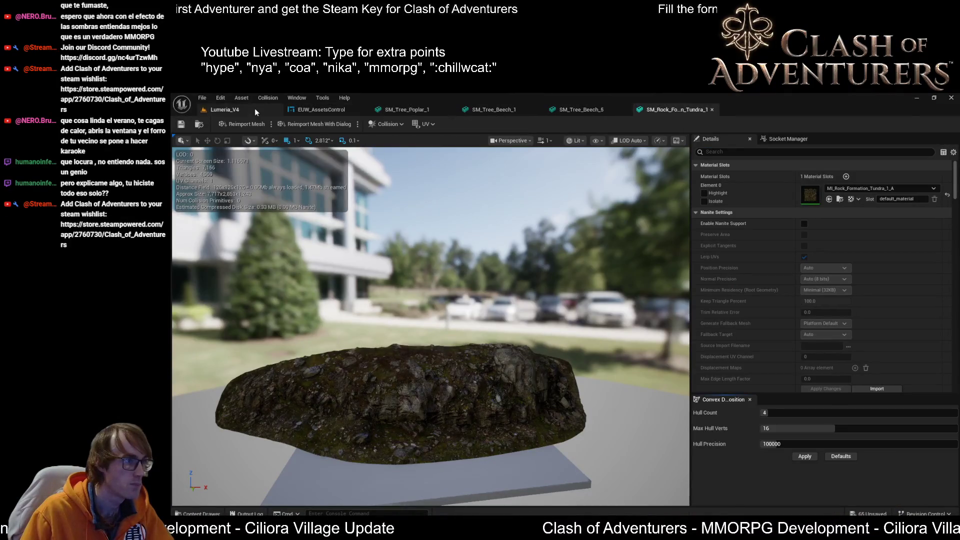
- Turn on Show > Bounds in the Tundra rock's viewport and pull back to see them
{"action": "mouse_move", "coordinate": [429, 283]}
{"action": "left_mouse_down"}
{"action": "mouse_move", "coordinate": [385, 385]}
{"action": "mouse_move", "coordinate": [383, 370]}
{"action": "mouse_move", "coordinate": [430, 287]}
{"action": "left_mouse_up"}
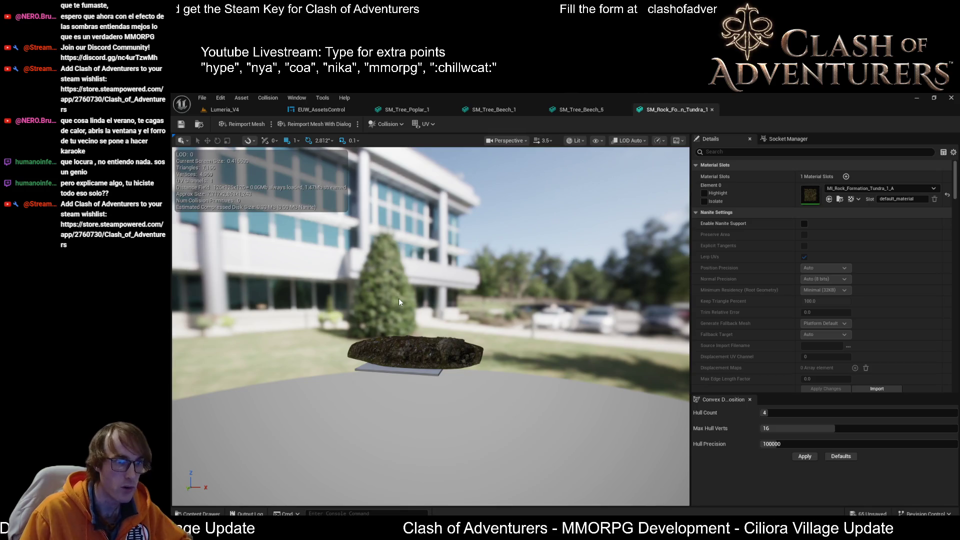
{"action": "scroll", "coordinate": [841, 250], "scroll_direction": "down", "scroll_amount": 5}
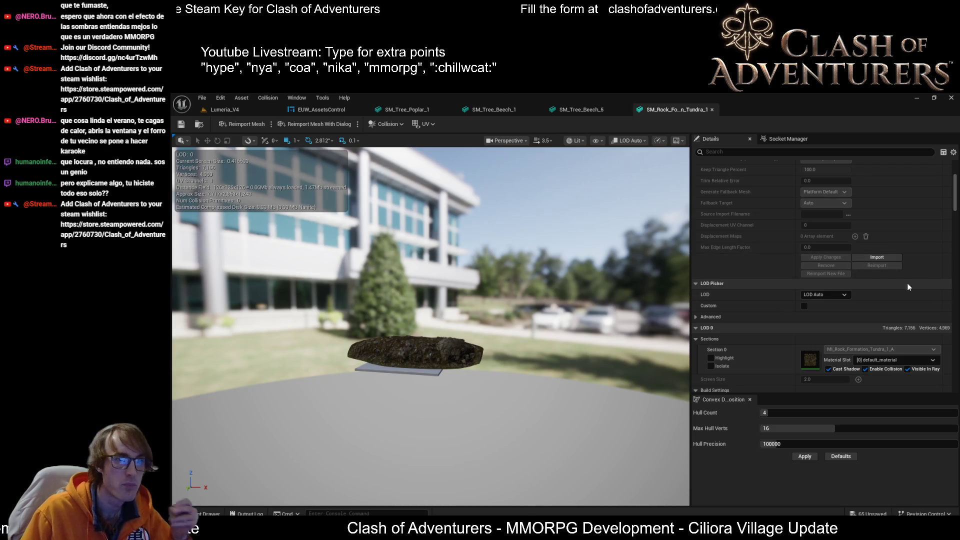
{"action": "mouse_move", "coordinate": [430, 300]}
{"action": "left_mouse_down"}
{"action": "mouse_move", "coordinate": [452, 300]}
{"action": "mouse_move", "coordinate": [410, 300]}
{"action": "left_mouse_up"}
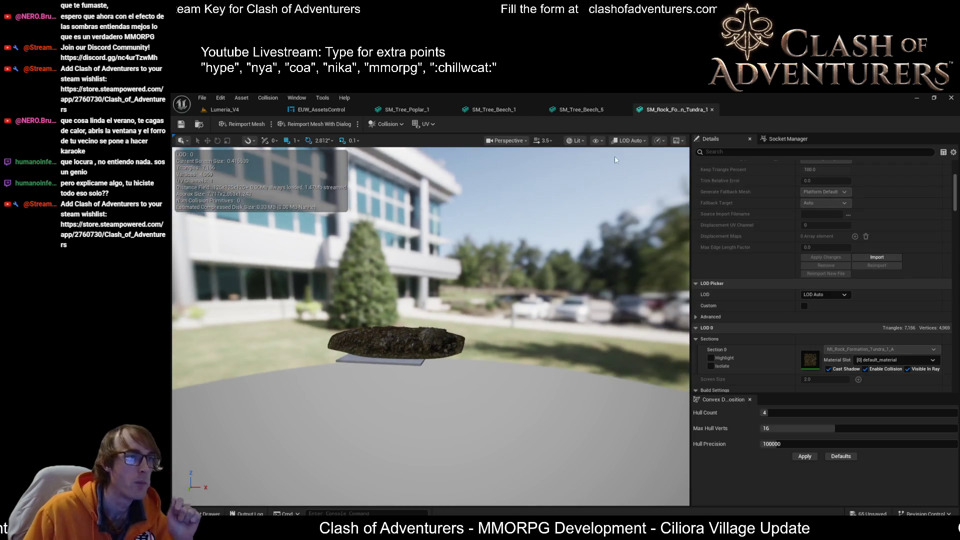
{"action": "left_click", "coordinate": [595, 141]}
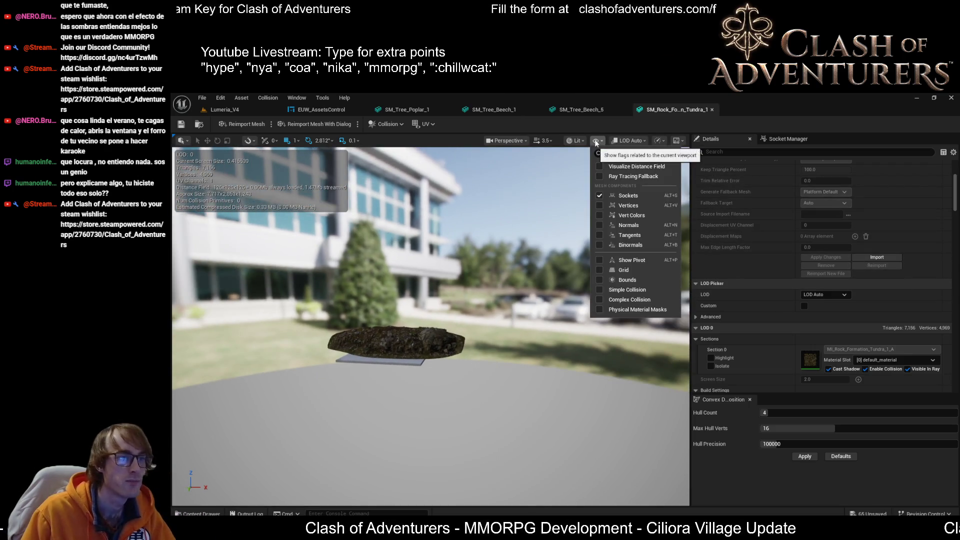
{"action": "left_click", "coordinate": [599, 279]}
{"action": "mouse_move", "coordinate": [450, 300]}
{"action": "left_mouse_down"}
{"action": "mouse_move", "coordinate": [430, 320]}
{"action": "mouse_move", "coordinate": [405, 310]}
{"action": "mouse_move", "coordinate": [400, 280]}
{"action": "mouse_move", "coordinate": [405, 323]}
{"action": "mouse_move", "coordinate": [415, 328]}
{"action": "mouse_move", "coordinate": [440, 311]}
{"action": "mouse_move", "coordinate": [430, 338]}
{"action": "mouse_move", "coordinate": [462, 342]}
{"action": "mouse_move", "coordinate": [470, 320]}
{"action": "mouse_move", "coordinate": [490, 330]}
{"action": "left_mouse_up"}
{"action": "scroll", "coordinate": [470, 320], "scroll_direction": "down", "scroll_amount": 2}
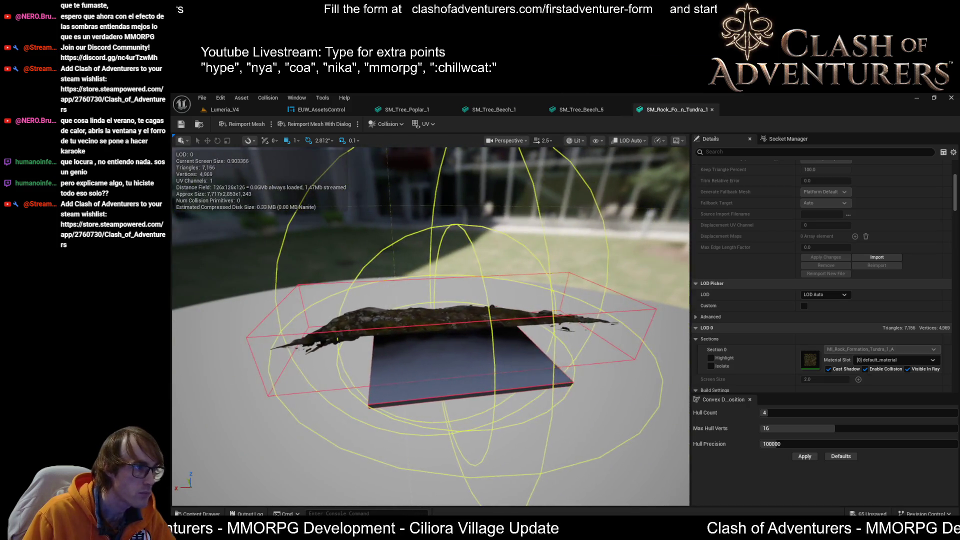
{"action": "left_click_drag", "start_coordinate": [231, 201], "coordinate": [252, 220]}
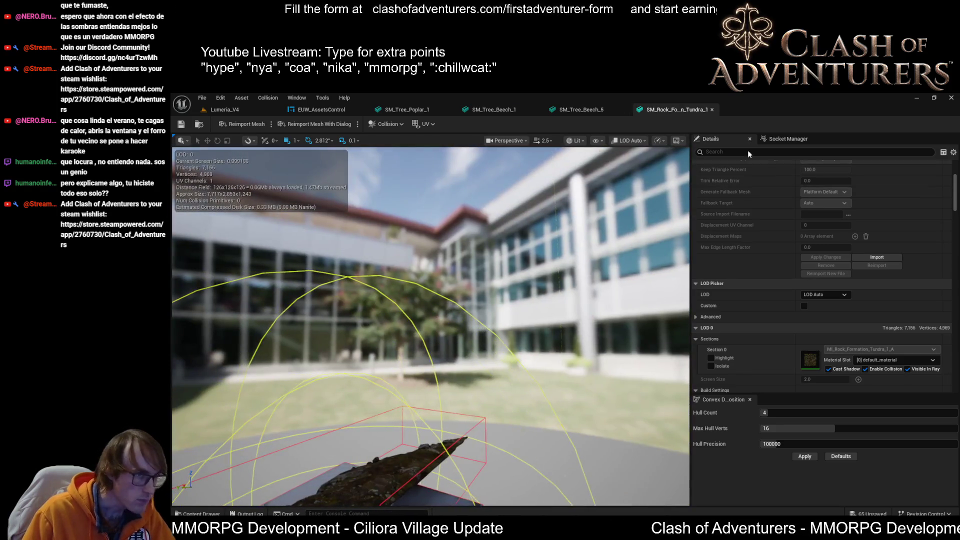
- Enable bounds display on the SM_Tree_Beech_1 preview, orbit the beech, and move on to SM_Tree_Poplar_1
{"action": "left_click", "coordinate": [594, 110]}
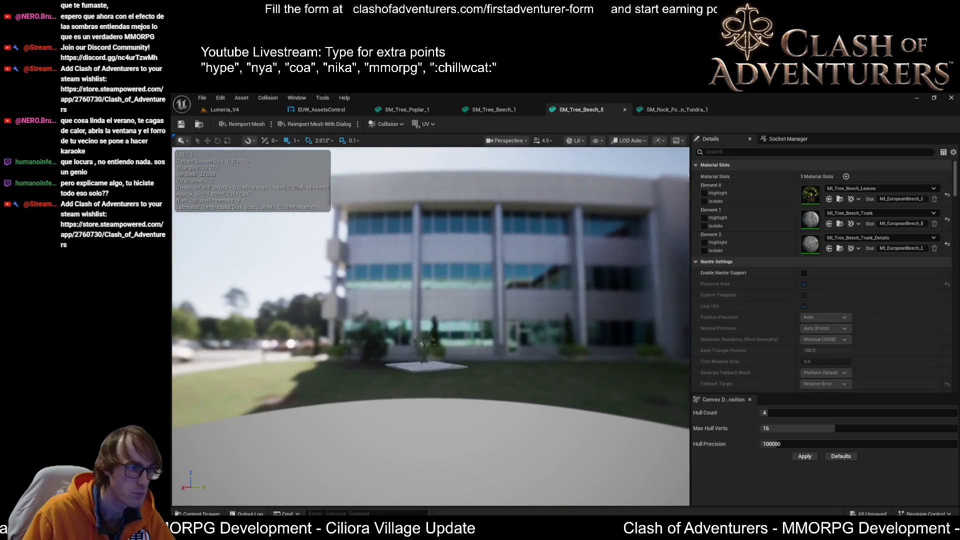
{"action": "left_click", "coordinate": [521, 108]}
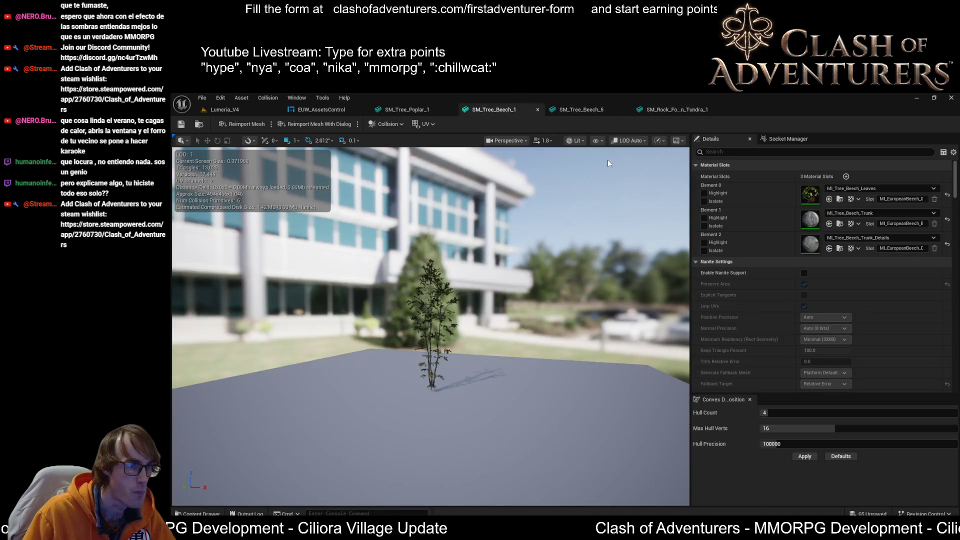
{"action": "left_click", "coordinate": [596, 141]}
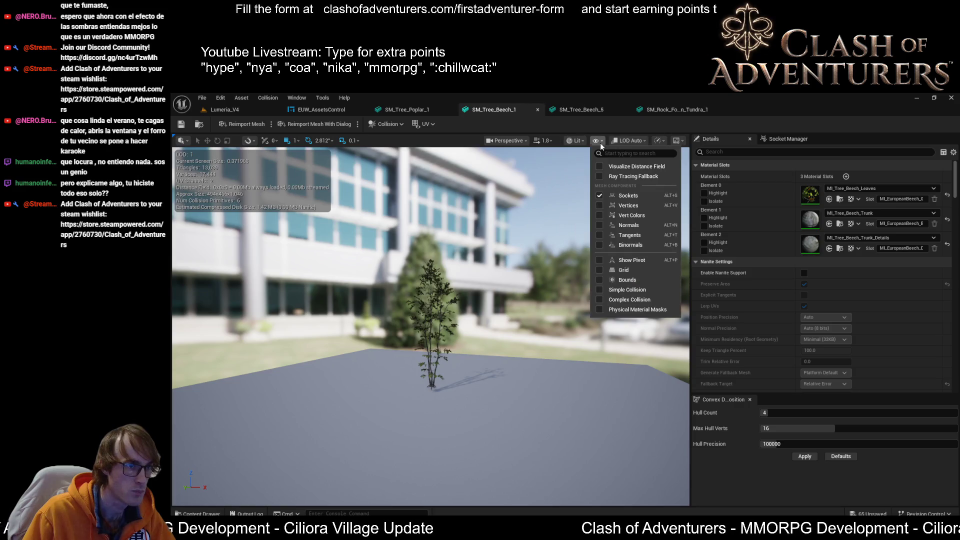
{"action": "left_click", "coordinate": [604, 280]}
{"action": "mouse_move", "coordinate": [450, 325]}
{"action": "left_mouse_down"}
{"action": "mouse_move", "coordinate": [360, 310]}
{"action": "mouse_move", "coordinate": [443, 355]}
{"action": "mouse_move", "coordinate": [370, 345]}
{"action": "mouse_move", "coordinate": [395, 313]}
{"action": "mouse_move", "coordinate": [408, 327]}
{"action": "left_mouse_up"}
{"action": "left_click", "coordinate": [645, 111]}
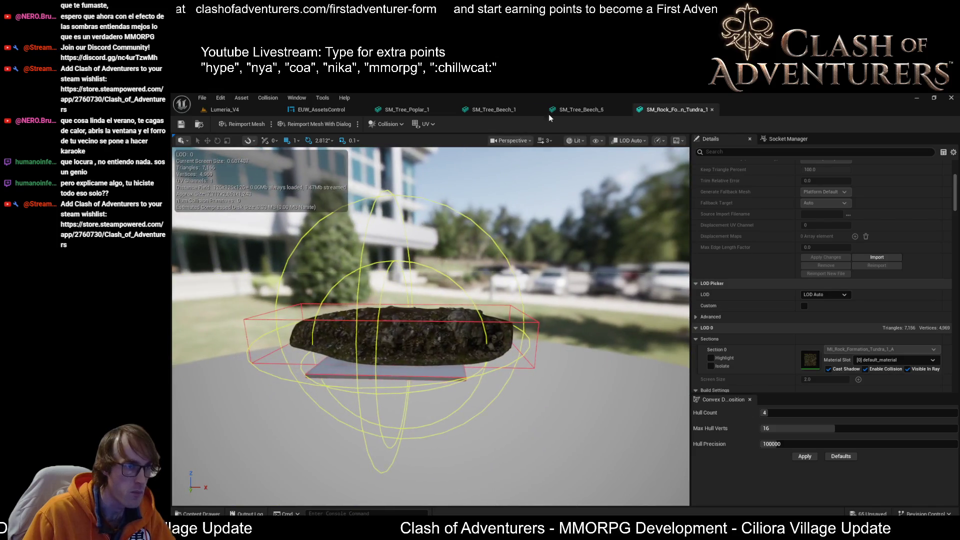
{"action": "left_click", "coordinate": [500, 107]}
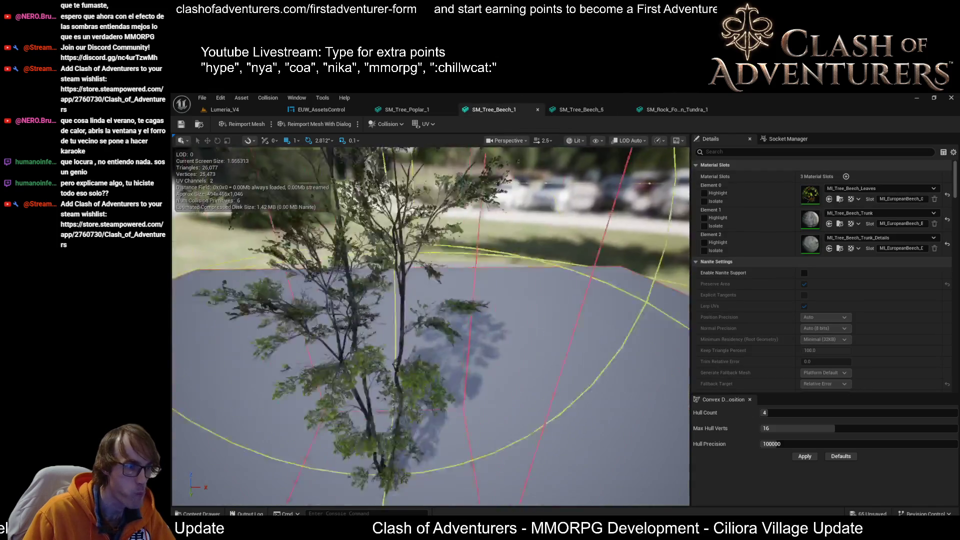
{"action": "mouse_move", "coordinate": [559, 297]}
{"action": "left_mouse_down"}
{"action": "mouse_move", "coordinate": [540, 294]}
{"action": "mouse_move", "coordinate": [559, 297]}
{"action": "left_mouse_up"}
{"action": "left_click", "coordinate": [391, 110]}
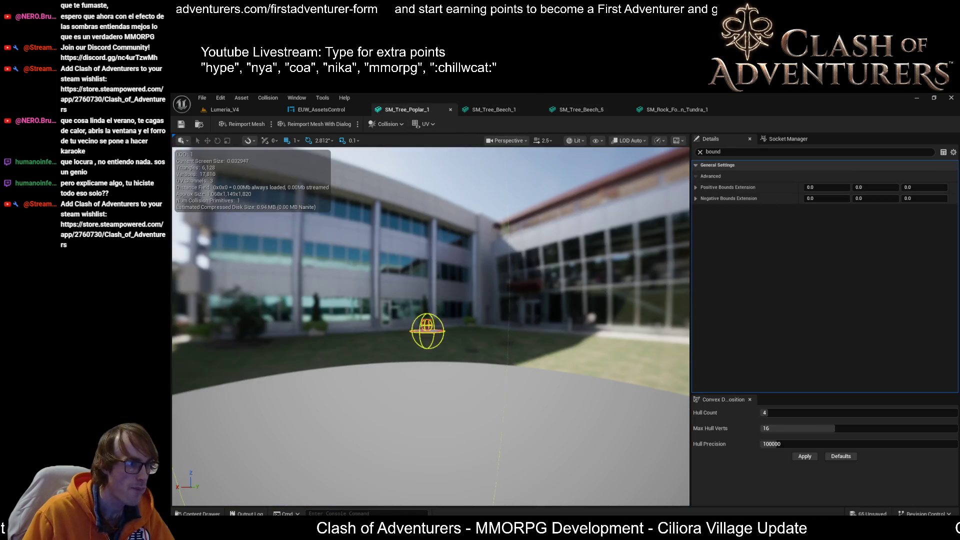
- Frame the poplar and its bounds up close and capture a screen snip of that region
{"action": "scroll", "coordinate": [432, 263], "scroll_direction": "up", "scroll_amount": 5}
{"action": "left_click_drag", "start_coordinate": [434, 271], "coordinate": [450, 290]}
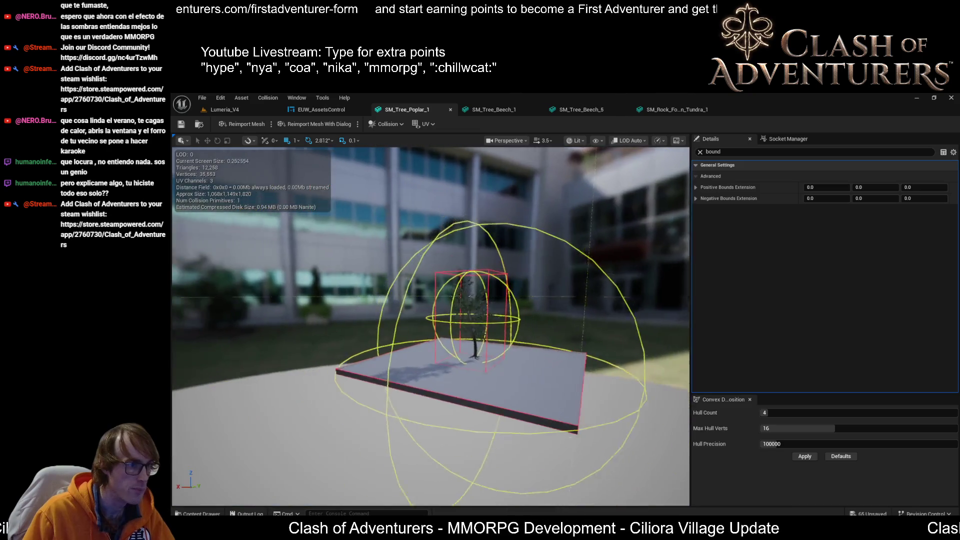
{"action": "left_click_drag", "start_coordinate": [507, 330], "coordinate": [508, 310]}
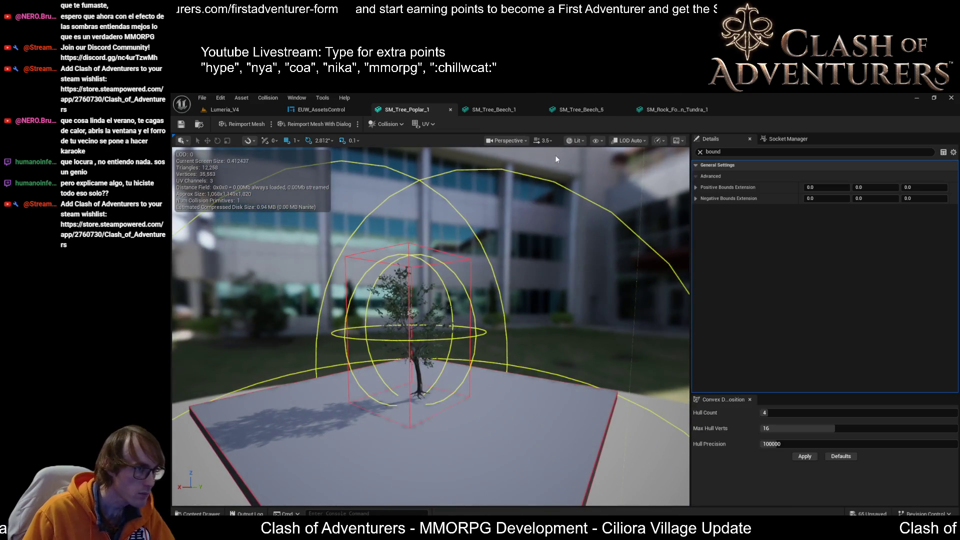
{"action": "key", "text": "super+shift+s"}
{"action": "mouse_move", "coordinate": [541, 450]}
{"action": "left_mouse_down"}
{"action": "mouse_move", "coordinate": [332, 315]}
{"action": "mouse_move", "coordinate": [195, 121]}
{"action": "mouse_move", "coordinate": [171, 148]}
{"action": "left_mouse_up"}
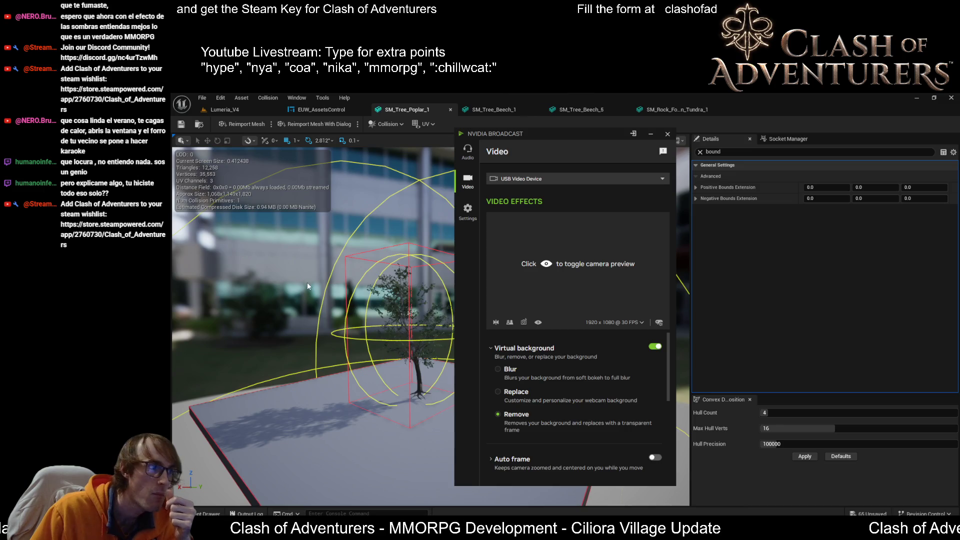
{"action": "mouse_move", "coordinate": [307, 282]}
{"action": "left_mouse_down"}
{"action": "mouse_move", "coordinate": [260, 284]}
{"action": "mouse_move", "coordinate": [385, 229]}
{"action": "left_mouse_up"}
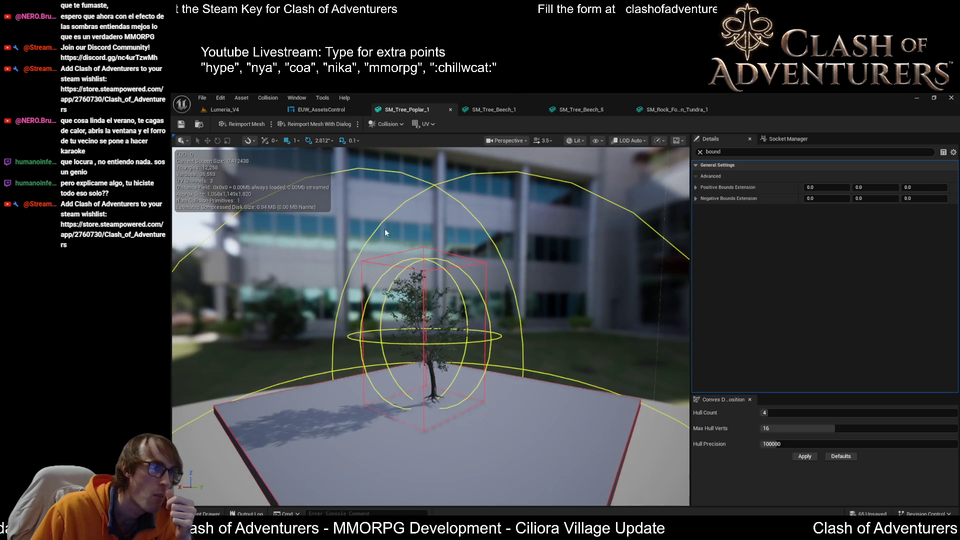
{"action": "left_click", "coordinate": [467, 111]}
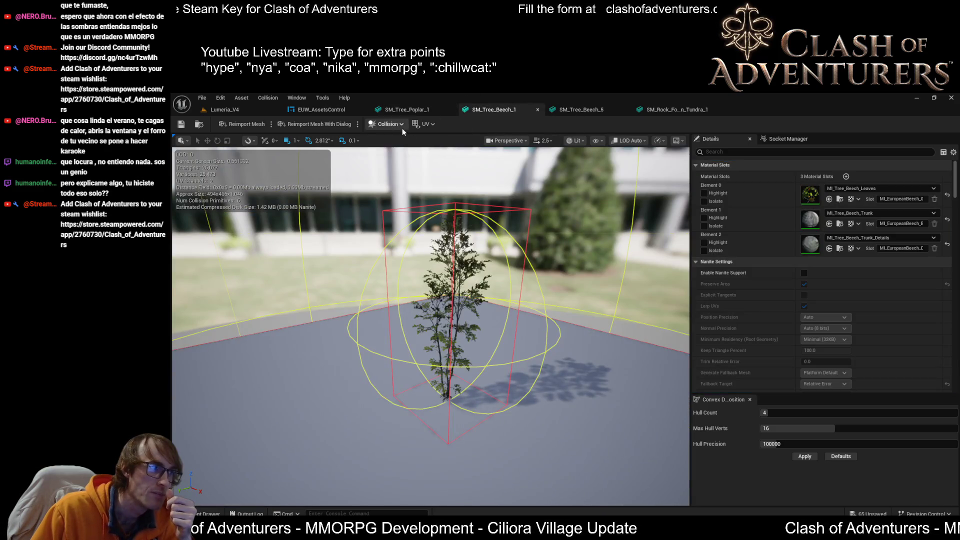
- Pass through the SM_Tree_Poplar_1 mesh back to the Lumeria_V4 level in quad overdraw view
{"action": "mouse_move", "coordinate": [836, 528]}
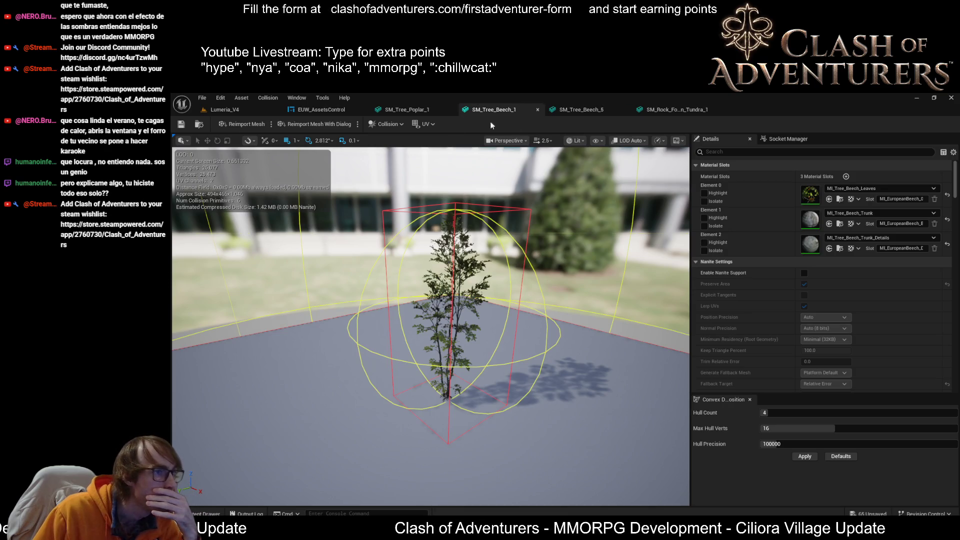
{"action": "left_click", "coordinate": [393, 114]}
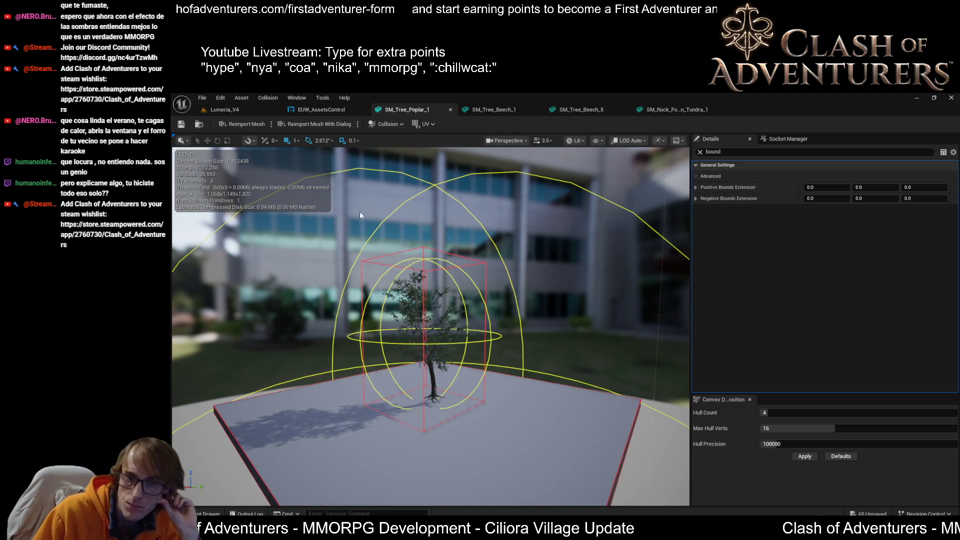
{"action": "left_click", "coordinate": [241, 109]}
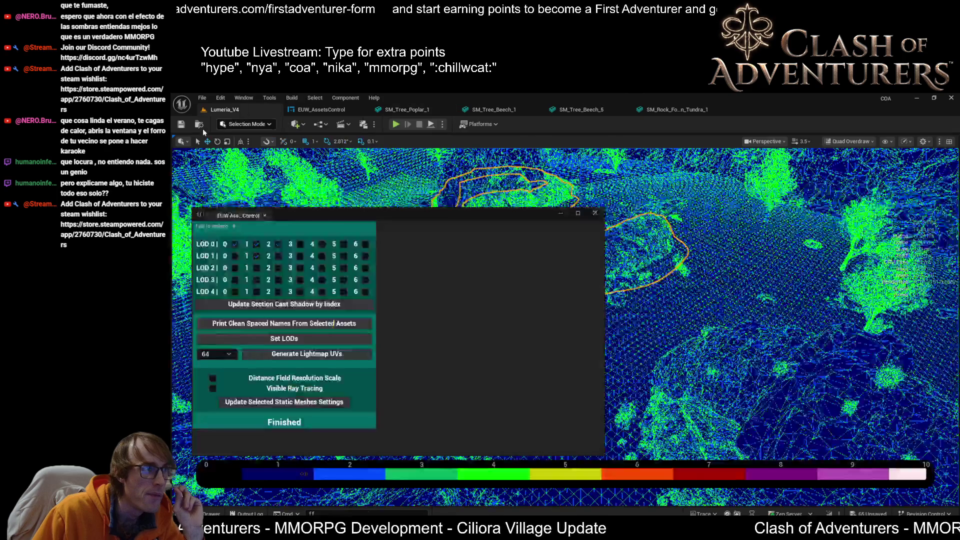
- Close the EUW_AssetsControl utility panel and zoom the Lumeria_V4 level viewport
{"action": "left_click", "coordinate": [595, 214]}
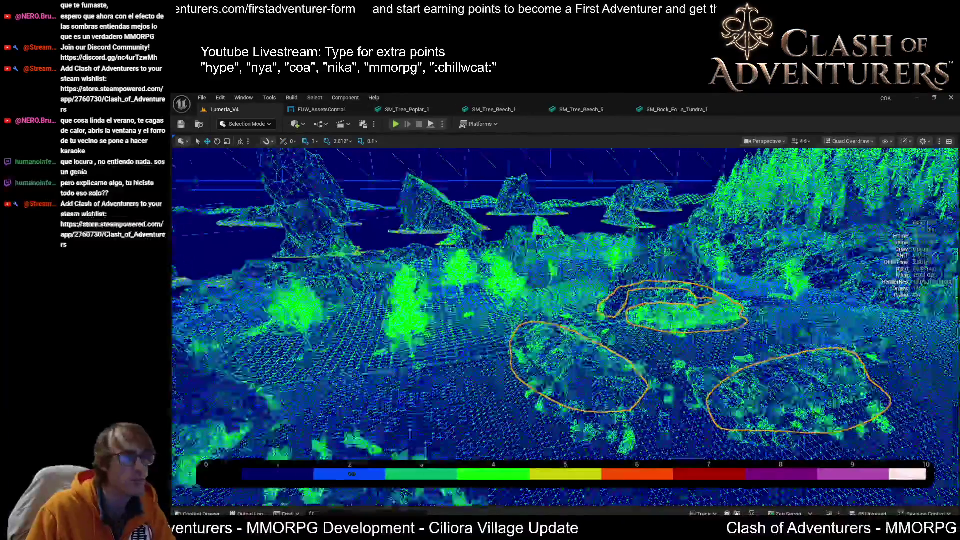
{"action": "scroll", "coordinate": [565, 329], "scroll_direction": "down", "scroll_amount": 15}
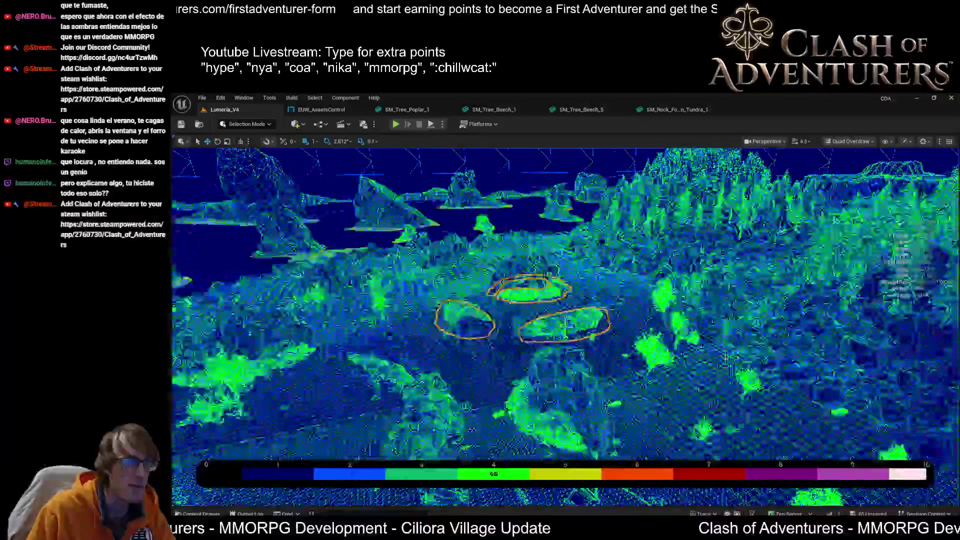
{"action": "scroll", "coordinate": [565, 328], "scroll_direction": "up", "scroll_amount": 8}
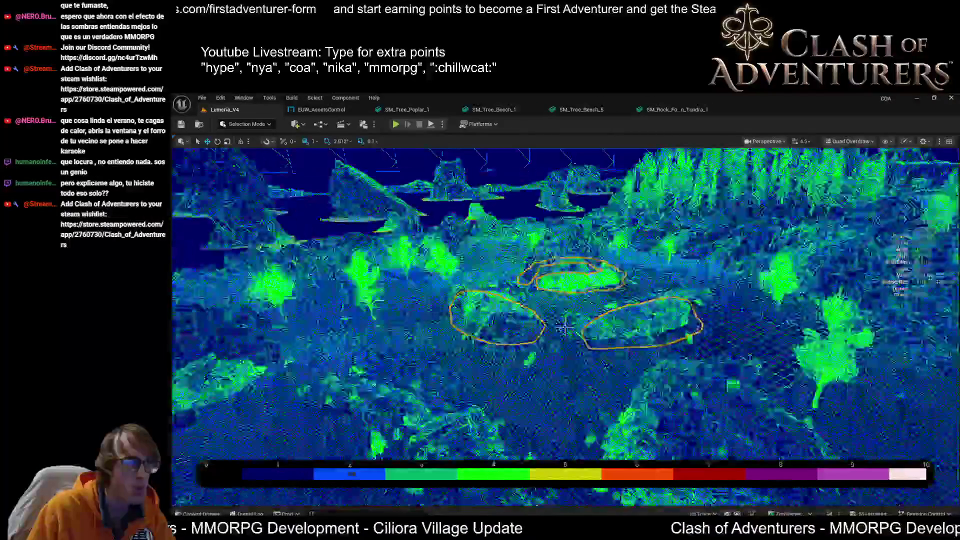
- Bring up SM_Rock_Formation_Tundra_1 and zoom in and out on the rock and its bounds
{"action": "left_click", "coordinate": [698, 114]}
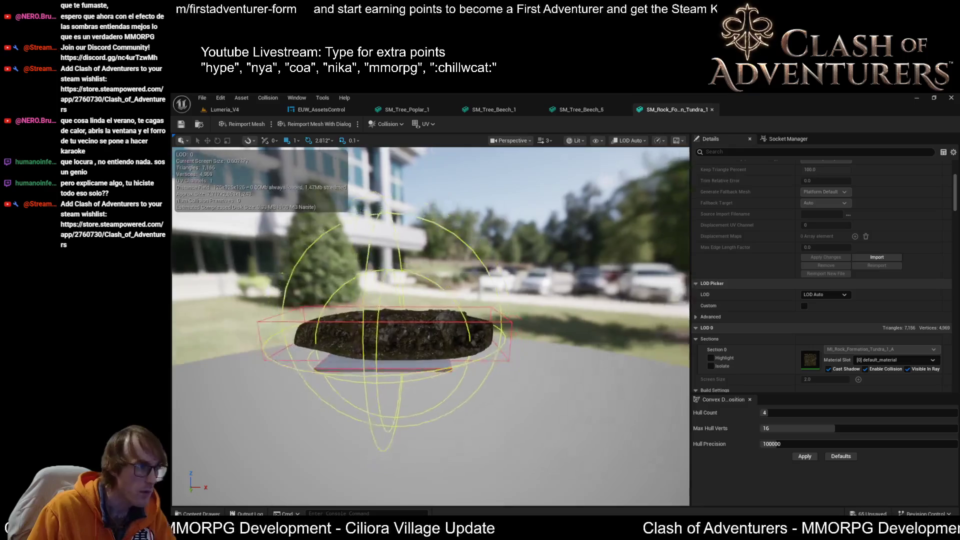
{"action": "scroll", "coordinate": [396, 305], "scroll_direction": "up", "scroll_amount": 5}
{"action": "scroll", "coordinate": [430, 325], "scroll_direction": "down", "scroll_amount": 6}
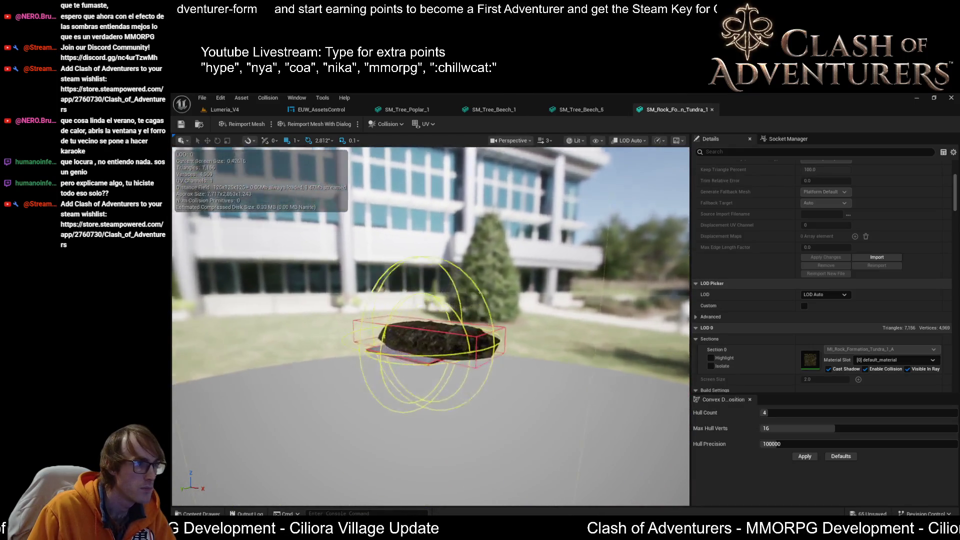
{"action": "scroll", "coordinate": [428, 335], "scroll_direction": "up", "scroll_amount": 6}
{"action": "scroll", "coordinate": [430, 340], "scroll_direction": "down", "scroll_amount": 6}
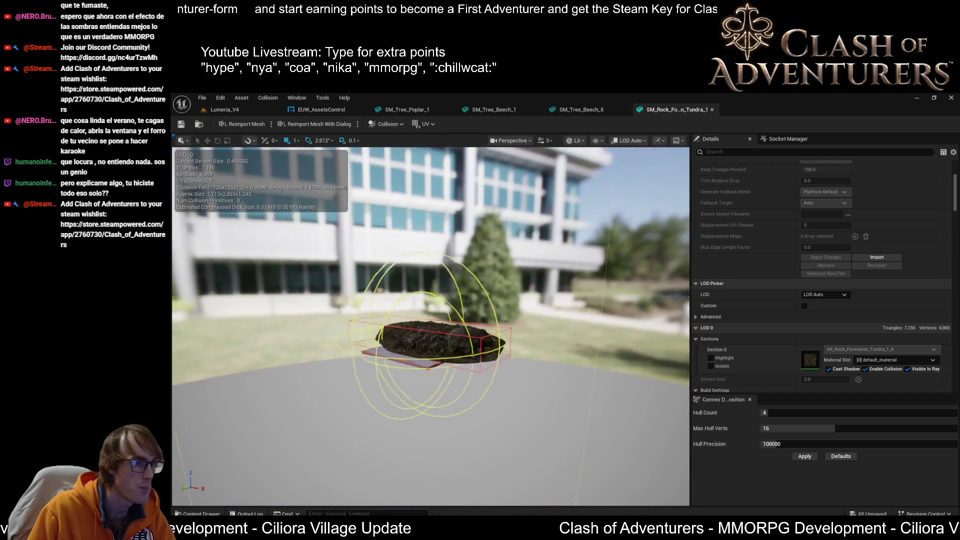
{"action": "scroll", "coordinate": [430, 340], "scroll_direction": "up", "scroll_amount": 3}
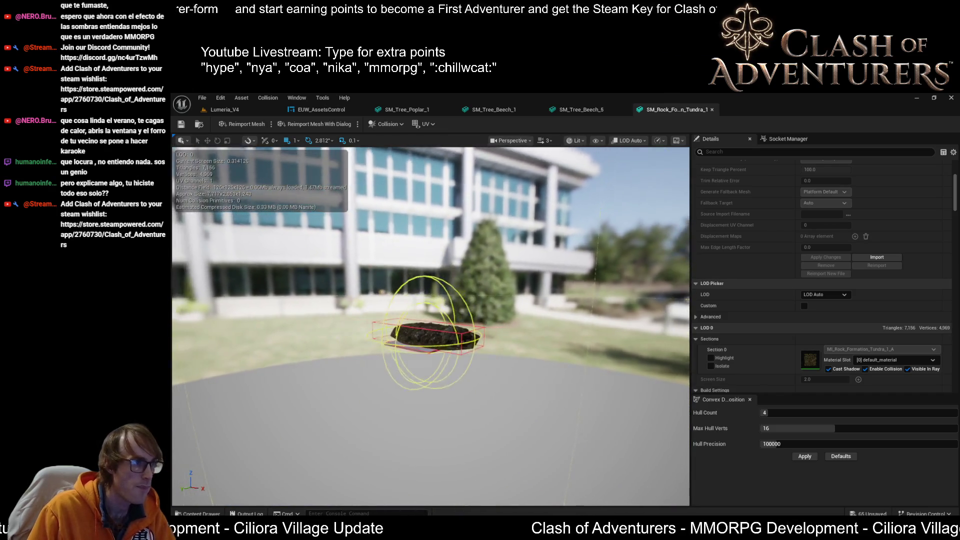
{"action": "scroll", "coordinate": [430, 340], "scroll_direction": "up", "scroll_amount": 5}
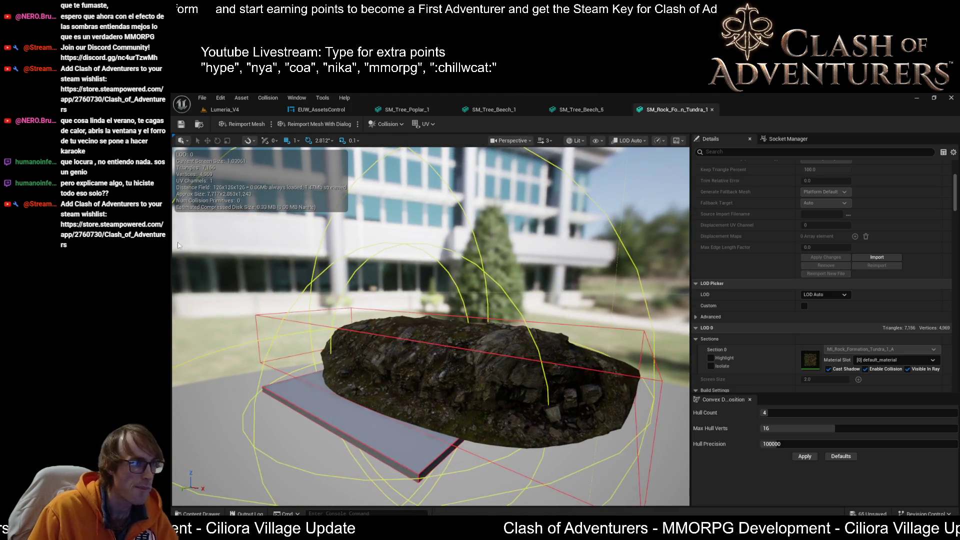
- Close the Tundra rock mesh editor and open the EUW_AssetsControl widget designer
{"action": "left_click", "coordinate": [712, 109]}
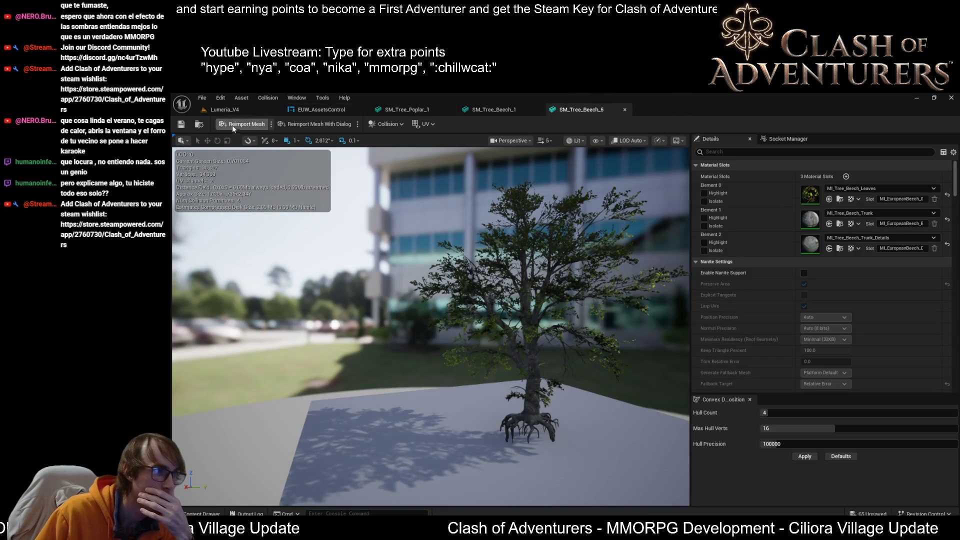
{"action": "left_click", "coordinate": [225, 111]}
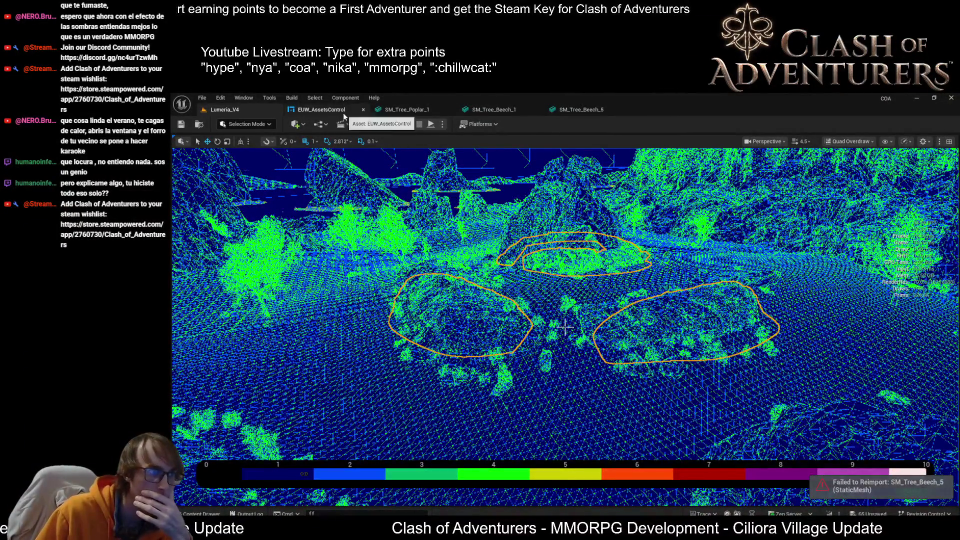
{"action": "left_click", "coordinate": [320, 109]}
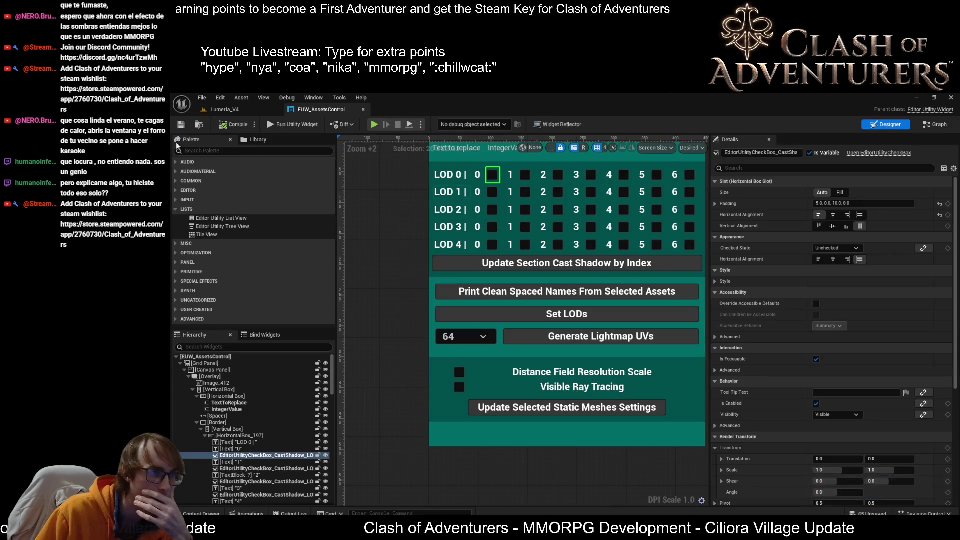
{"action": "left_click", "coordinate": [239, 109]}
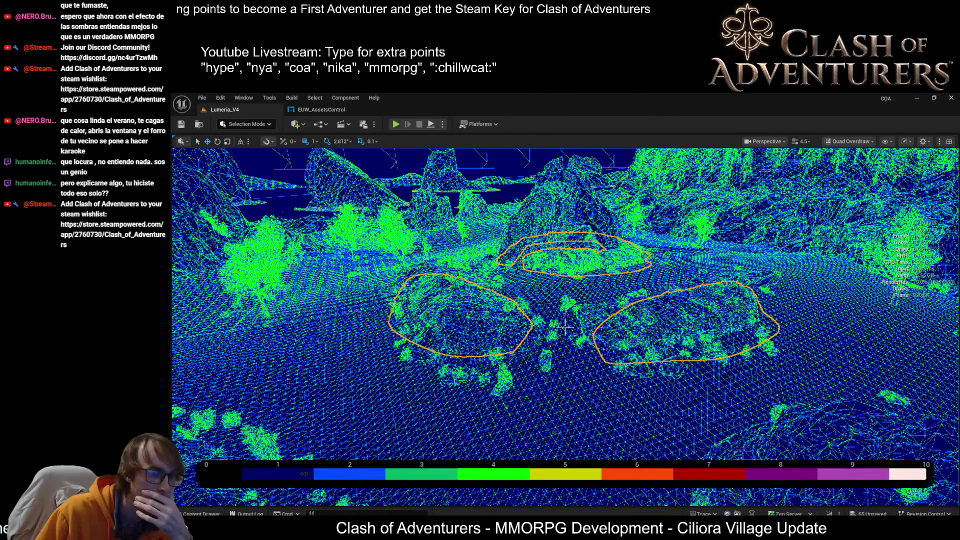
{"action": "mouse_move", "coordinate": [729, 530]}
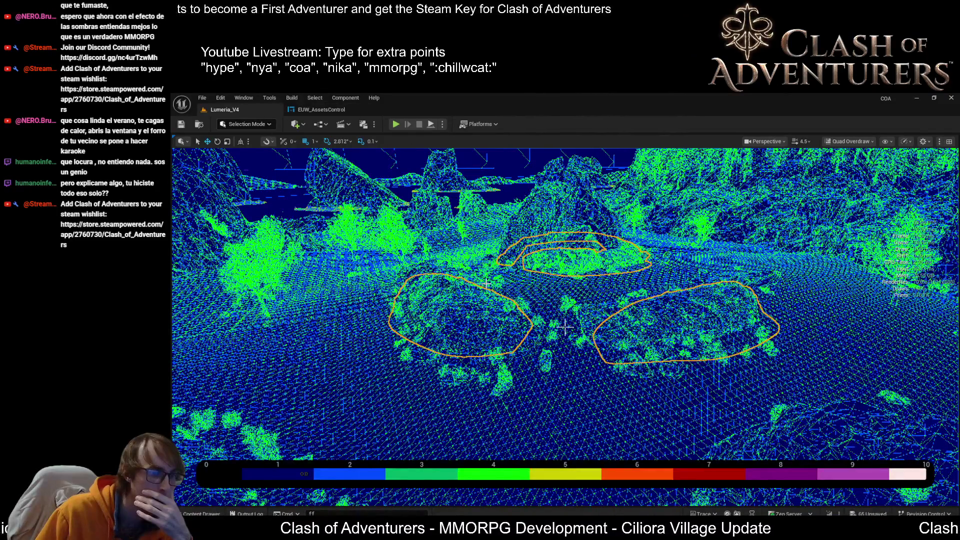
{"action": "left_click", "coordinate": [320, 109]}
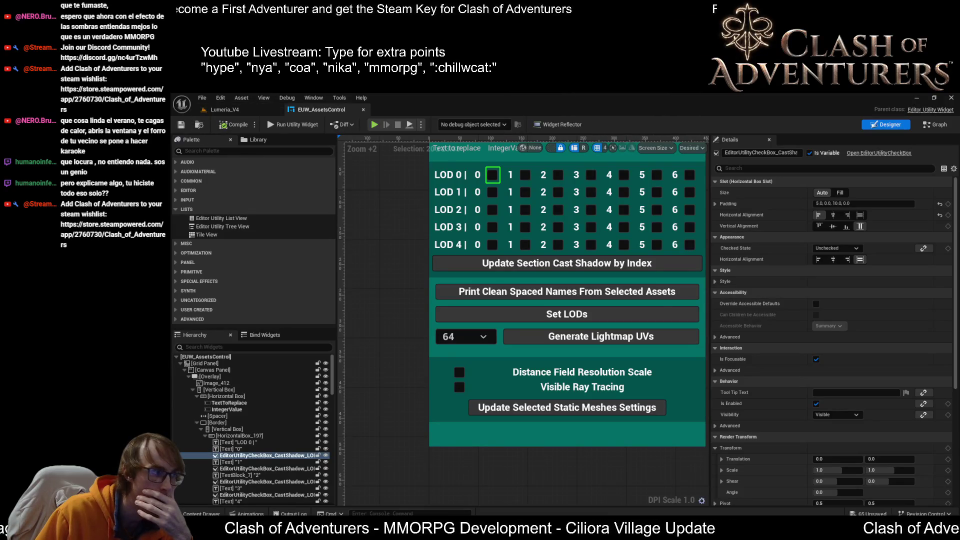
- Run the utility, apply Set LODs with a value of 4, and reopen the selected rock's mesh editor
{"action": "left_click", "coordinate": [292, 124]}
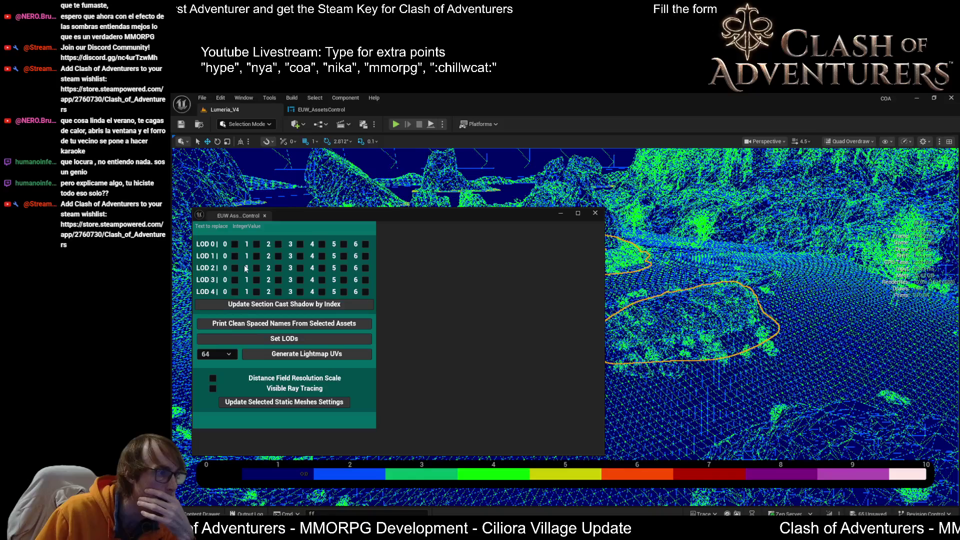
{"action": "left_click", "coordinate": [246, 228]}
{"action": "type", "text": "4"}
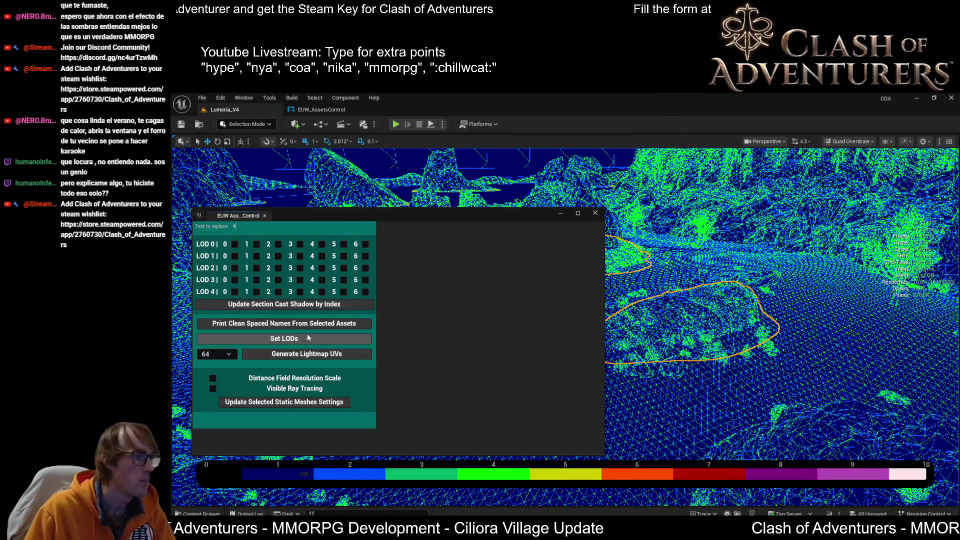
{"action": "left_click", "coordinate": [260, 339]}
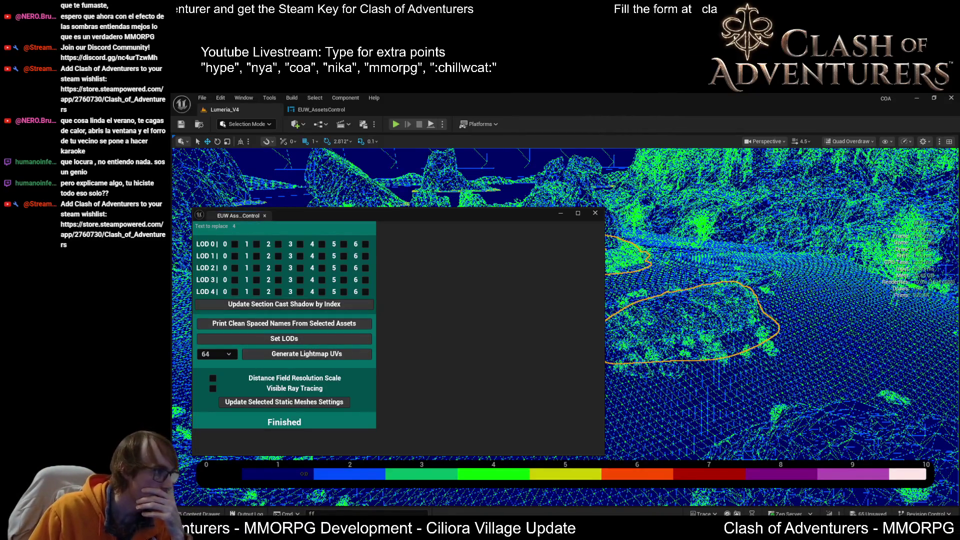
{"action": "left_click", "coordinate": [464, 356]}
{"action": "key", "text": "ctrl+e"}
{"action": "scroll", "coordinate": [464, 356], "scroll_direction": "down", "scroll_amount": 5}
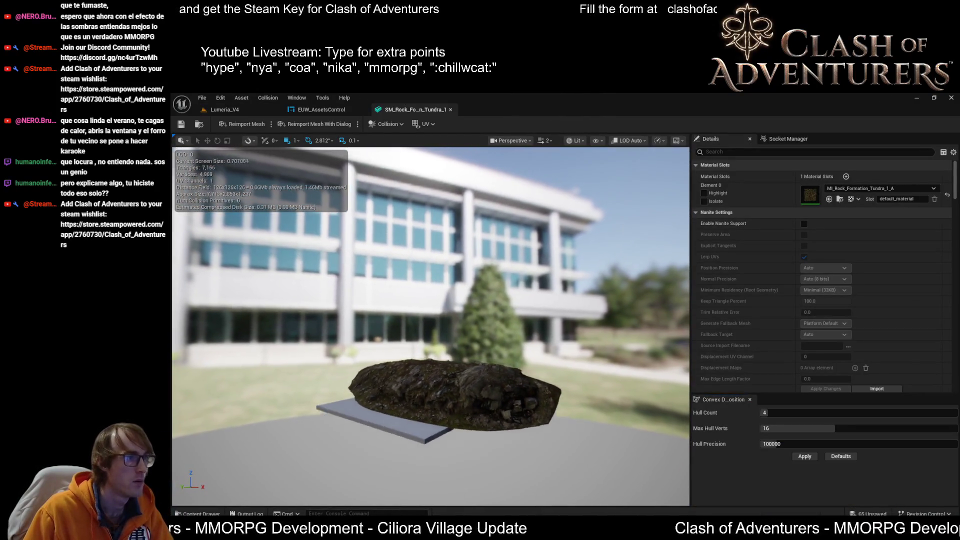
- Zoom the rock's mesh viewport out and back in to watch it switch between LODs
{"action": "scroll", "coordinate": [430, 325], "scroll_direction": "down", "scroll_amount": 5}
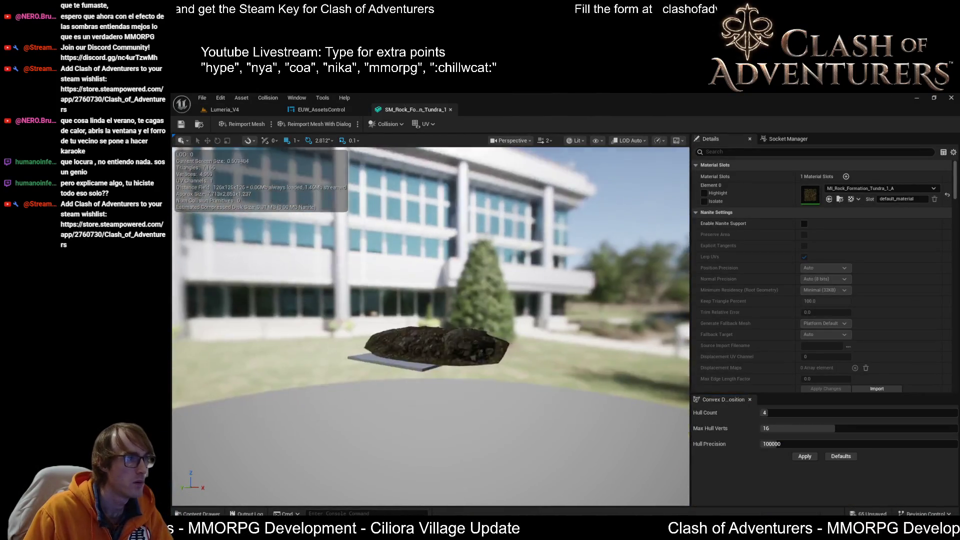
{"action": "scroll", "coordinate": [430, 325], "scroll_direction": "down", "scroll_amount": 4}
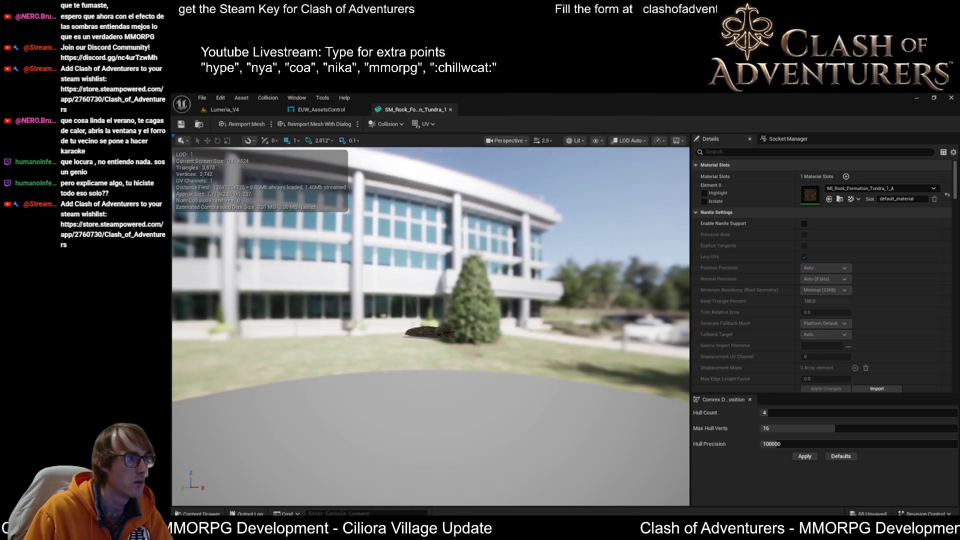
{"action": "scroll", "coordinate": [430, 325], "scroll_direction": "down", "scroll_amount": 4}
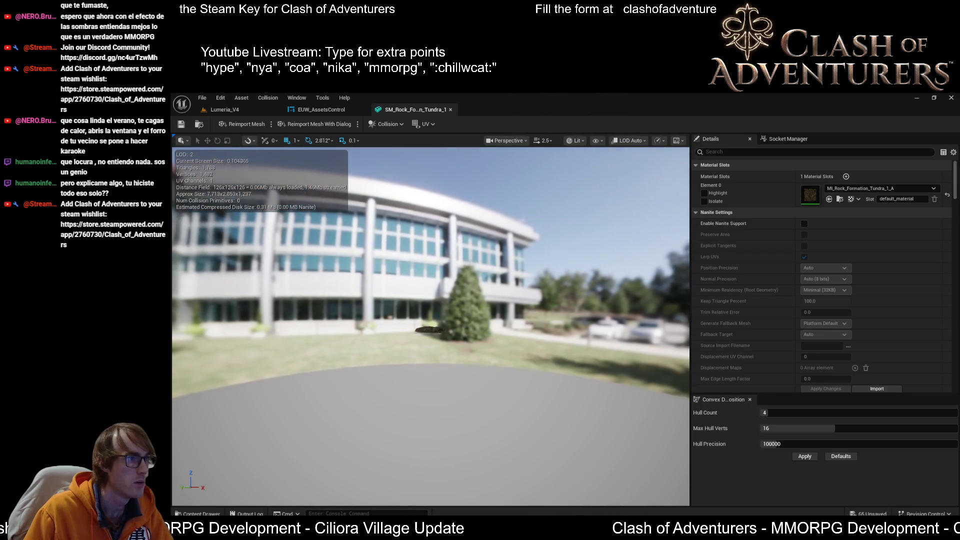
{"action": "scroll", "coordinate": [430, 325], "scroll_direction": "down", "scroll_amount": 4}
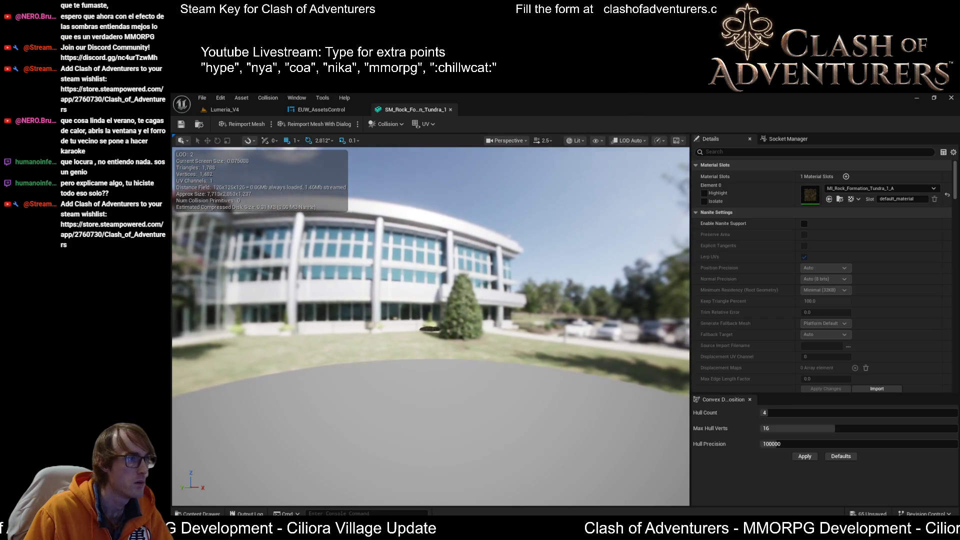
{"action": "scroll", "coordinate": [430, 325], "scroll_direction": "down", "scroll_amount": 3}
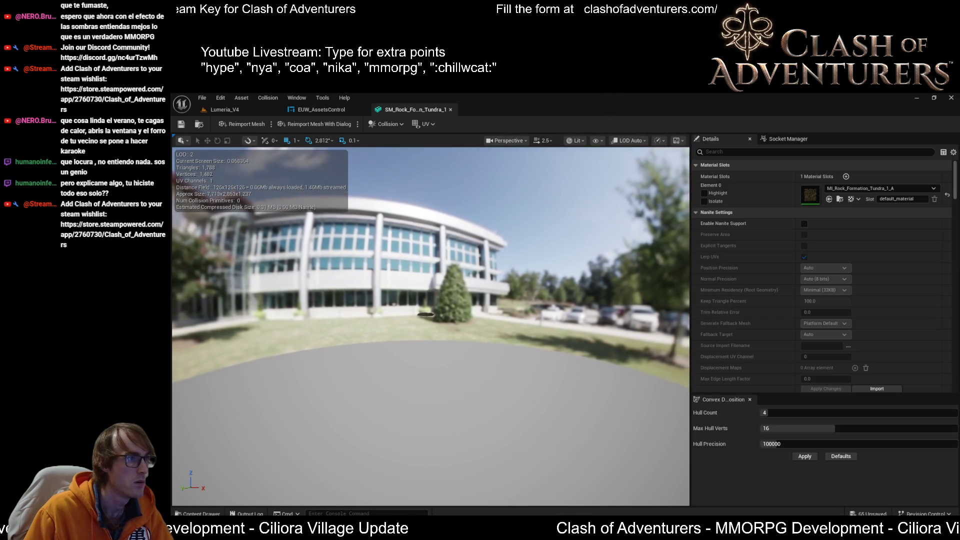
{"action": "scroll", "coordinate": [430, 325], "scroll_direction": "down", "scroll_amount": 3}
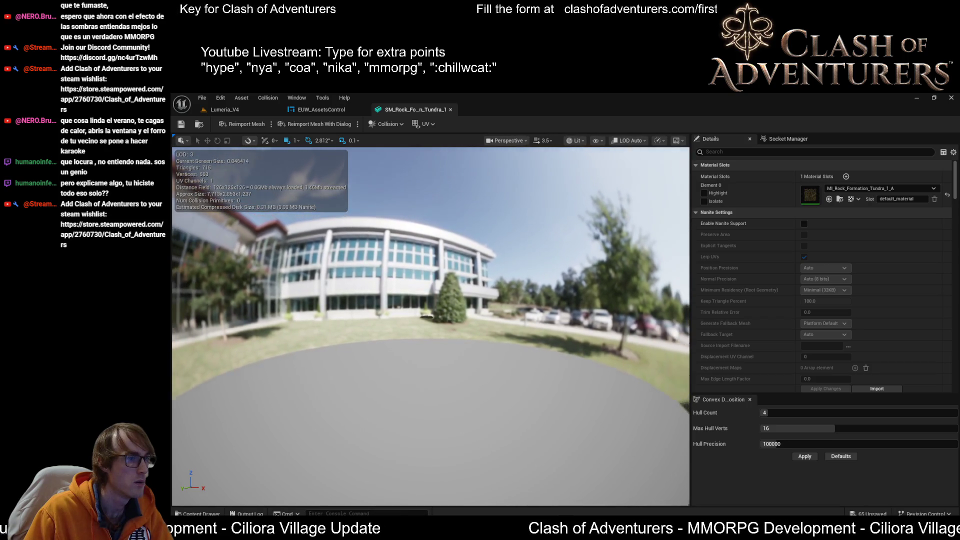
{"action": "scroll", "coordinate": [430, 325], "scroll_direction": "up", "scroll_amount": 2}
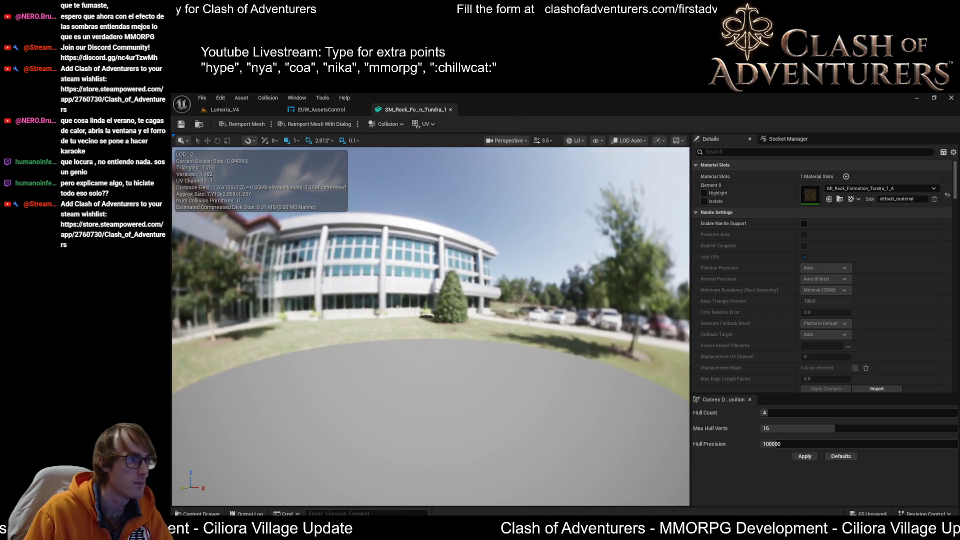
{"action": "scroll", "coordinate": [430, 325], "scroll_direction": "up", "scroll_amount": 5}
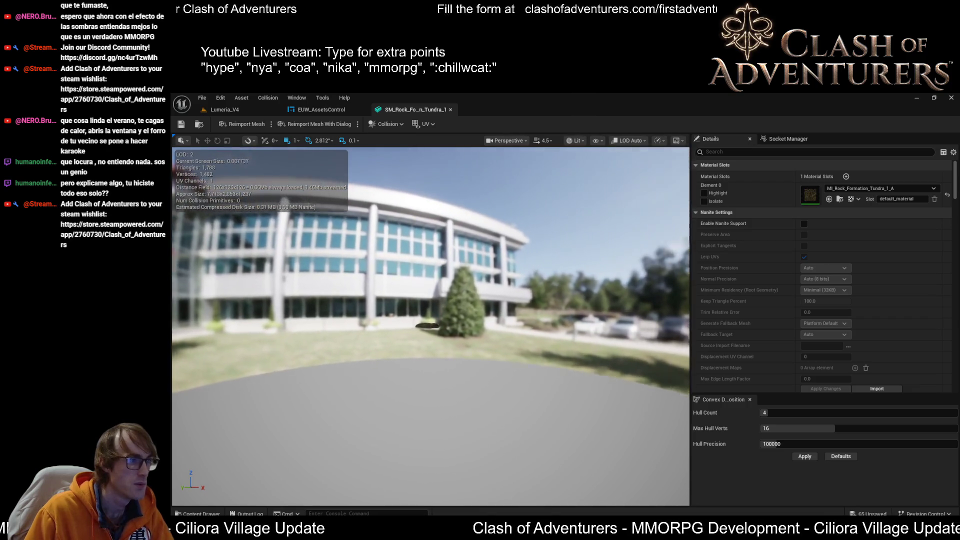
{"action": "scroll", "coordinate": [430, 325], "scroll_direction": "up", "scroll_amount": 3}
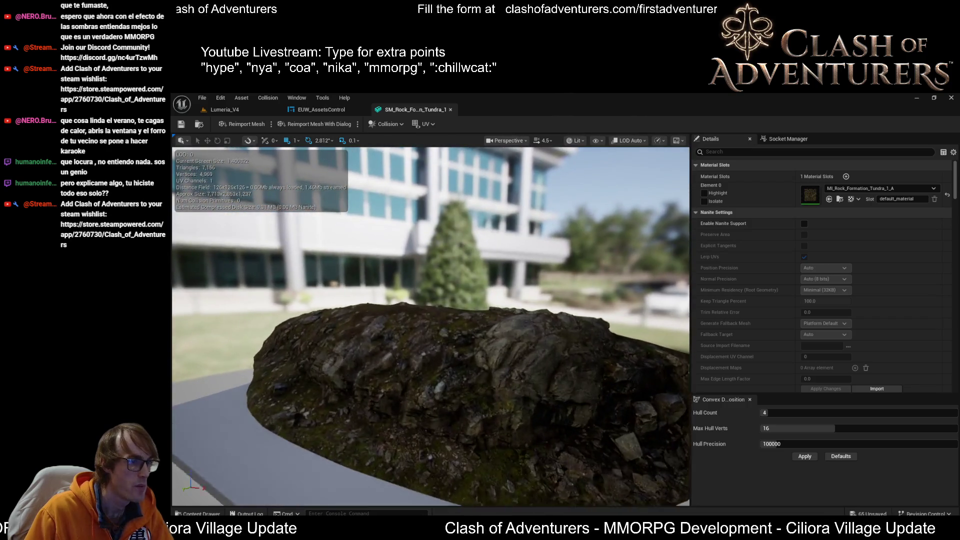
- Scroll Details to LOD Settings to confirm 4 LODs, then close the SM_Rock editor
{"action": "scroll", "coordinate": [430, 325], "scroll_direction": "down", "scroll_amount": 1}
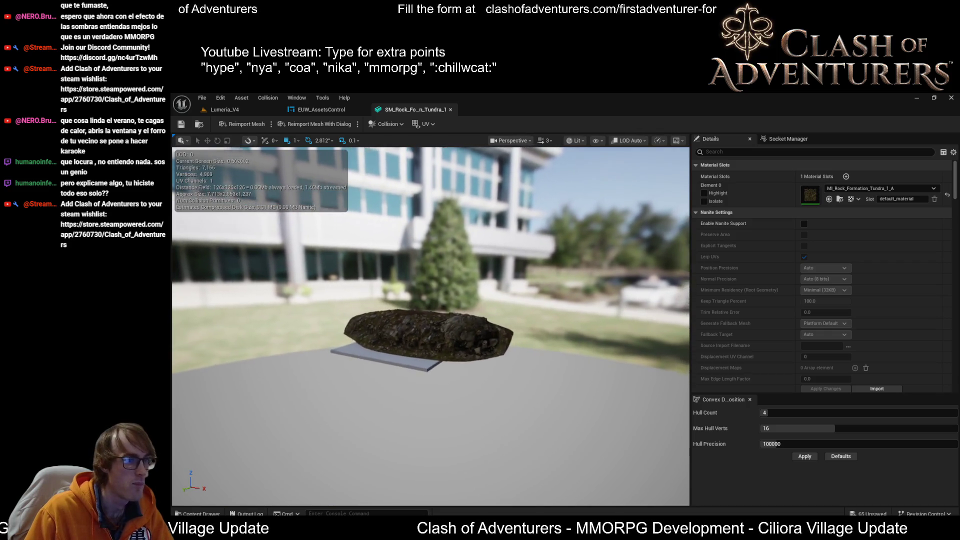
{"action": "scroll", "coordinate": [804, 292], "scroll_direction": "down", "scroll_amount": 3}
{"action": "scroll", "coordinate": [805, 295], "scroll_direction": "down", "scroll_amount": 6}
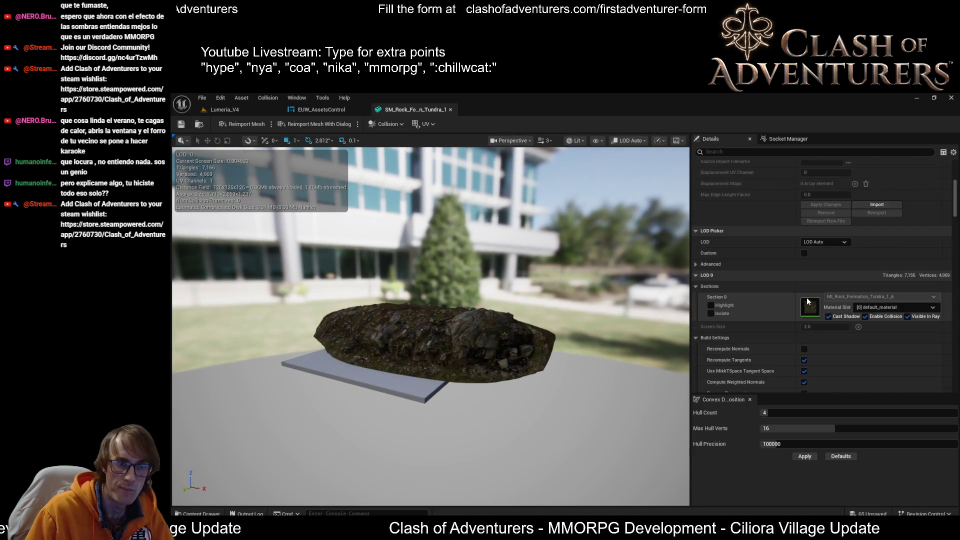
{"action": "scroll", "coordinate": [806, 301], "scroll_direction": "down", "scroll_amount": 4}
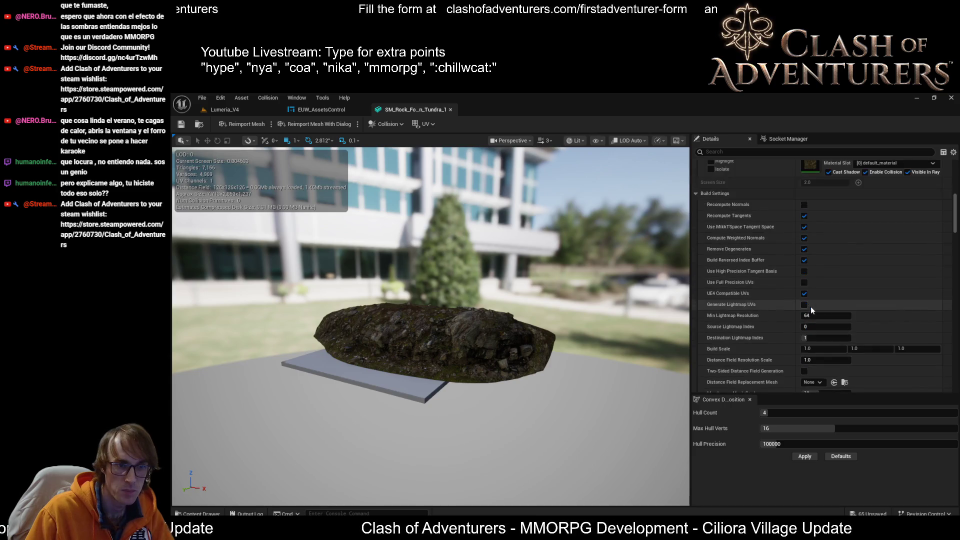
{"action": "scroll", "coordinate": [836, 316], "scroll_direction": "down", "scroll_amount": 5}
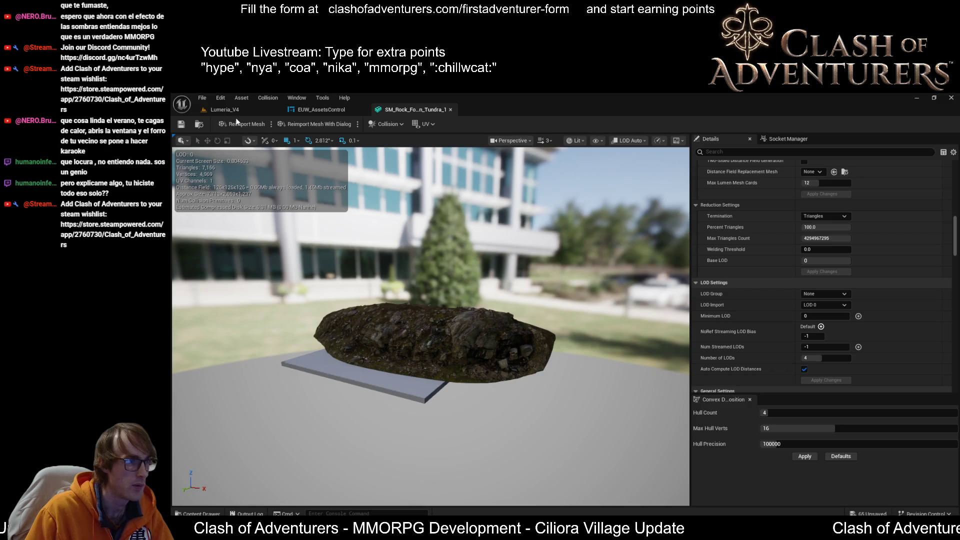
{"action": "left_click", "coordinate": [450, 110]}
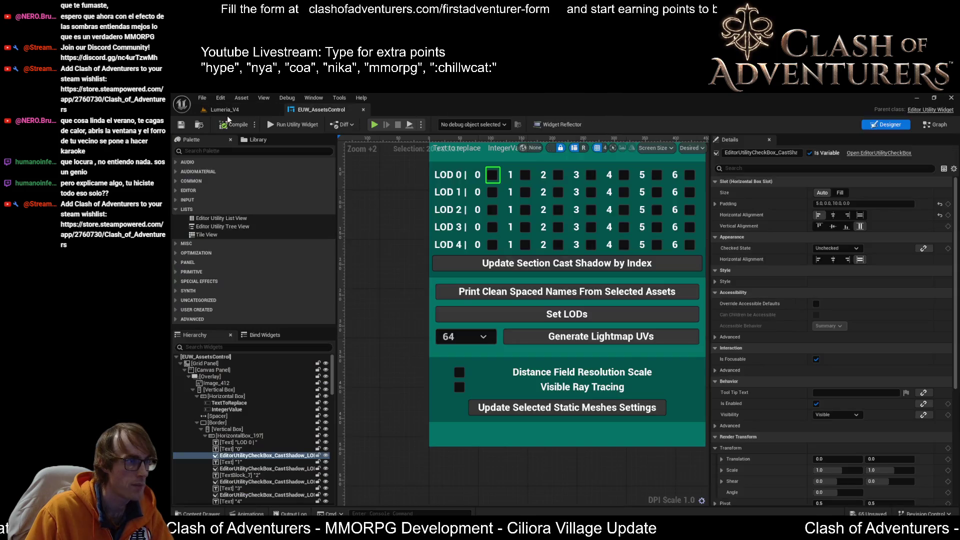
- From Lumeria_V4, rerun Set LODs on the selected rock, close the utility, and reopen the rock
{"action": "left_click", "coordinate": [227, 113]}
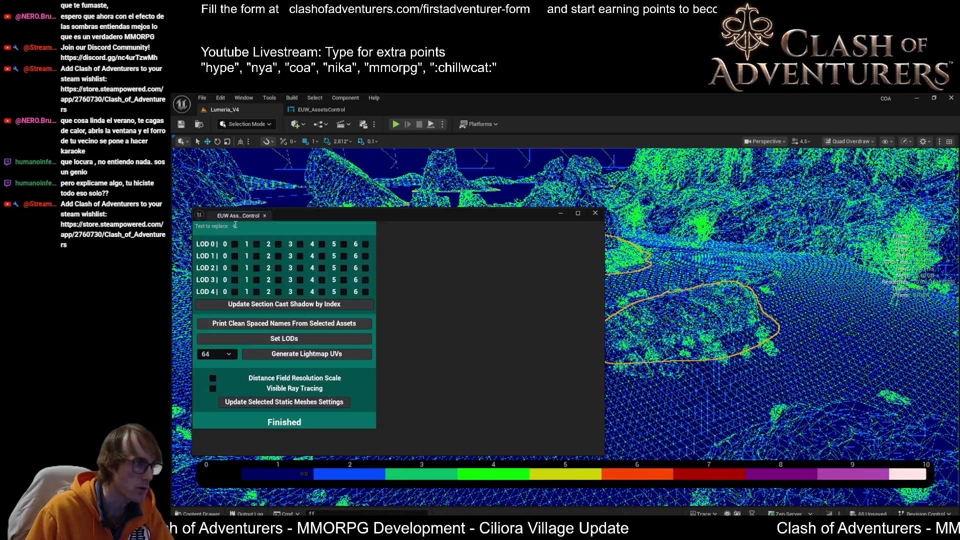
{"action": "type", "text": "5"}
{"action": "left_click", "coordinate": [295, 341]}
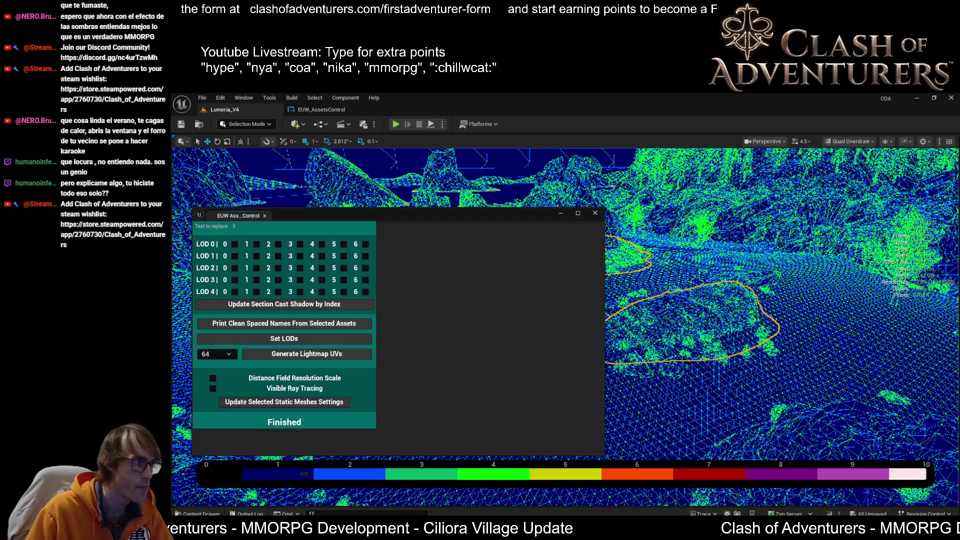
{"action": "left_click", "coordinate": [560, 213]}
{"action": "key", "text": "ctrl+e"}
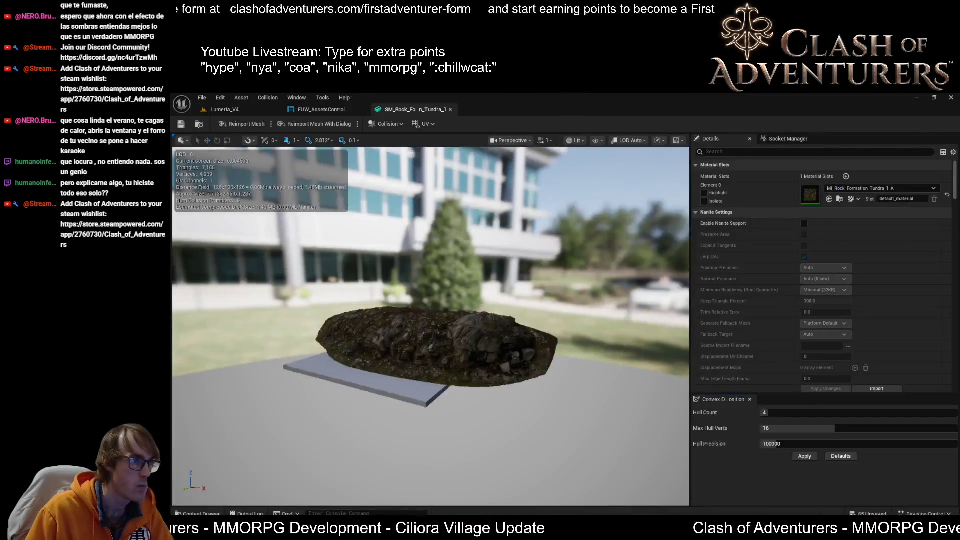
{"action": "scroll", "coordinate": [431, 327], "scroll_direction": "down", "scroll_amount": 10}
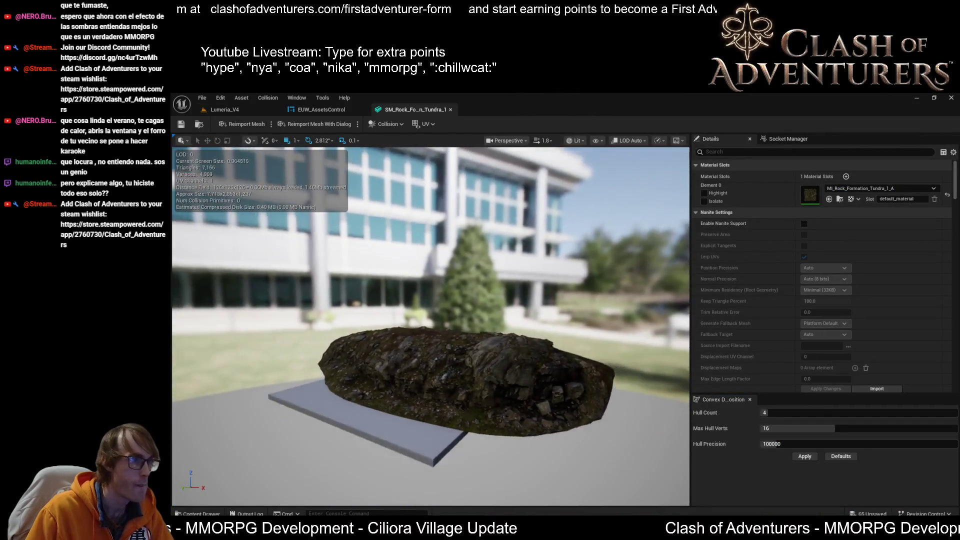
{"action": "scroll", "coordinate": [431, 327], "scroll_direction": "down", "scroll_amount": 5}
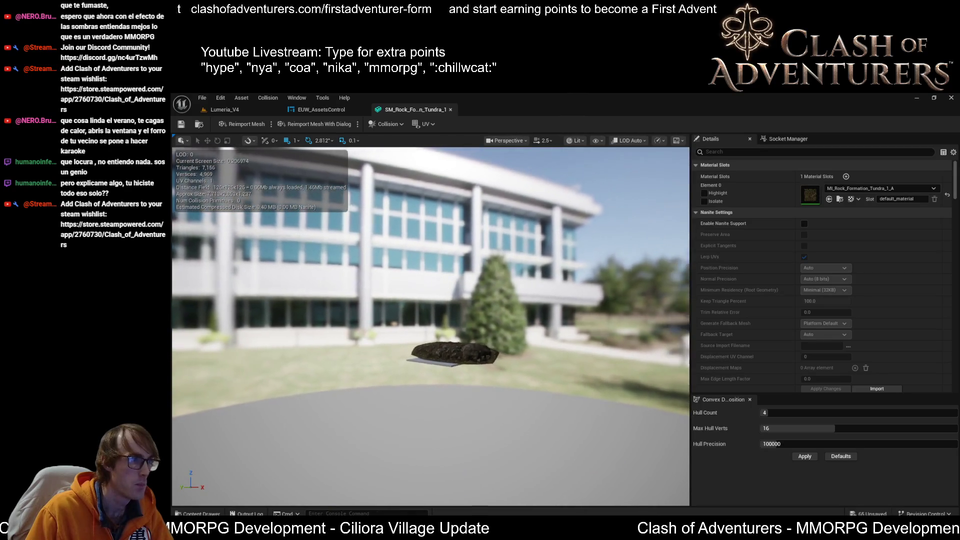
{"action": "scroll", "coordinate": [431, 326], "scroll_direction": "up", "scroll_amount": 5}
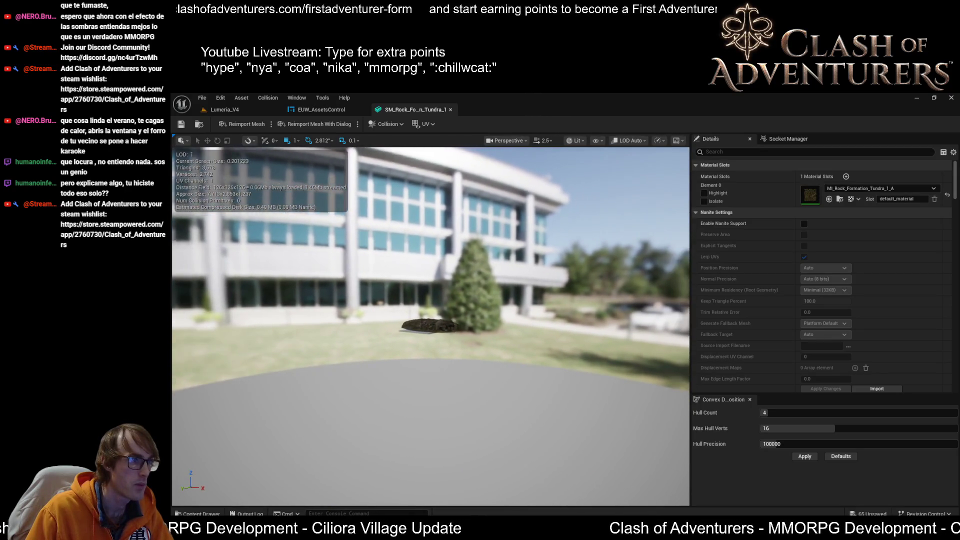
{"action": "scroll", "coordinate": [472, 298], "scroll_direction": "up", "scroll_amount": 5}
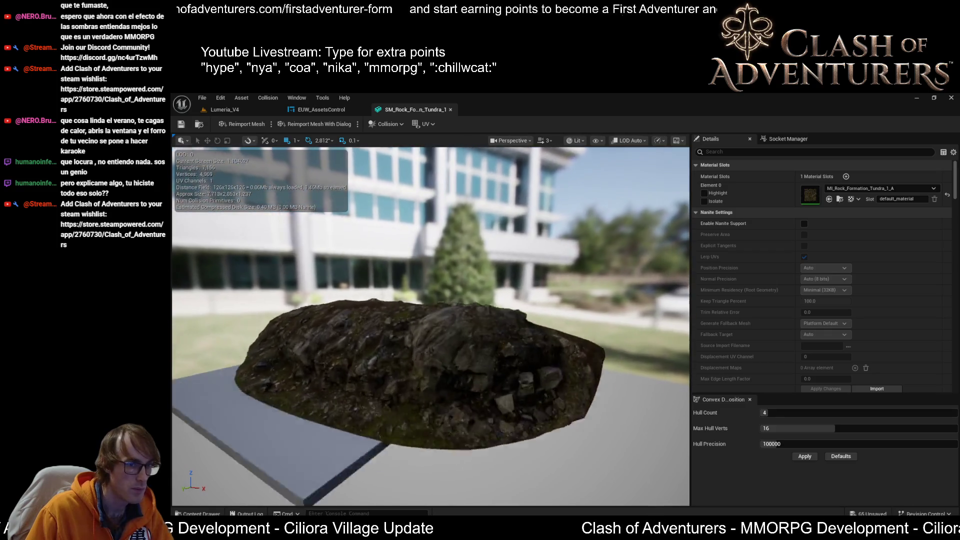
{"action": "scroll", "coordinate": [472, 299], "scroll_direction": "down", "scroll_amount": 2}
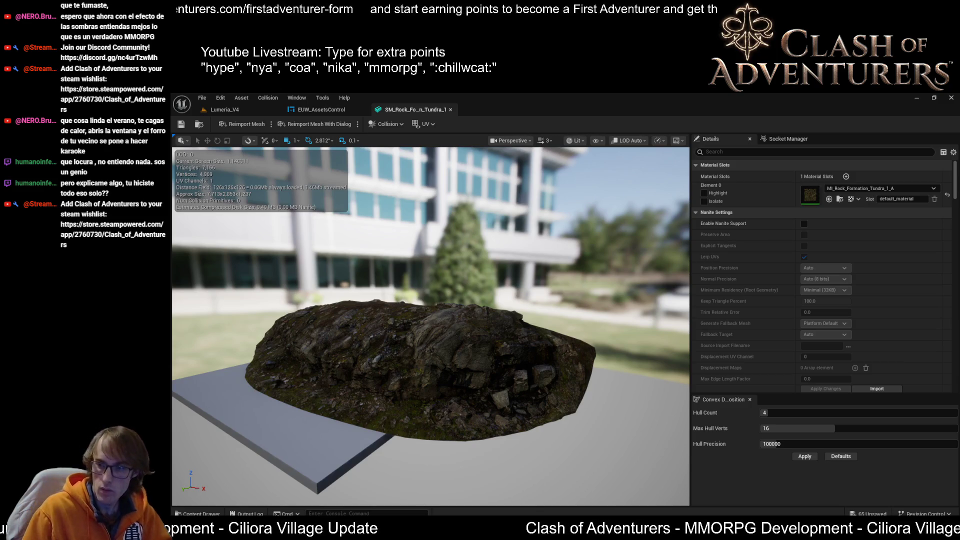
{"action": "left_click_drag", "start_coordinate": [475, 320], "coordinate": [468, 161]}
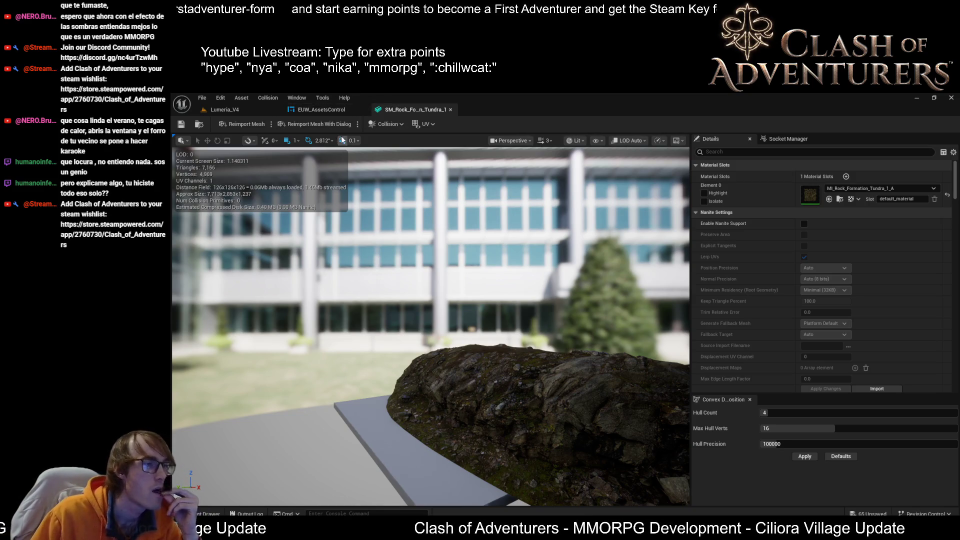
{"action": "left_click_drag", "start_coordinate": [430, 300], "coordinate": [350, 300]}
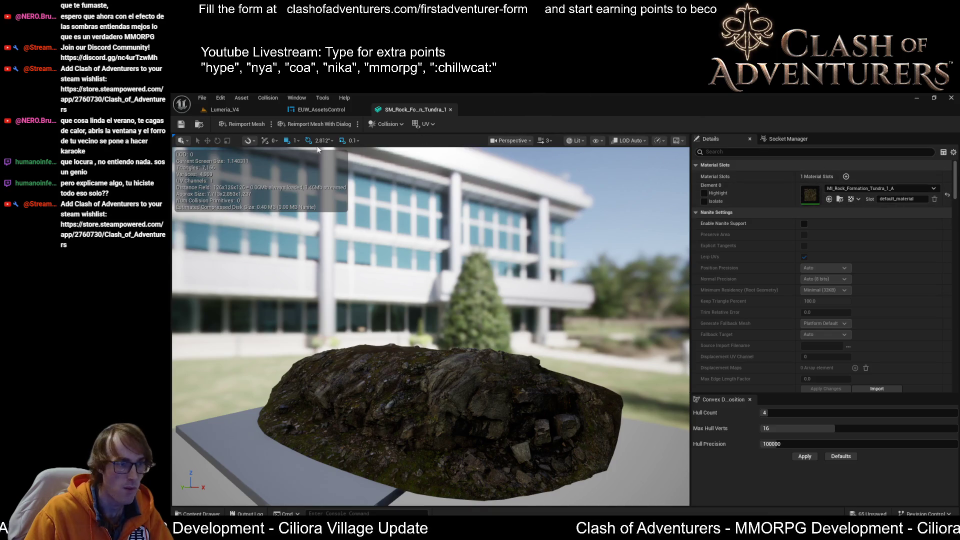
{"action": "left_click", "coordinate": [225, 109]}
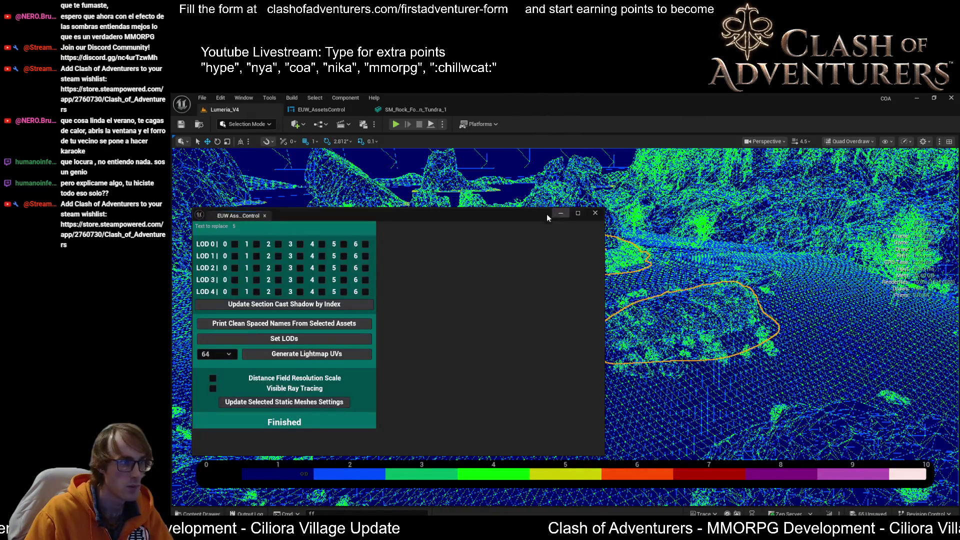
- Enable Custom LOD in the rock editor to inspect each LOD's settings, then close the Tundra_3 tab
{"action": "left_click", "coordinate": [412, 109]}
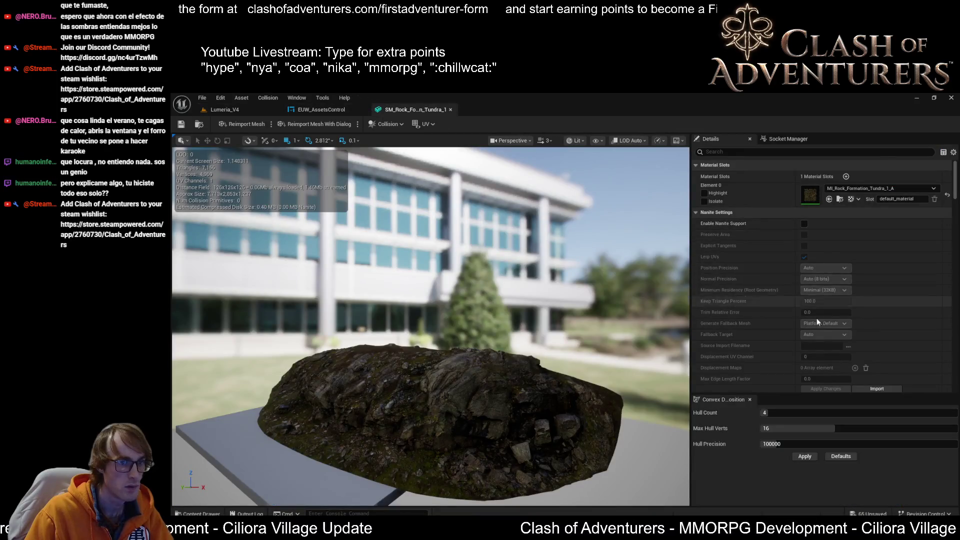
{"action": "scroll", "coordinate": [820, 320], "scroll_direction": "down", "scroll_amount": 10}
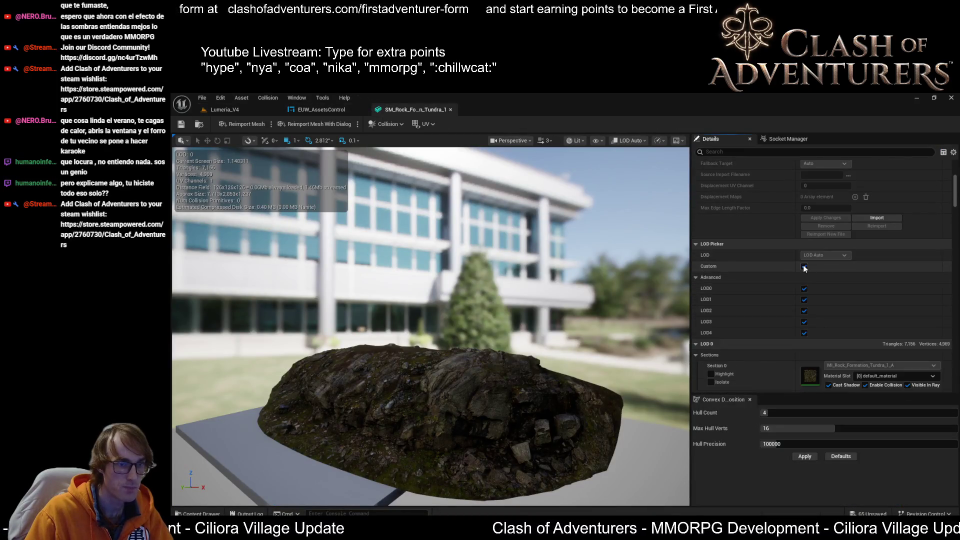
{"action": "left_click", "coordinate": [804, 267]}
{"action": "scroll", "coordinate": [853, 317], "scroll_direction": "down", "scroll_amount": 9}
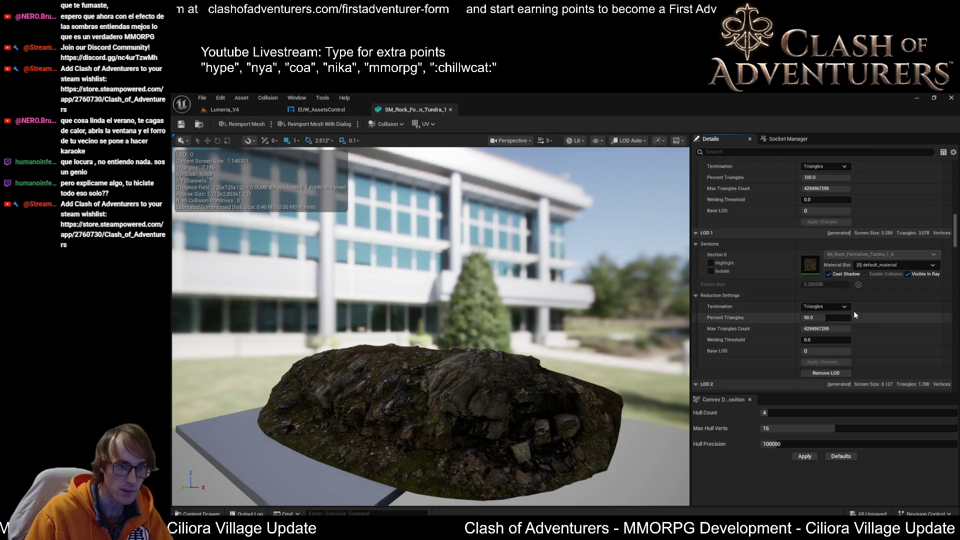
{"action": "scroll", "coordinate": [855, 314], "scroll_direction": "down", "scroll_amount": 5}
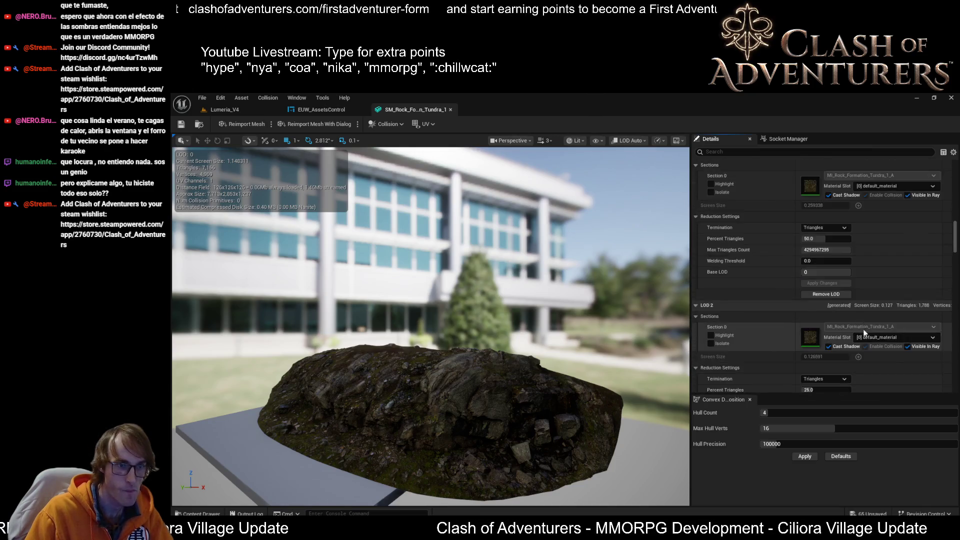
{"action": "scroll", "coordinate": [864, 333], "scroll_direction": "up", "scroll_amount": 7}
{"action": "scroll", "coordinate": [874, 361], "scroll_direction": "up", "scroll_amount": 5}
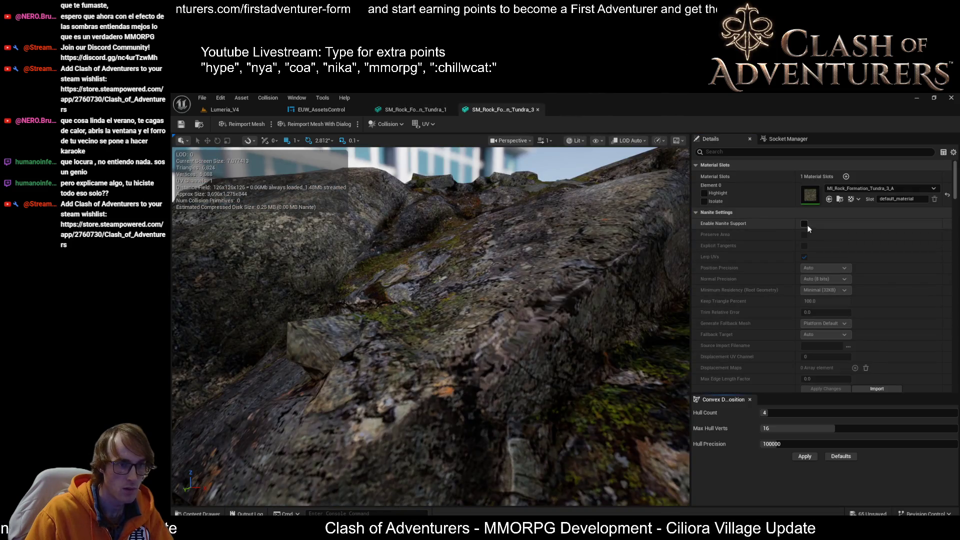
{"action": "scroll", "coordinate": [800, 270], "scroll_direction": "down", "scroll_amount": 3}
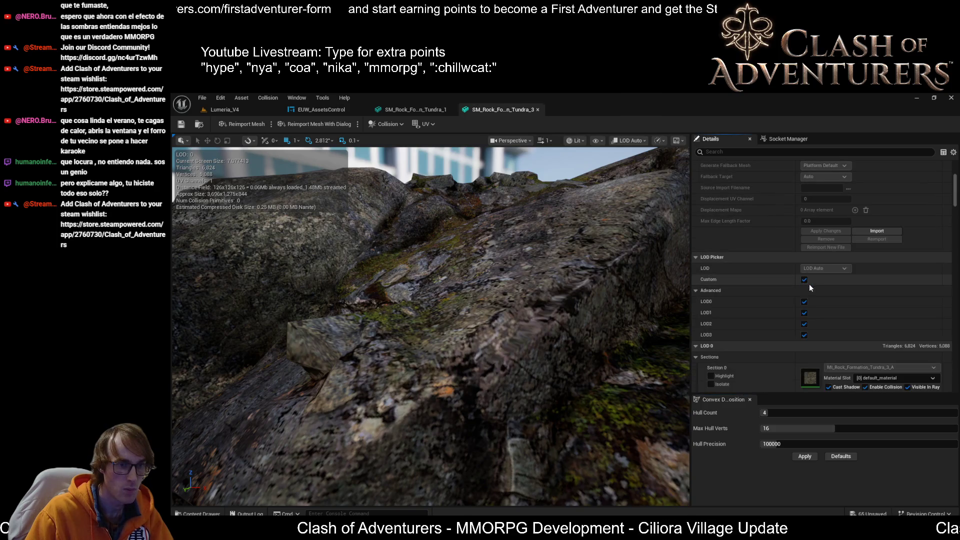
{"action": "scroll", "coordinate": [839, 330], "scroll_direction": "down", "scroll_amount": 9}
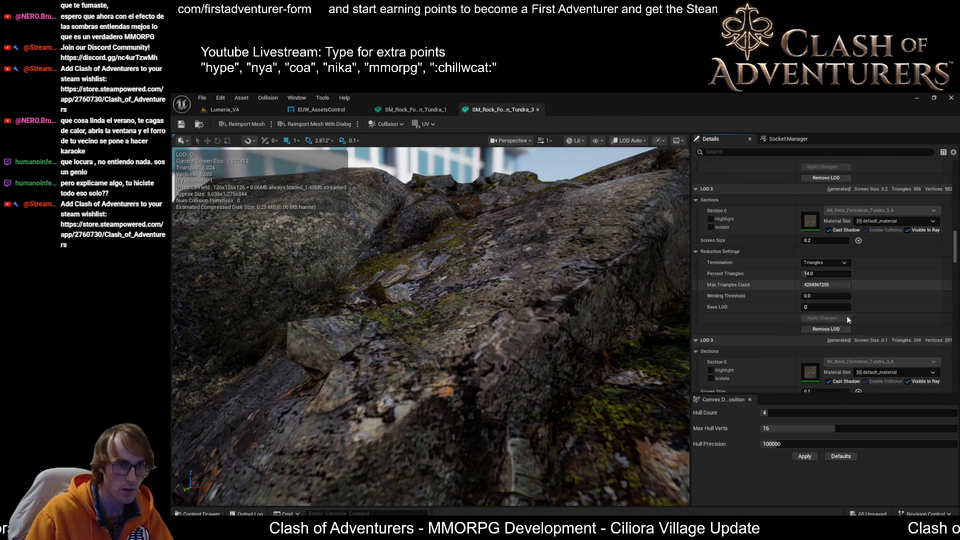
{"action": "scroll", "coordinate": [847, 316], "scroll_direction": "down", "scroll_amount": 4}
{"action": "left_click", "coordinate": [538, 110]}
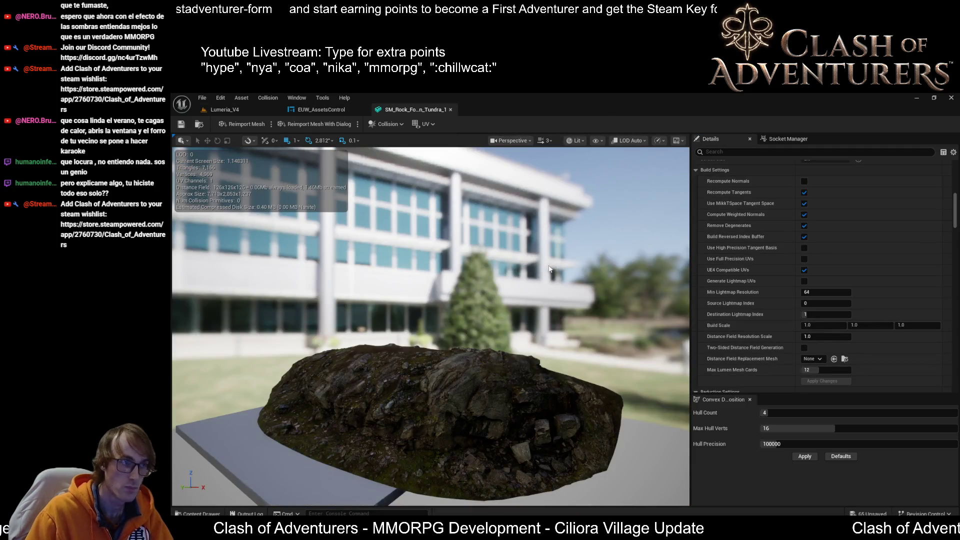
{"action": "scroll", "coordinate": [865, 378], "scroll_direction": "down", "scroll_amount": 2}
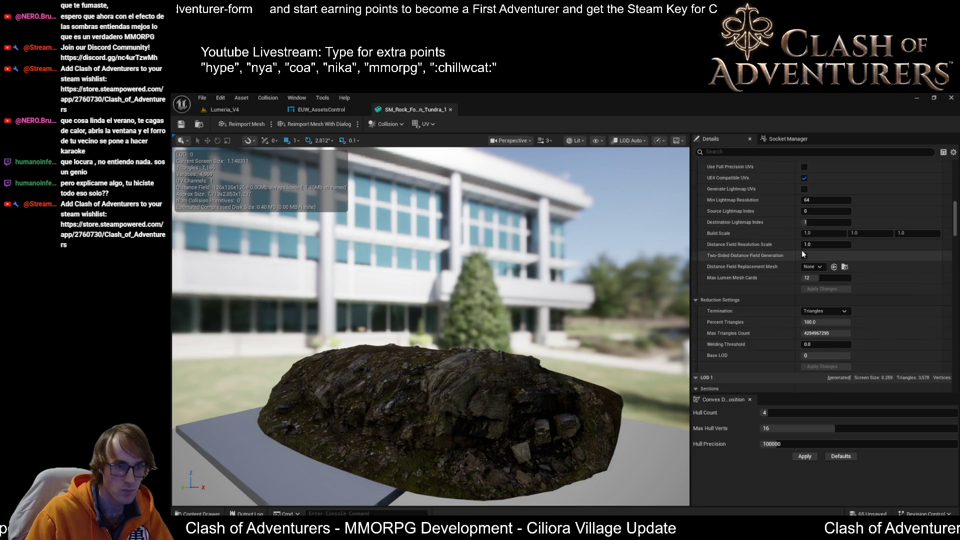
{"action": "scroll", "coordinate": [847, 306], "scroll_direction": "down", "scroll_amount": 4}
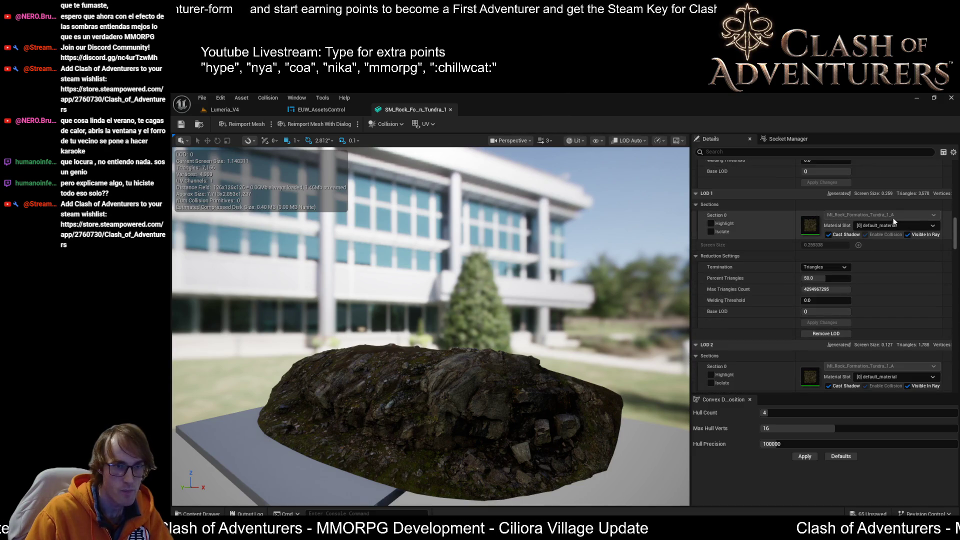
{"action": "scroll", "coordinate": [895, 222], "scroll_direction": "down", "scroll_amount": 2}
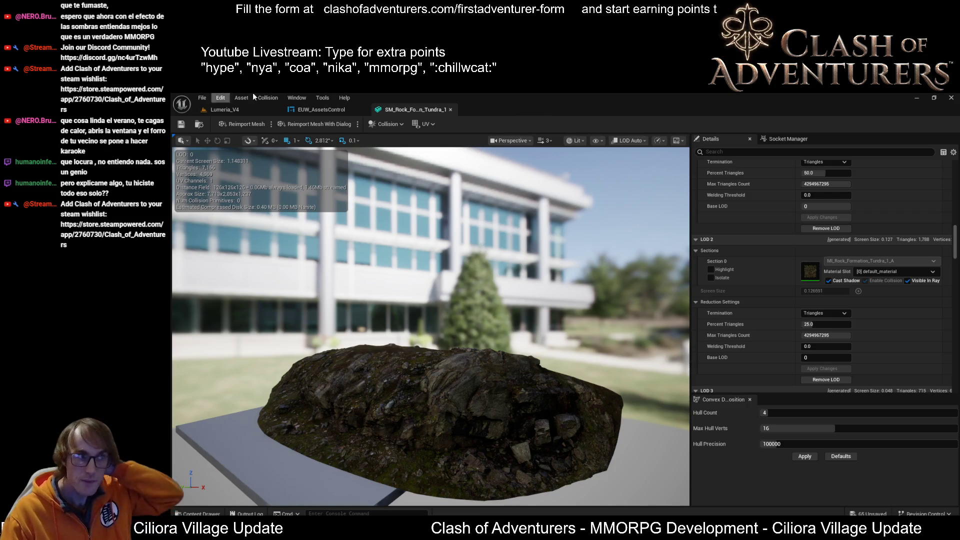
{"action": "left_click", "coordinate": [320, 109]}
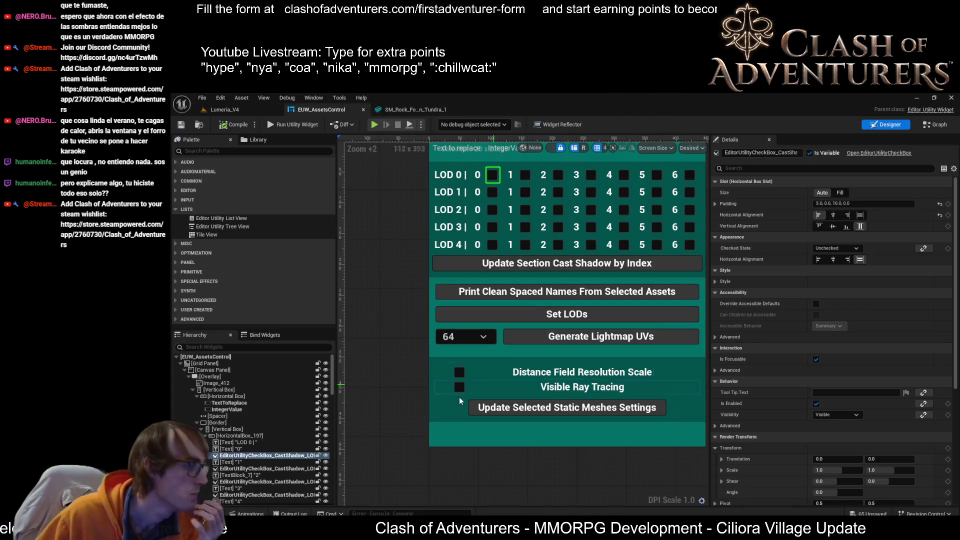
- Wrap the Set LODs button in a new container in the widget hierarchy
{"action": "scroll", "coordinate": [308, 420], "scroll_direction": "down", "scroll_amount": 3}
{"action": "scroll", "coordinate": [259, 404], "scroll_direction": "up", "scroll_amount": 3}
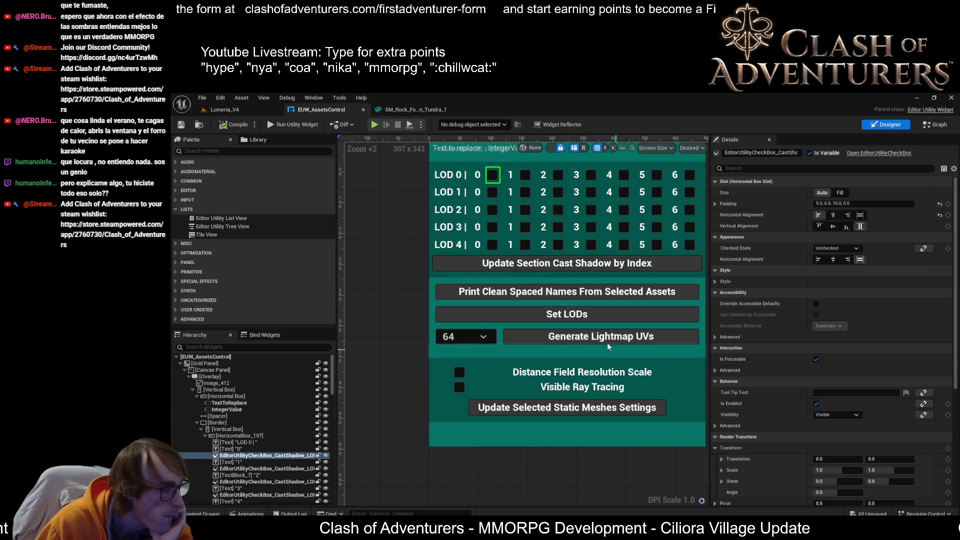
{"action": "left_click", "coordinate": [640, 316]}
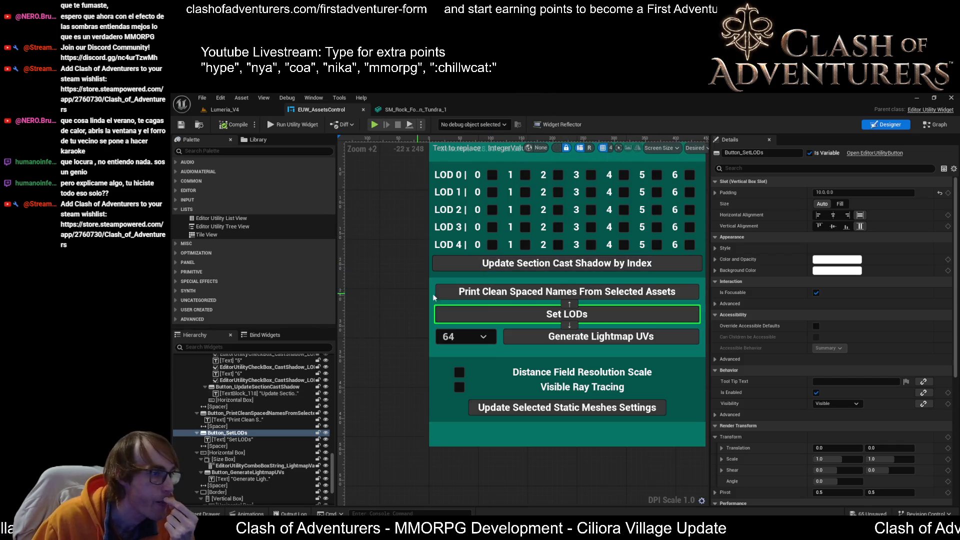
{"action": "left_click", "coordinate": [485, 344]}
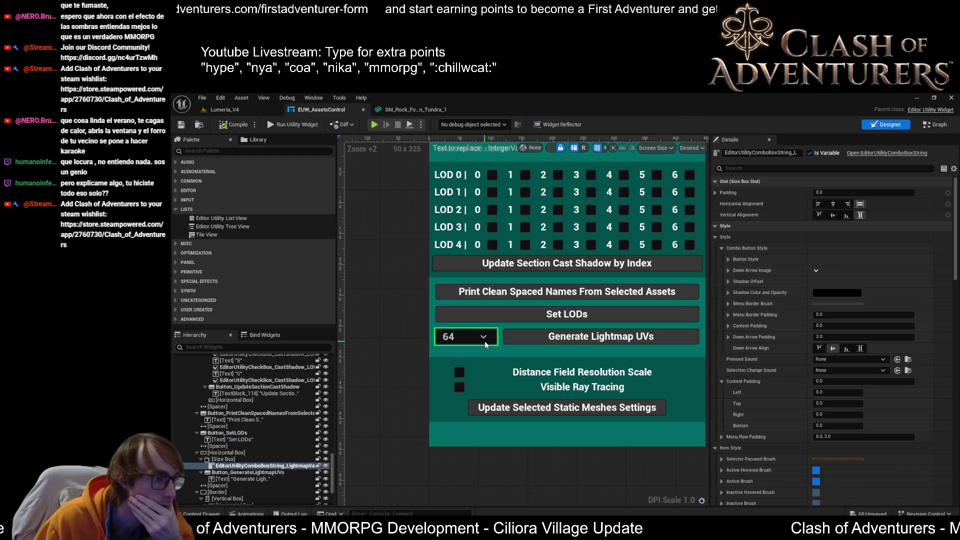
{"action": "left_click", "coordinate": [485, 344]}
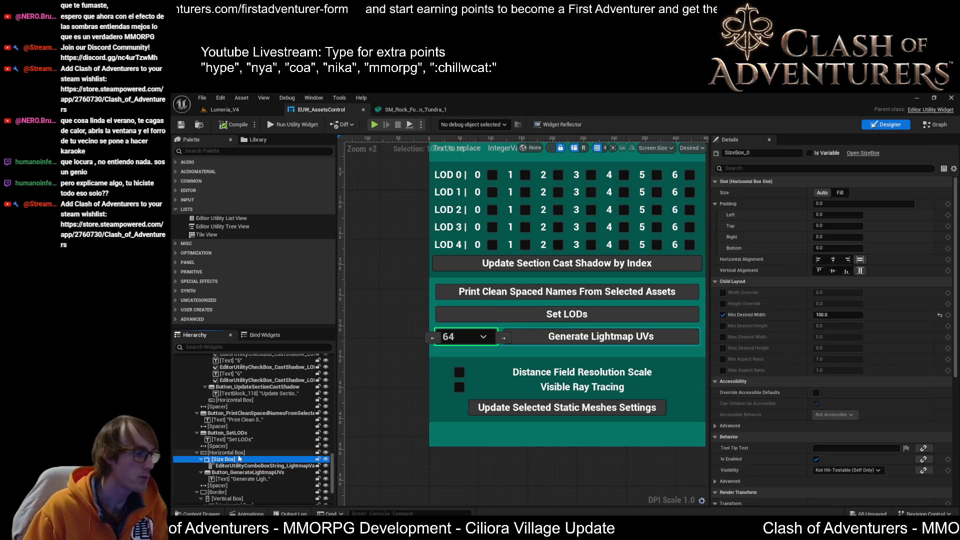
{"action": "left_click", "coordinate": [579, 349]}
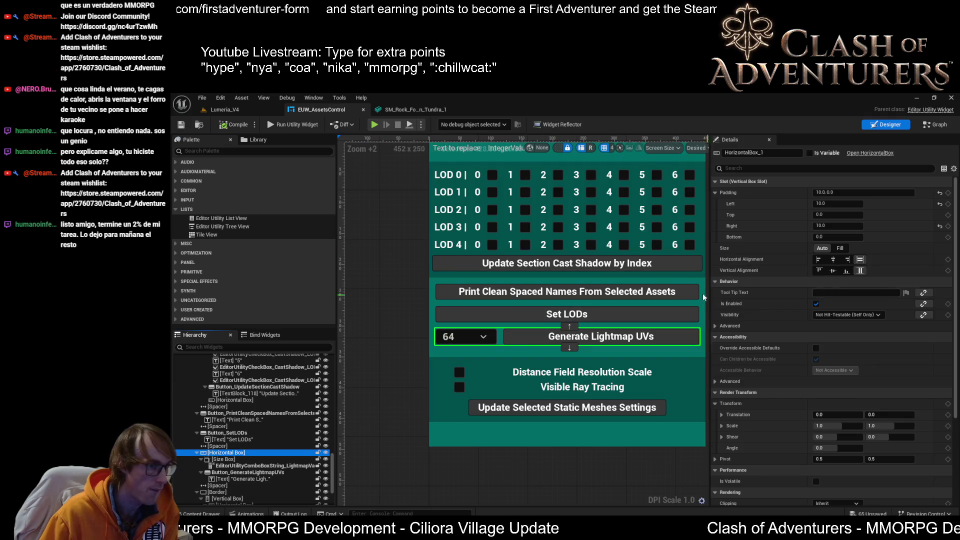
{"action": "left_click", "coordinate": [699, 313]}
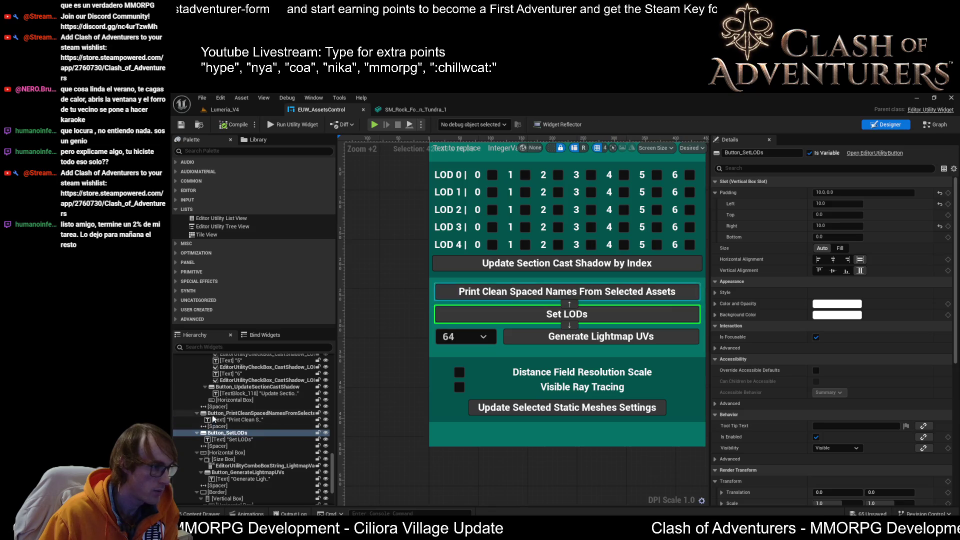
{"action": "right_click", "coordinate": [218, 433]}
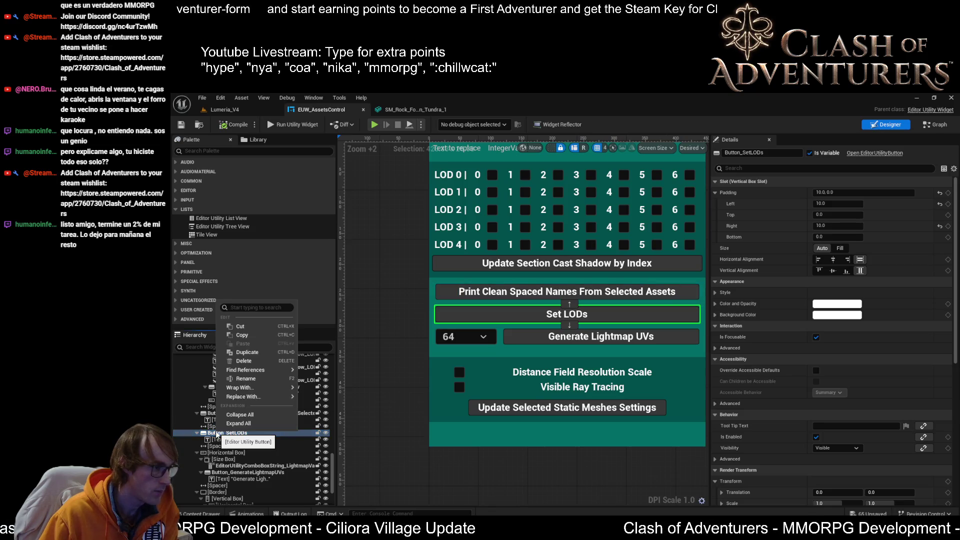
{"action": "mouse_move", "coordinate": [270, 388]}
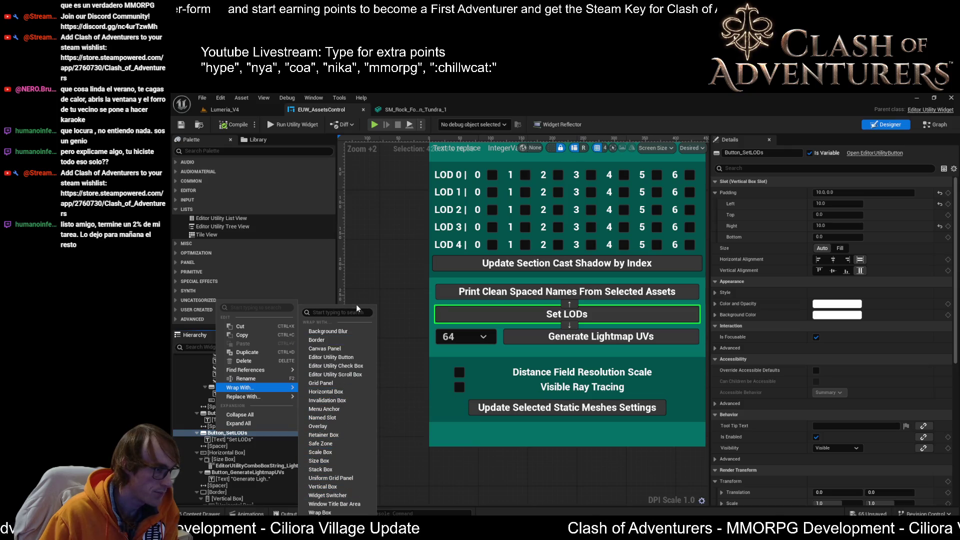
{"action": "left_click", "coordinate": [324, 486]}
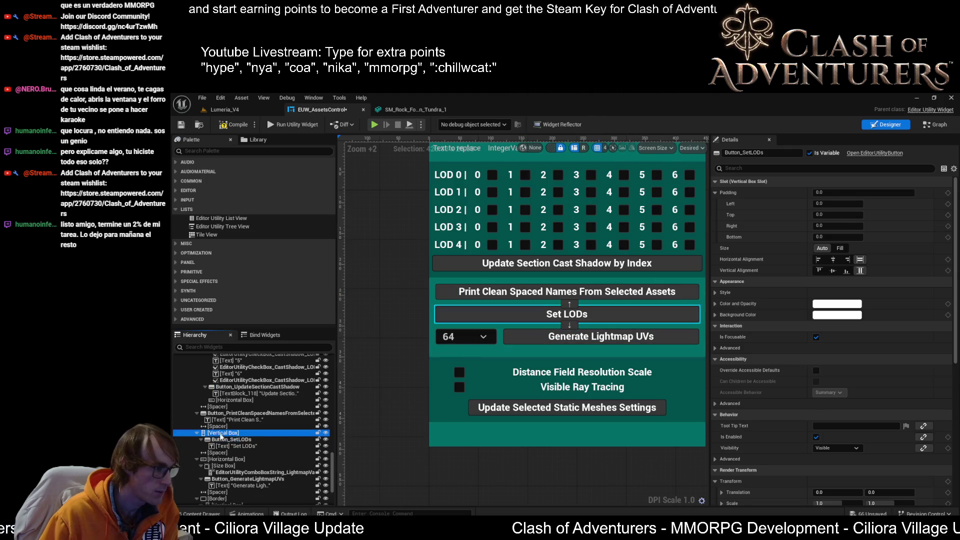
- Place a copy of the 64 dropdown before Set LODs and set Set LODs to Fill
{"action": "left_click", "coordinate": [460, 338]}
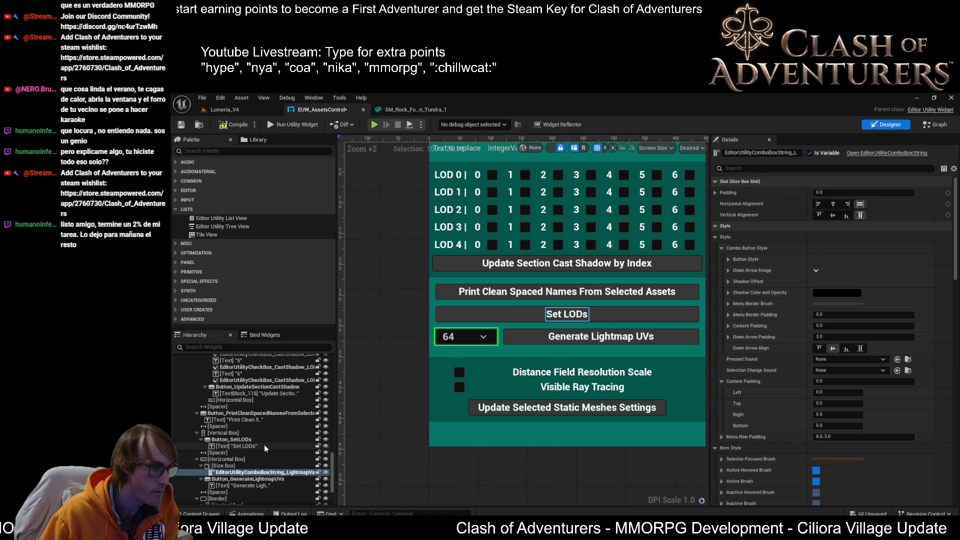
{"action": "key", "text": "ctrl+z"}
{"action": "left_click", "coordinate": [565, 314]}
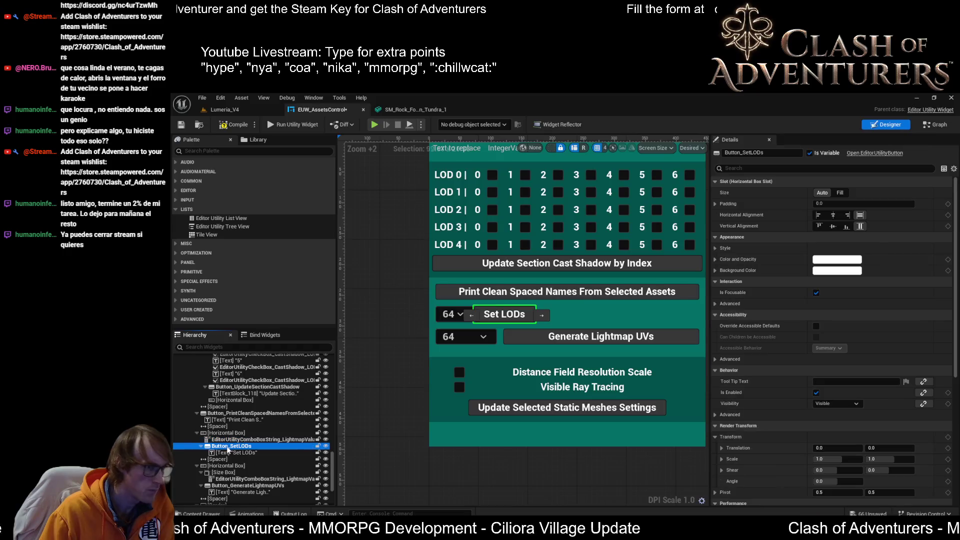
{"action": "left_click", "coordinate": [840, 193]}
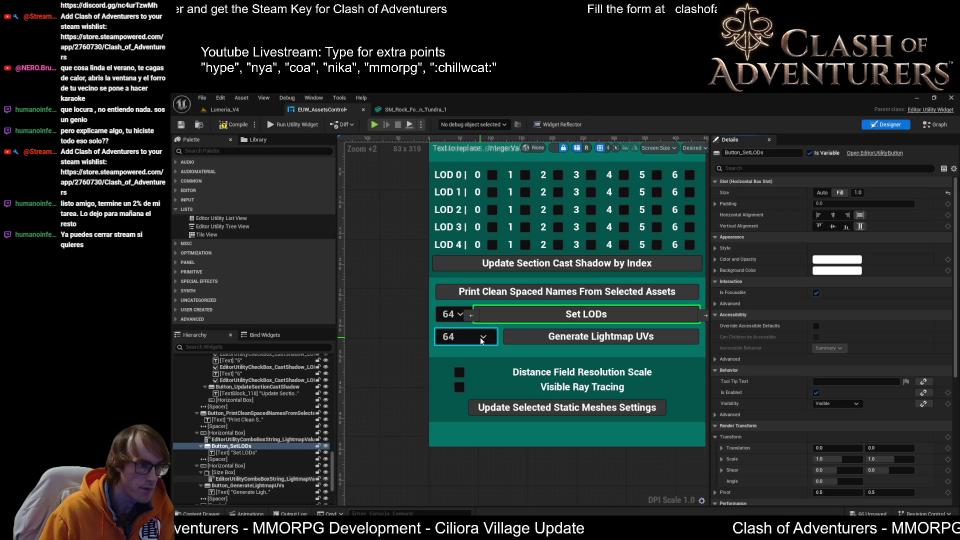
{"action": "left_click", "coordinate": [237, 440]}
{"action": "right_click", "coordinate": [236, 442]}
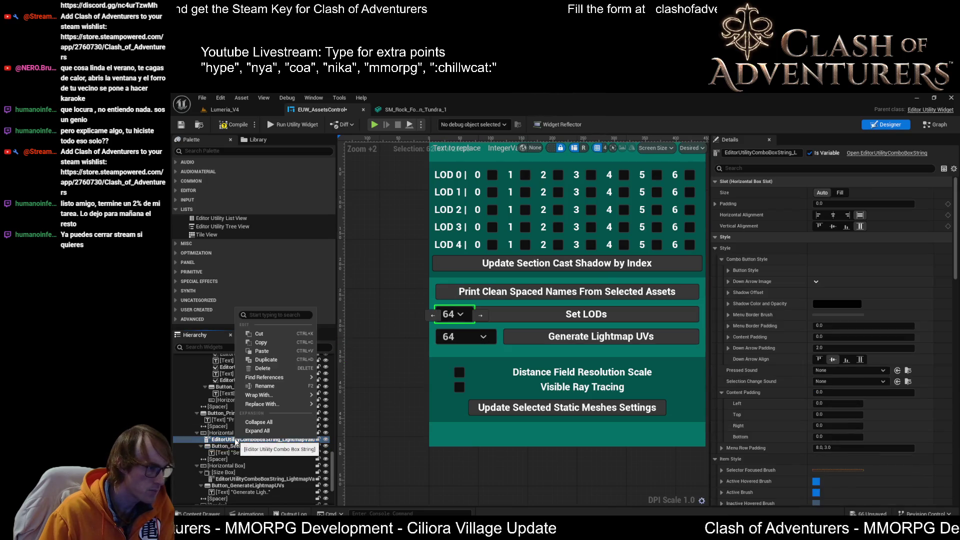
{"action": "key", "text": "Delete"}
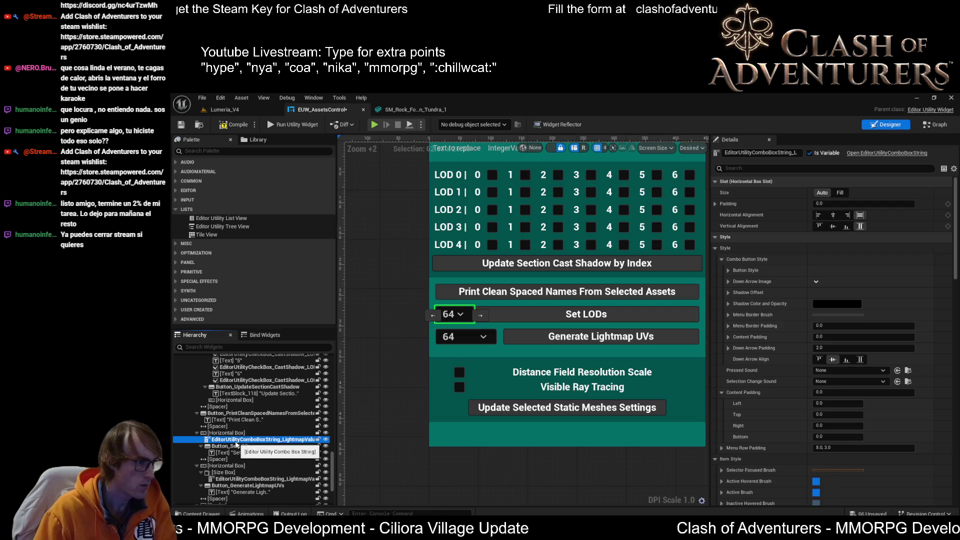
{"action": "left_click", "coordinate": [226, 466]}
{"action": "key", "text": "ctrl+z"}
{"action": "left_click_drag", "start_coordinate": [227, 453], "coordinate": [218, 440]}
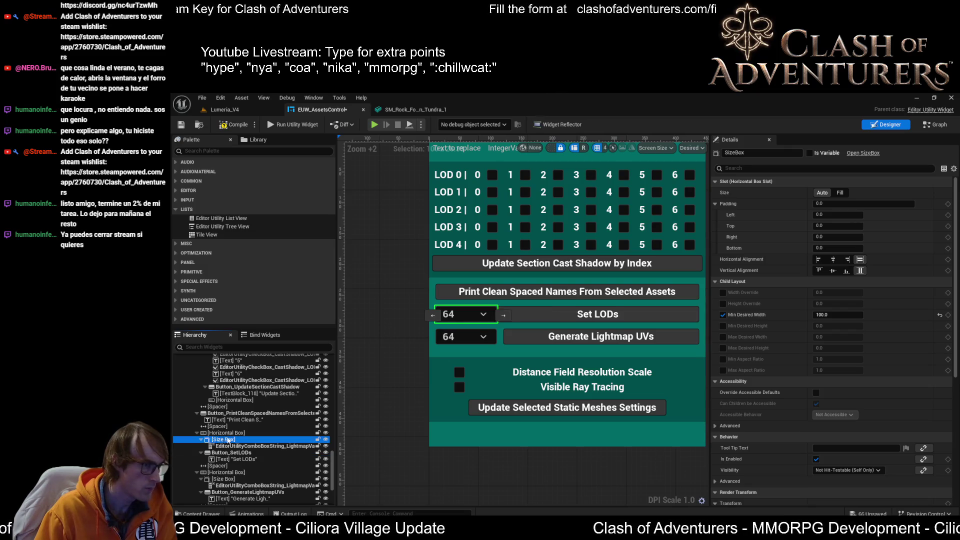
- Give the Set LODs button a left padding of 10 and save the widget
{"action": "left_click", "coordinate": [527, 313]}
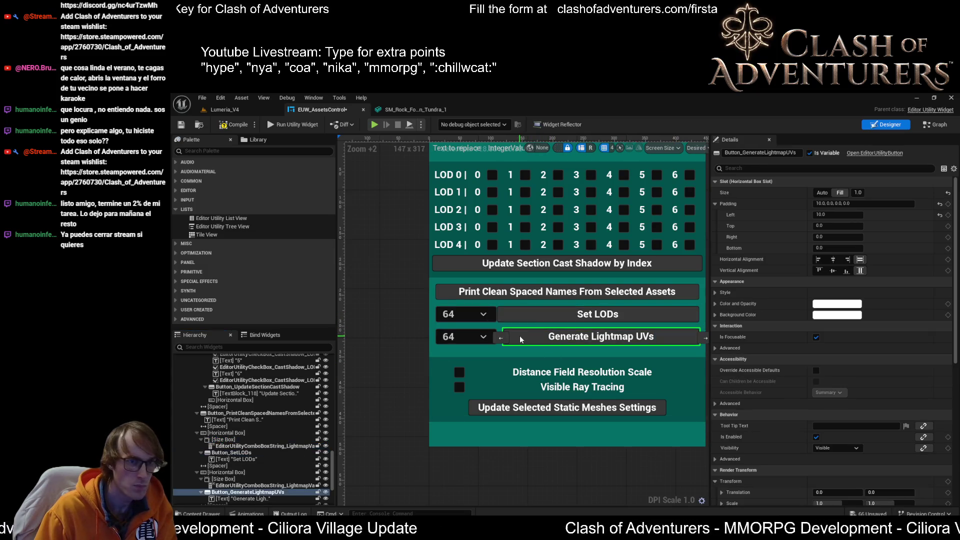
{"action": "left_click", "coordinate": [835, 214]}
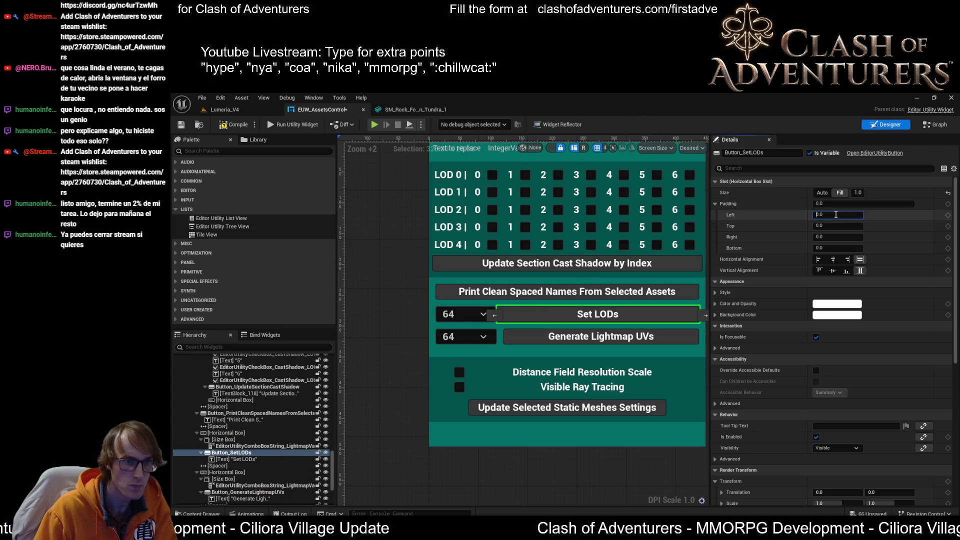
{"action": "type", "text": "10"}
{"action": "key", "text": "Return"}
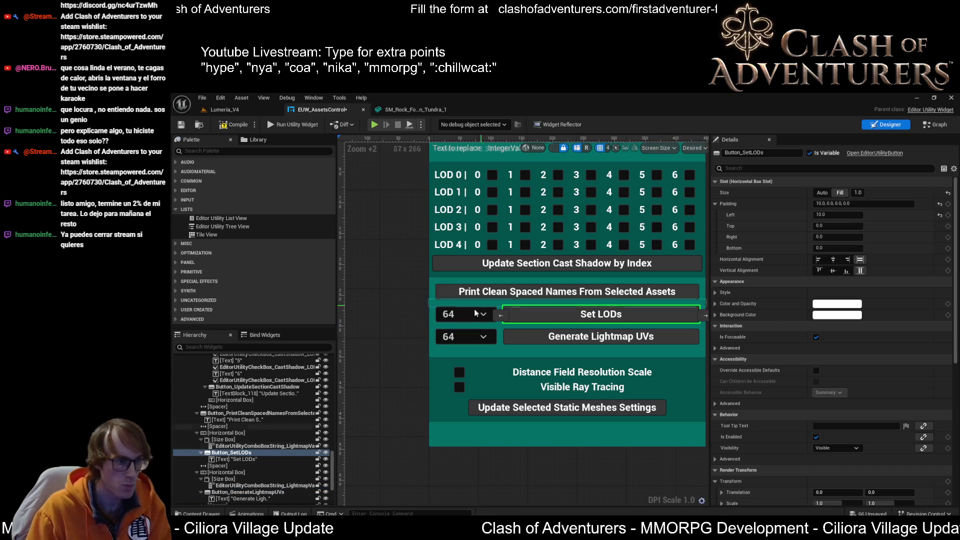
{"action": "key", "text": "ctrl+s"}
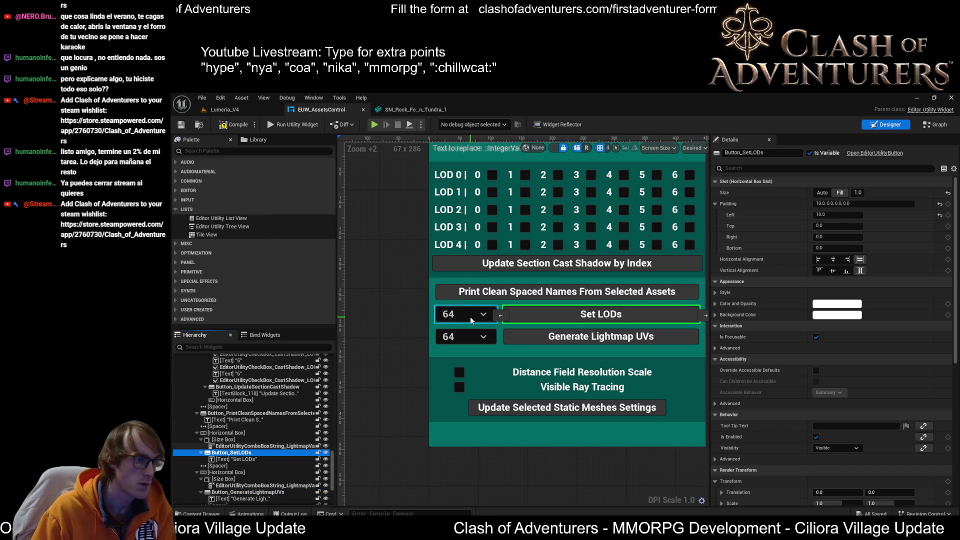
- Select the new 64 dropdown in the widget hierarchy
{"action": "left_click", "coordinate": [470, 316]}
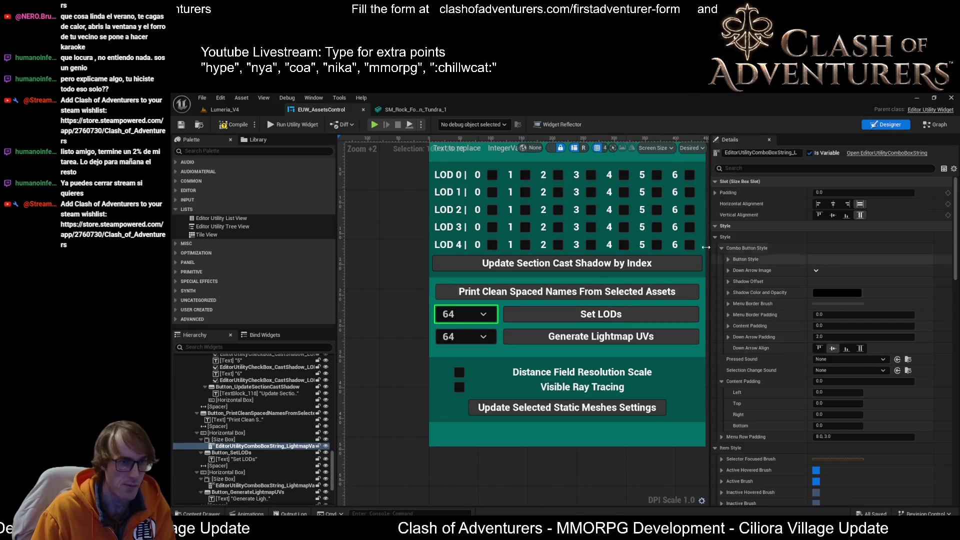
{"action": "left_click", "coordinate": [238, 446]}
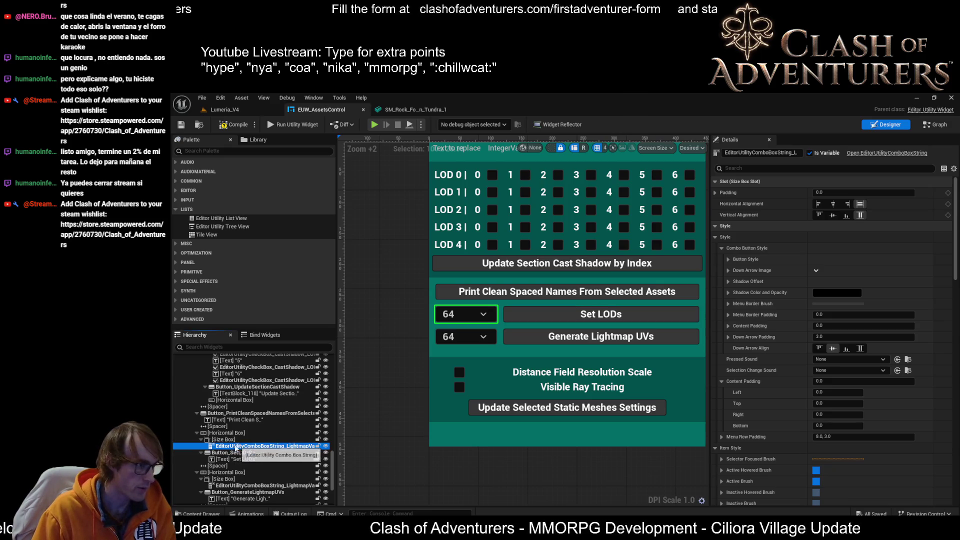
{"action": "left_click_drag", "start_coordinate": [237, 447], "coordinate": [235, 447]}
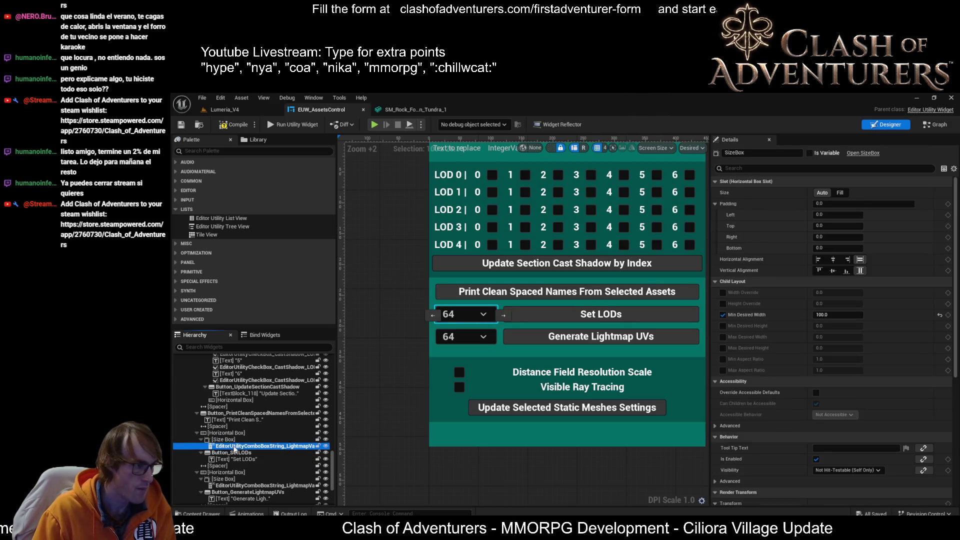
{"action": "left_click", "coordinate": [235, 447]}
- Filter Details by 'option' and rename the first two dropdown options to XS and S
{"action": "left_click", "coordinate": [756, 168]}
{"action": "type", "text": "option"}
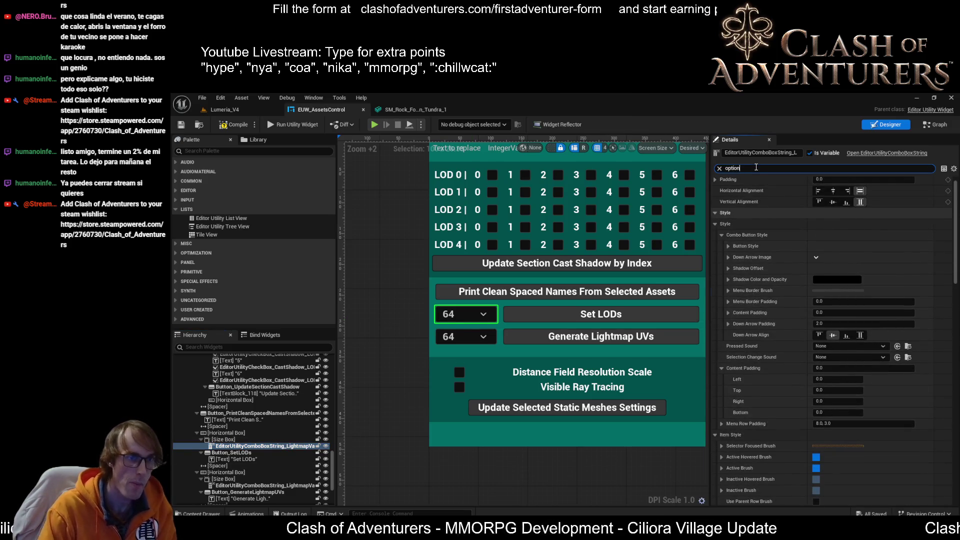
{"action": "left_click", "coordinate": [832, 204]}
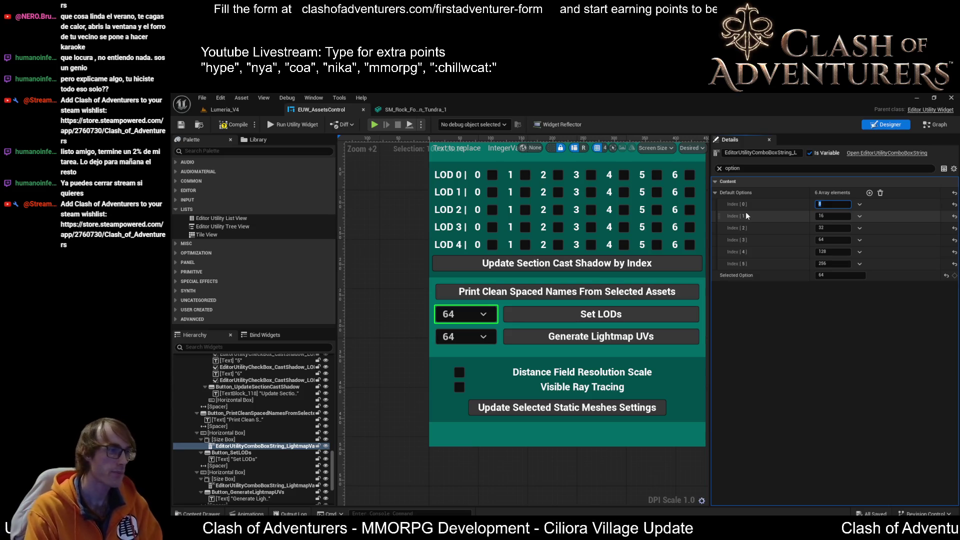
{"action": "type", "text": "XS"}
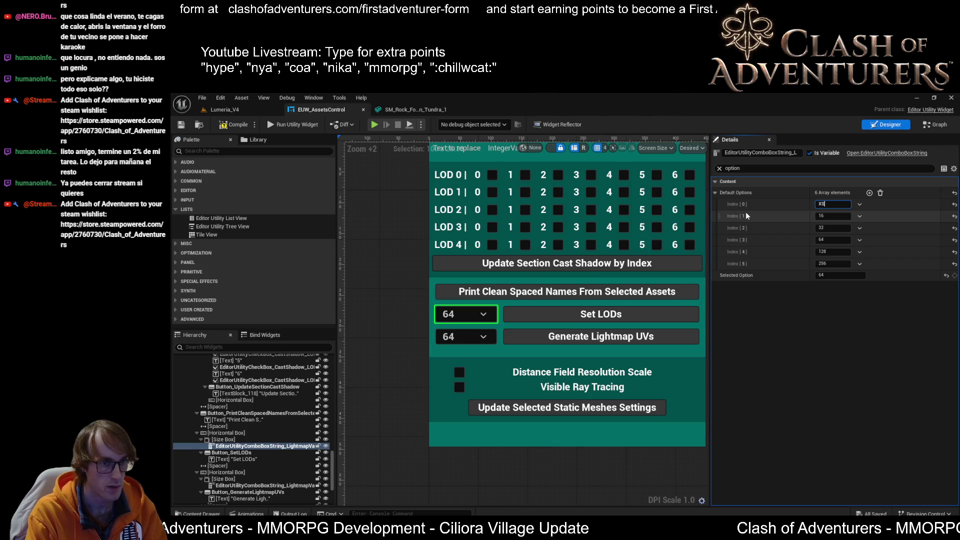
{"action": "key", "text": "Tab"}
{"action": "type", "text": "S"}
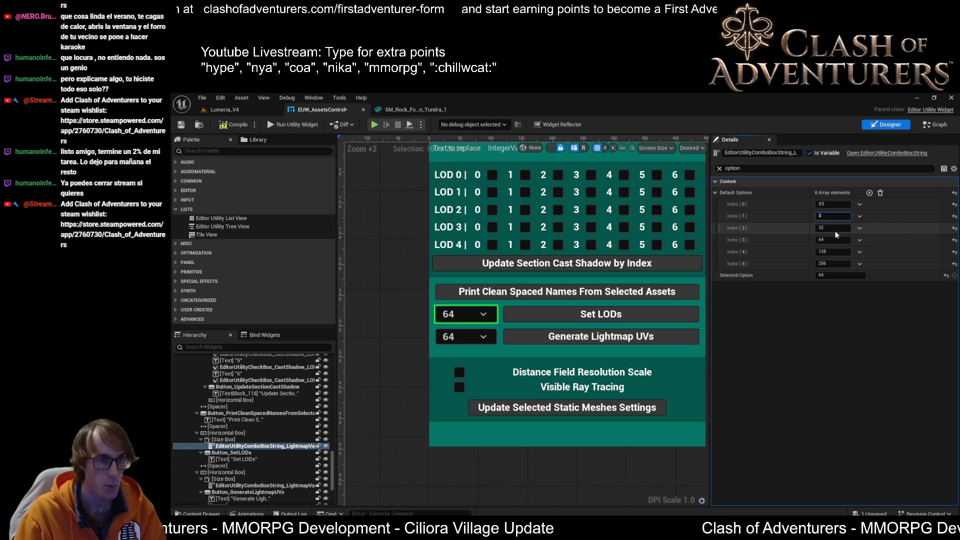
{"action": "left_click", "coordinate": [831, 204]}
- Rename the remaining four options to M, ML, L and XL
{"action": "left_click", "coordinate": [826, 229]}
{"action": "type", "text": "M"}
{"action": "key", "text": "Tab"}
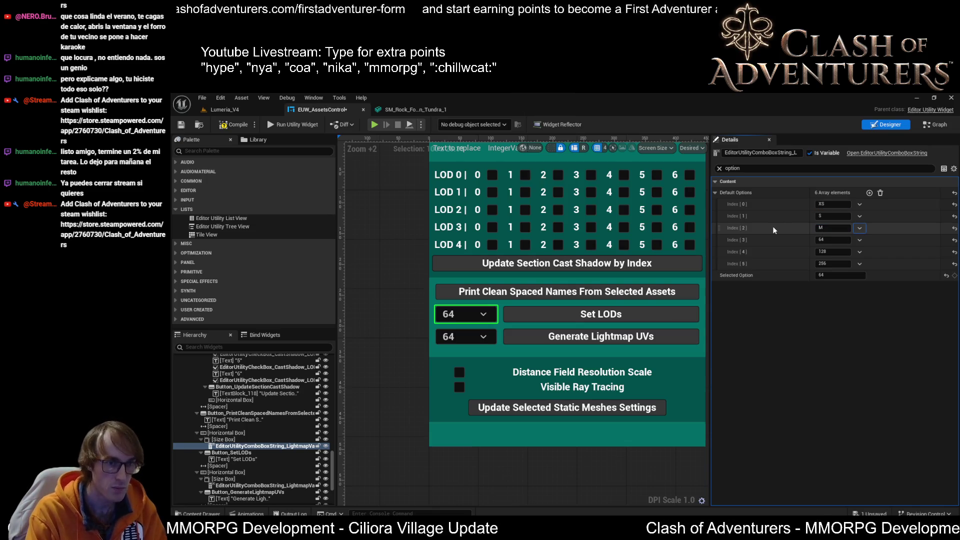
{"action": "type", "text": "ML"}
{"action": "key", "text": "Tab"}
{"action": "key", "text": "Tab"}
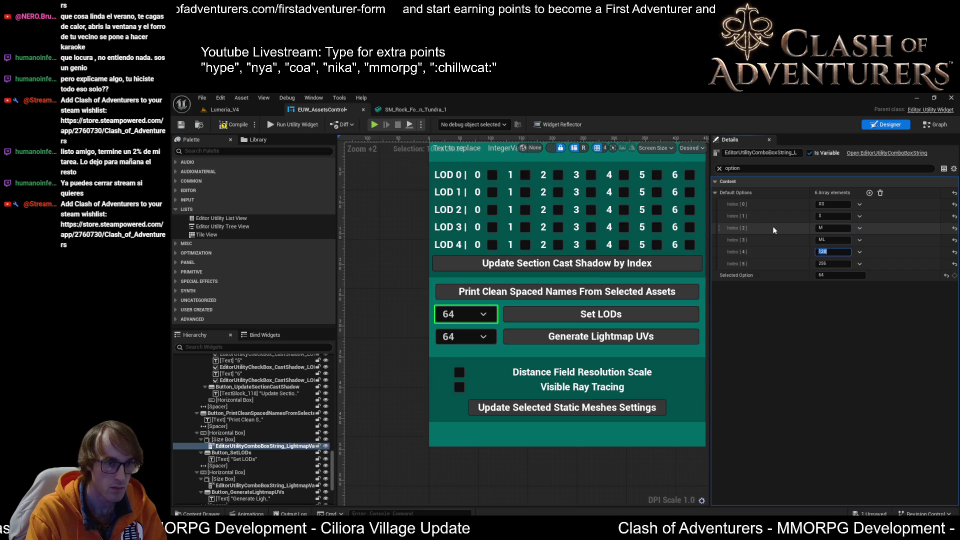
{"action": "type", "text": "L"}
{"action": "key", "text": "Tab"}
{"action": "key", "text": "Tab"}
{"action": "type", "text": "XL"}
{"action": "key", "text": "Return"}
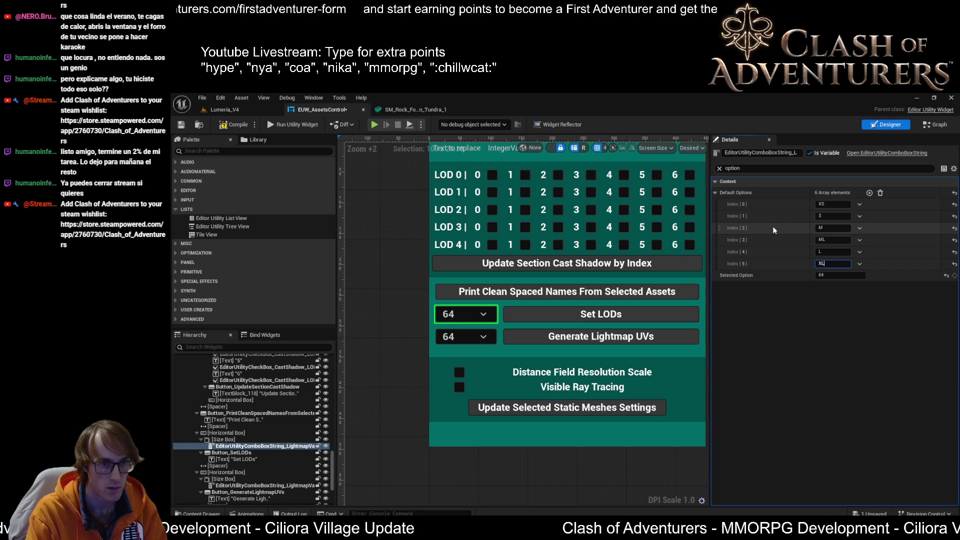
- Set the dropdown's Selected Option to M and save the widget
{"action": "left_click", "coordinate": [833, 276]}
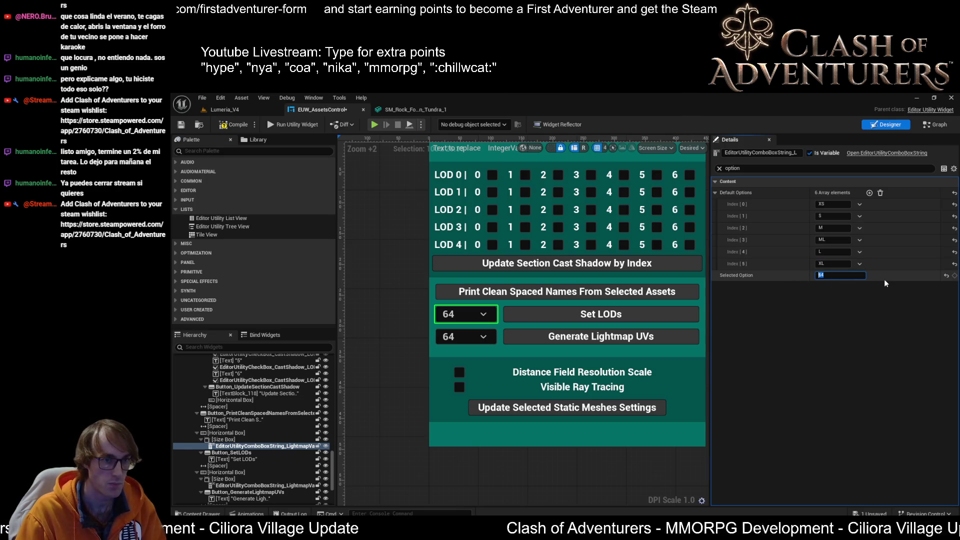
{"action": "type", "text": "M"}
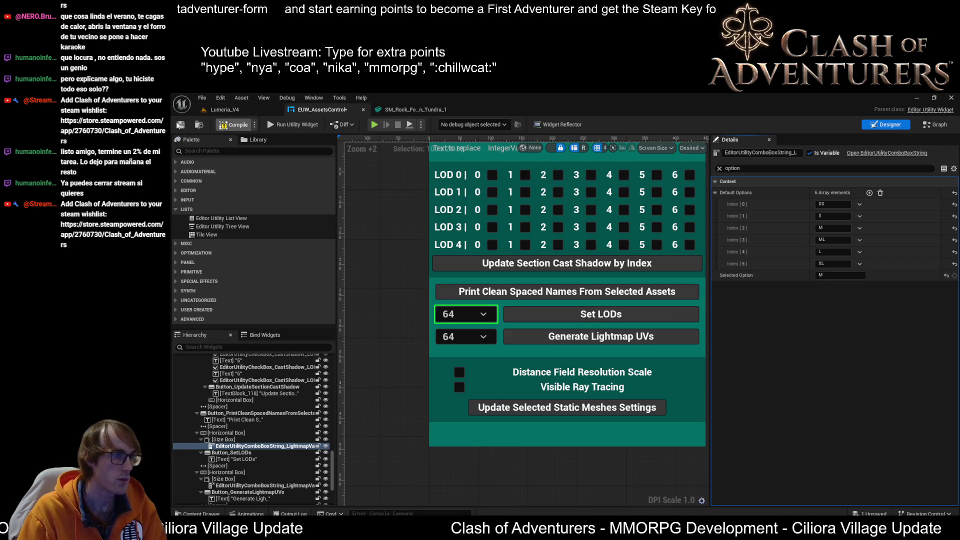
{"action": "left_click", "coordinate": [179, 124]}
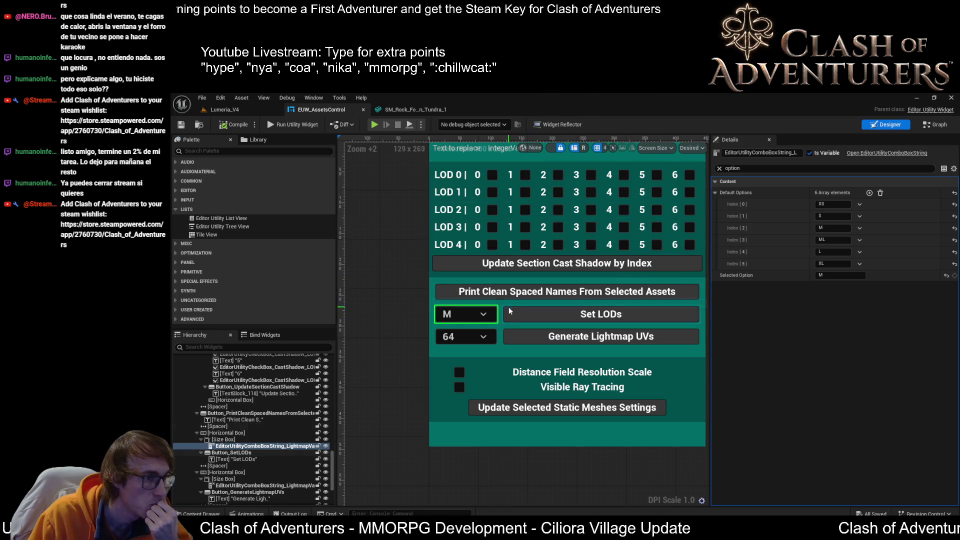
{"action": "scroll", "coordinate": [500, 346], "scroll_direction": "up", "scroll_amount": 1}
{"action": "scroll", "coordinate": [491, 360], "scroll_direction": "down", "scroll_amount": 1}
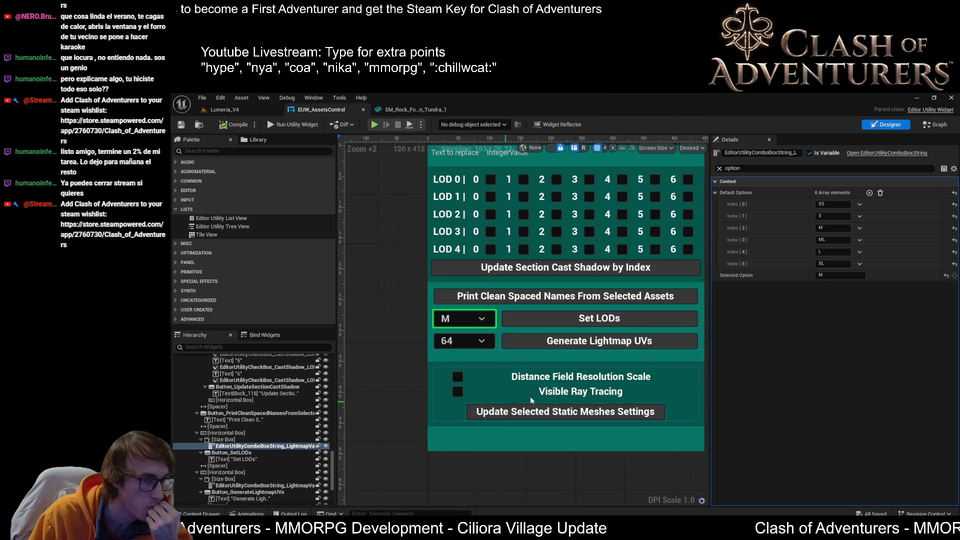
{"action": "left_click", "coordinate": [230, 433]}
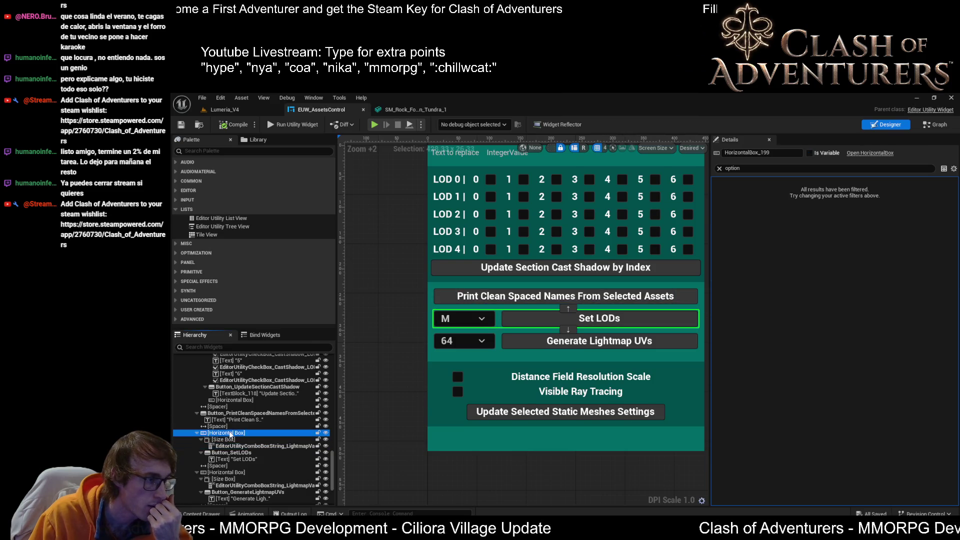
- Filter the dropdown's Details by 'option' and add Custom as Default Options Index 6
{"action": "right_click", "coordinate": [230, 433]}
{"action": "mouse_move", "coordinate": [276, 387]}
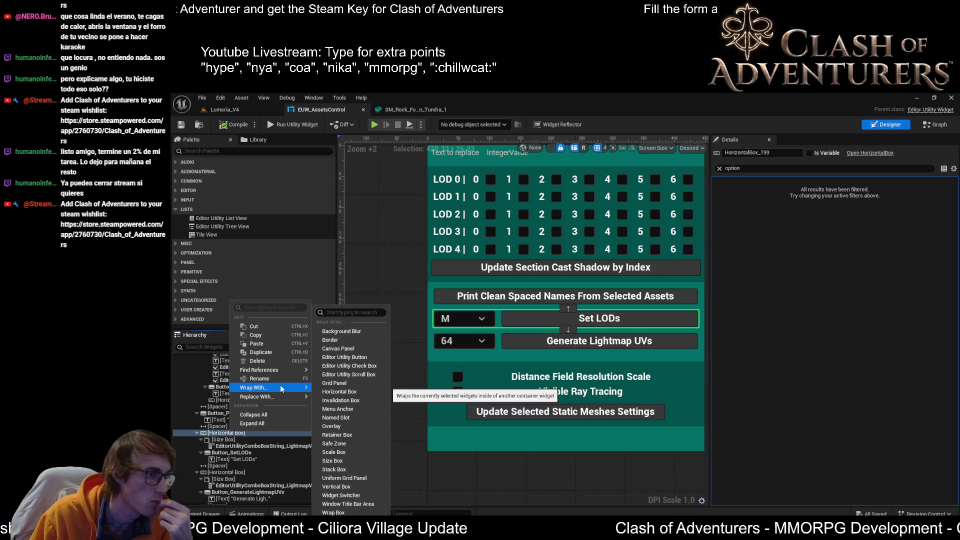
{"action": "key", "text": "Escape"}
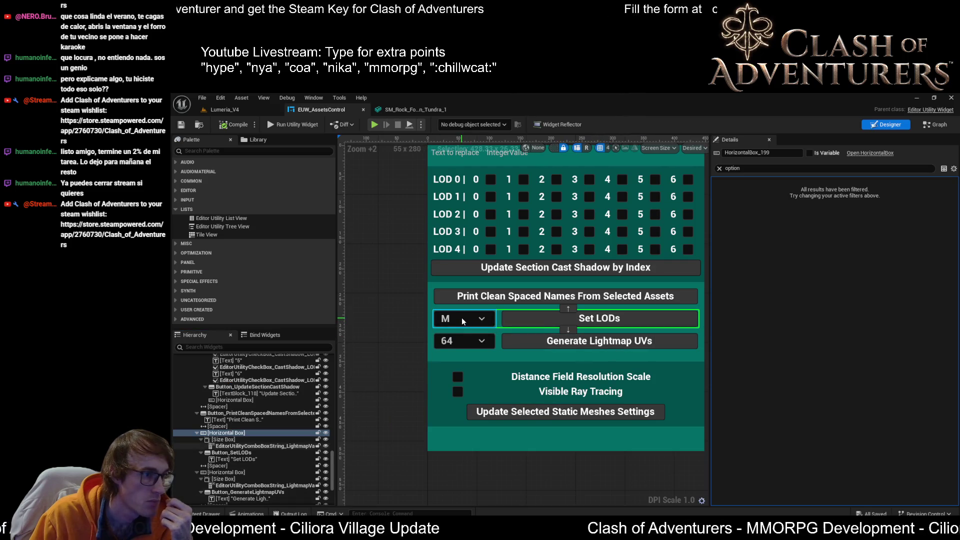
{"action": "left_click", "coordinate": [461, 317]}
{"action": "left_click", "coordinate": [719, 168]}
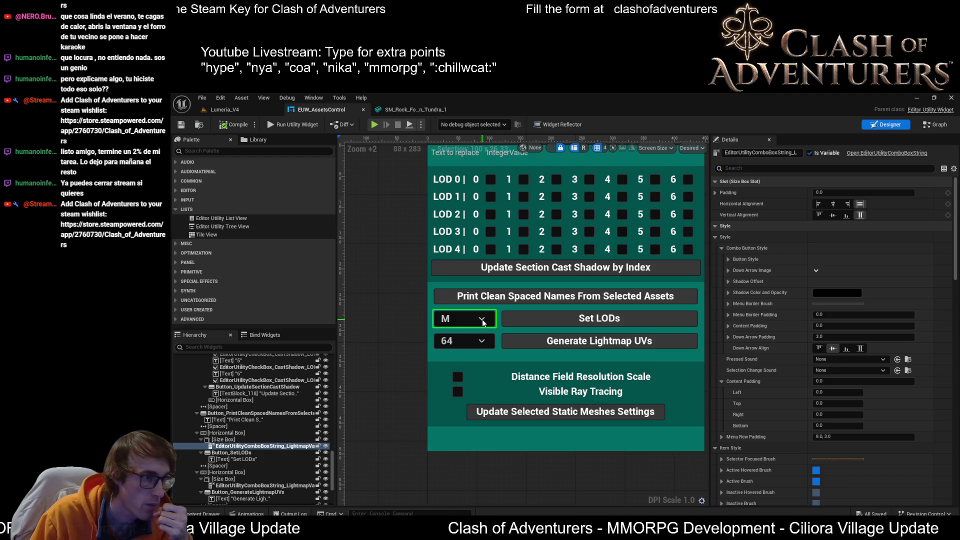
{"action": "left_click", "coordinate": [754, 169]}
{"action": "type", "text": "option"}
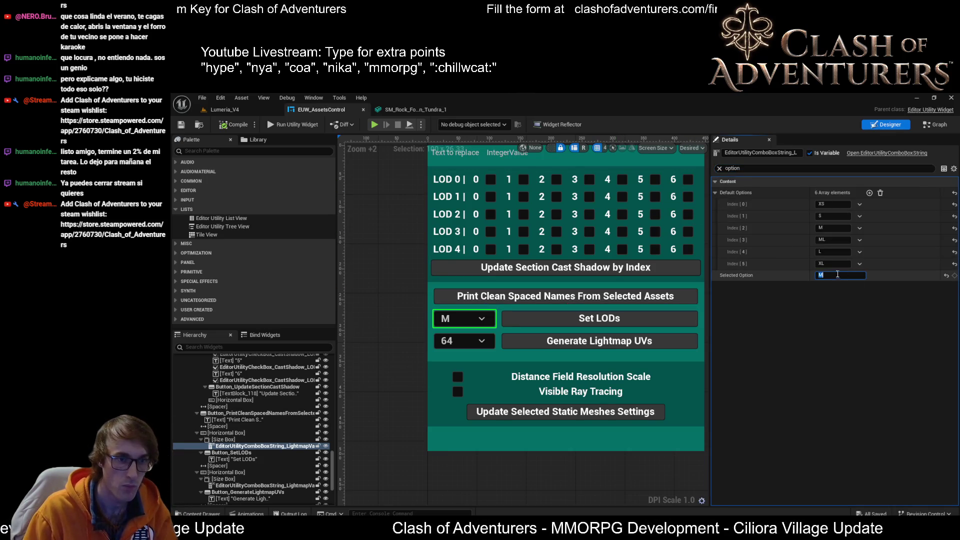
{"action": "left_click", "coordinate": [870, 192]}
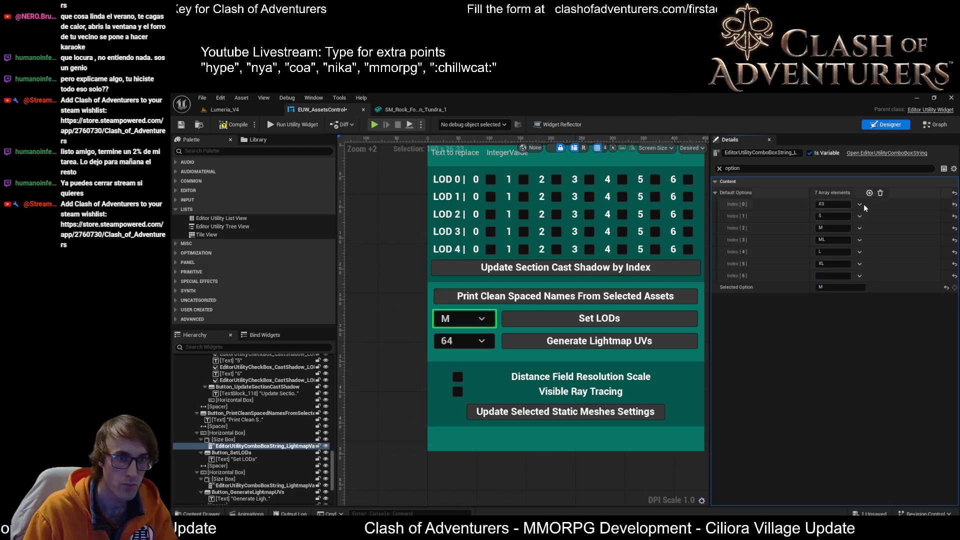
{"action": "type", "text": "Custom"}
{"action": "key", "text": "Return"}
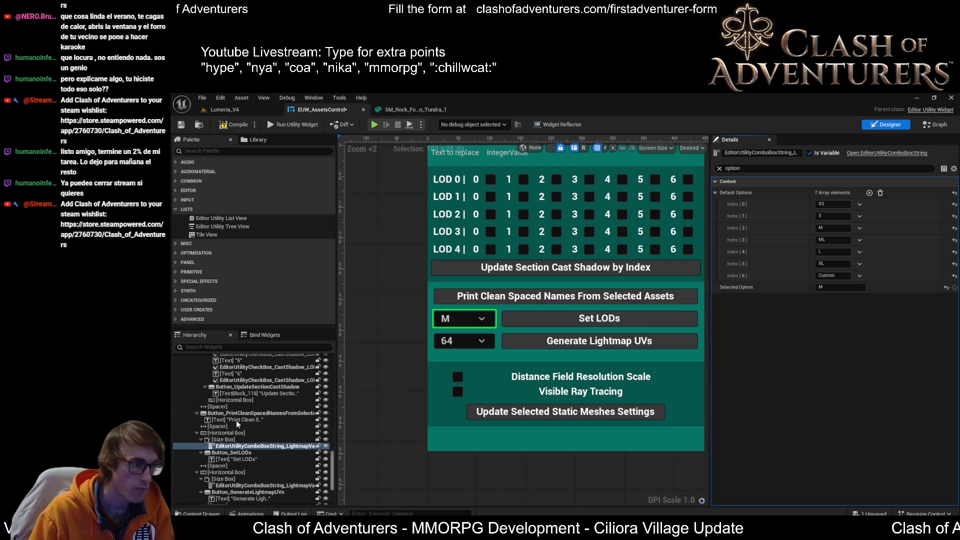
{"action": "left_click", "coordinate": [226, 433]}
{"action": "right_click", "coordinate": [226, 439]}
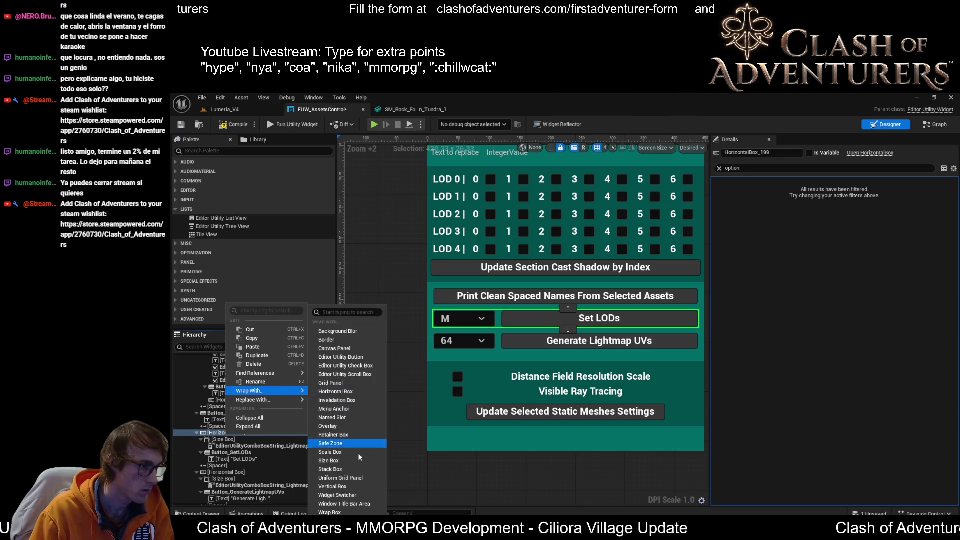
- Wrap the dropdown and Set LODs row in a Vertical Box and paste a copy of the LOD 4 label into it
{"action": "left_click", "coordinate": [346, 488]}
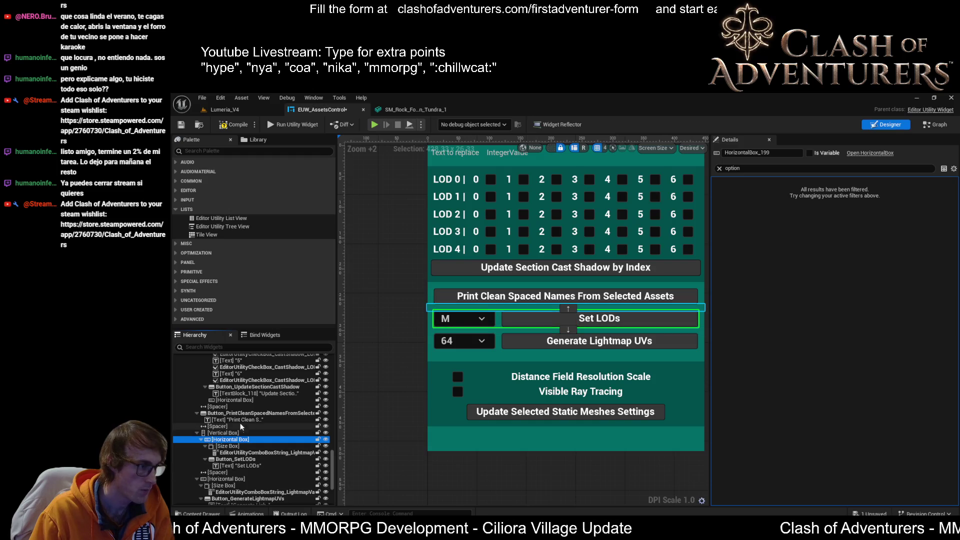
{"action": "scroll", "coordinate": [529, 271], "scroll_direction": "up", "scroll_amount": 1}
{"action": "scroll", "coordinate": [529, 272], "scroll_direction": "down", "scroll_amount": 1}
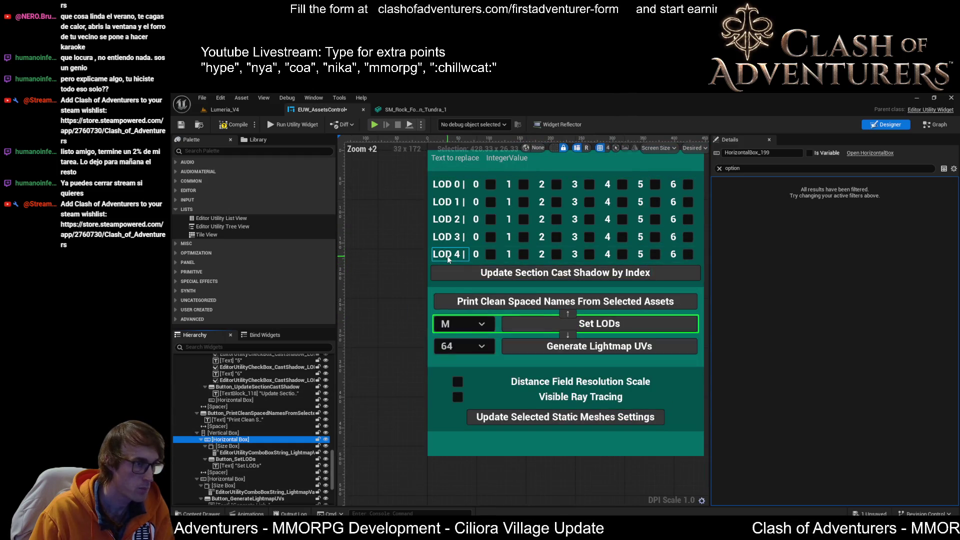
{"action": "left_click", "coordinate": [450, 254]}
{"action": "left_click", "coordinate": [508, 319]}
{"action": "left_click", "coordinate": [223, 426]}
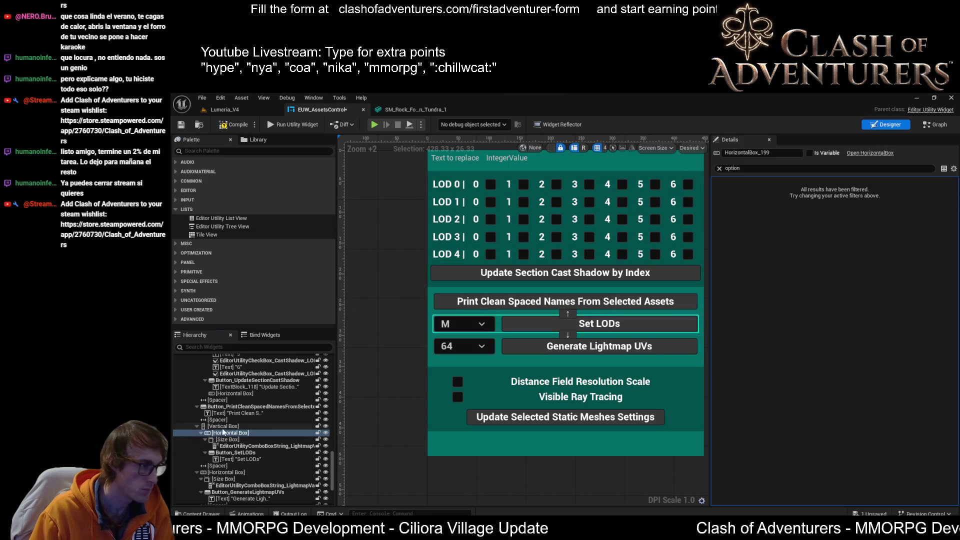
{"action": "key", "text": "ctrl+v"}
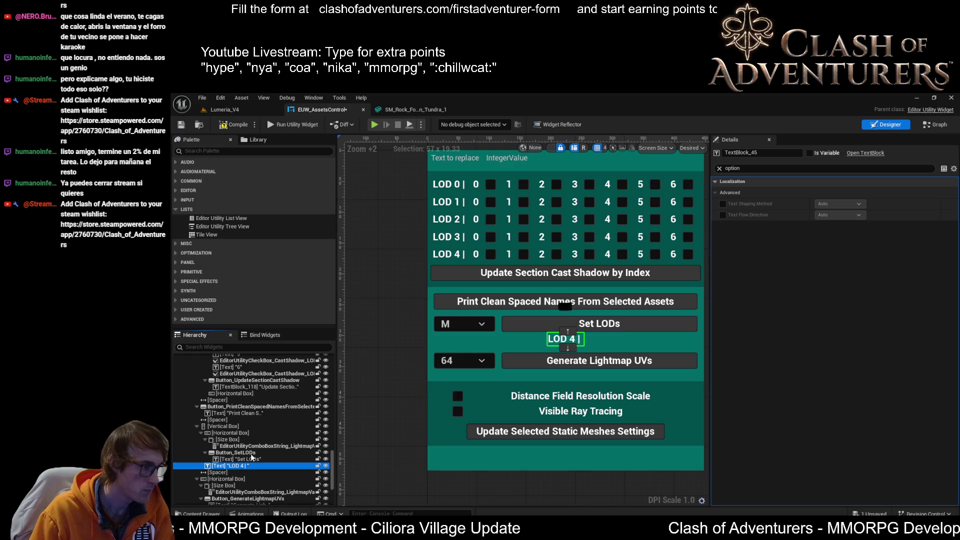
{"action": "left_click_drag", "start_coordinate": [237, 432], "coordinate": [239, 434]}
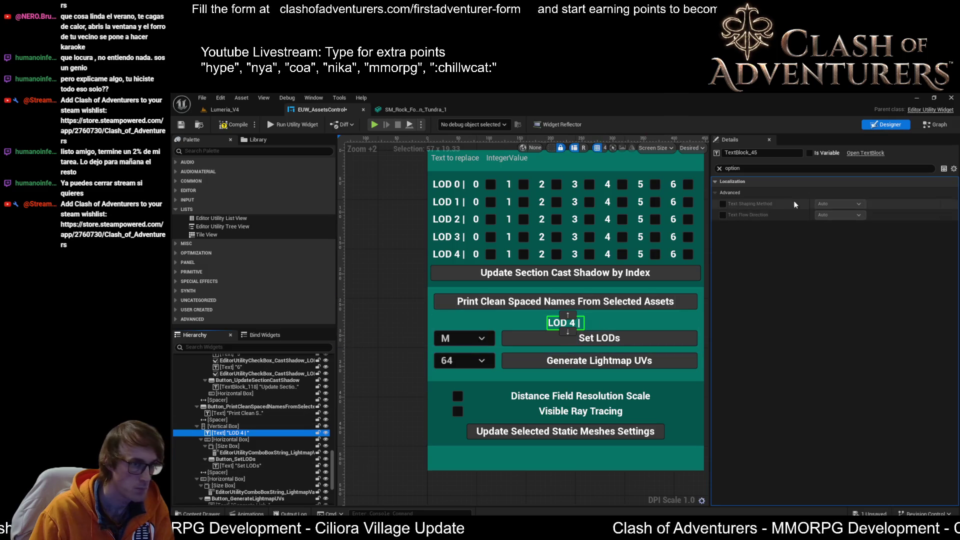
- Move the copied label above the row and set its text to Custom LODs
{"action": "left_click", "coordinate": [719, 169]}
{"action": "left_click", "coordinate": [566, 349]}
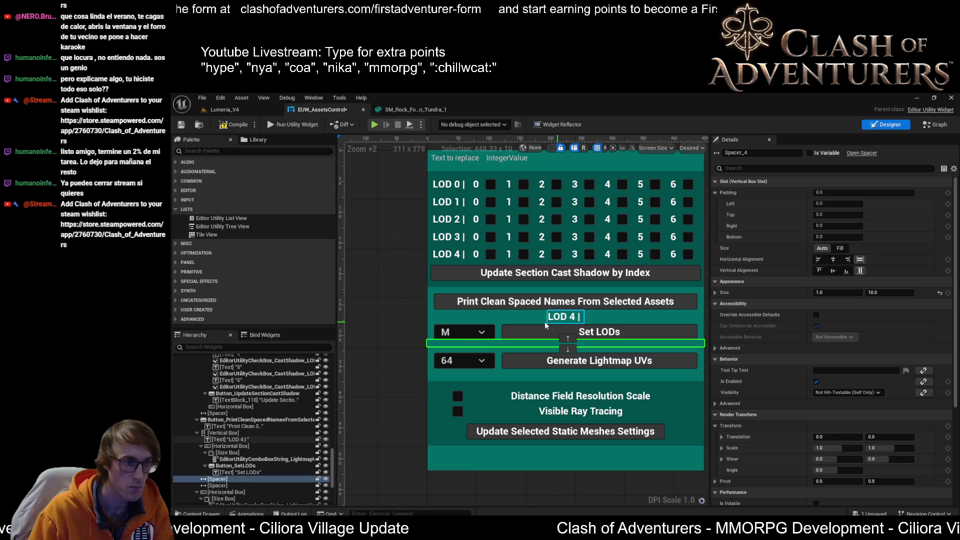
{"action": "left_click_drag", "start_coordinate": [551, 322], "coordinate": [560, 323]}
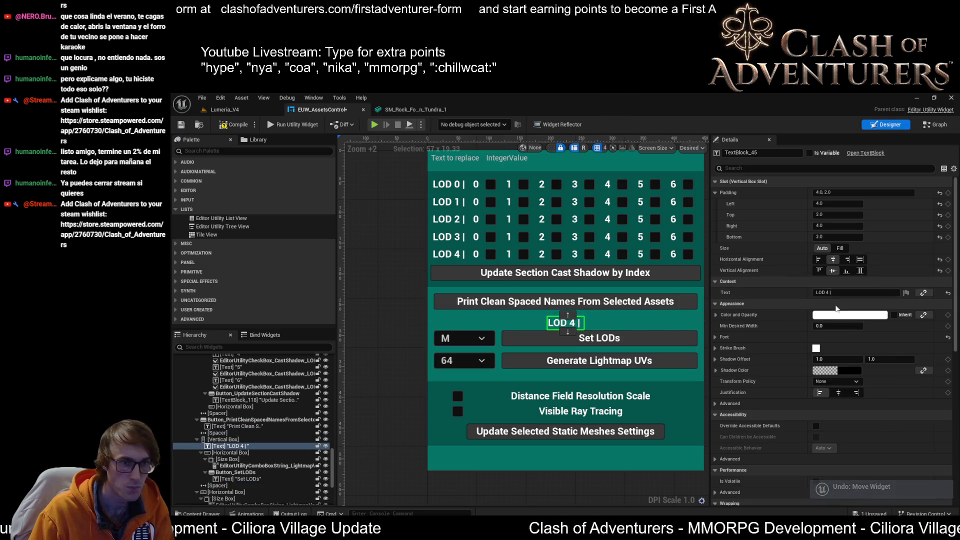
{"action": "left_click", "coordinate": [838, 293]}
{"action": "type", "text": "Custom LODs"}
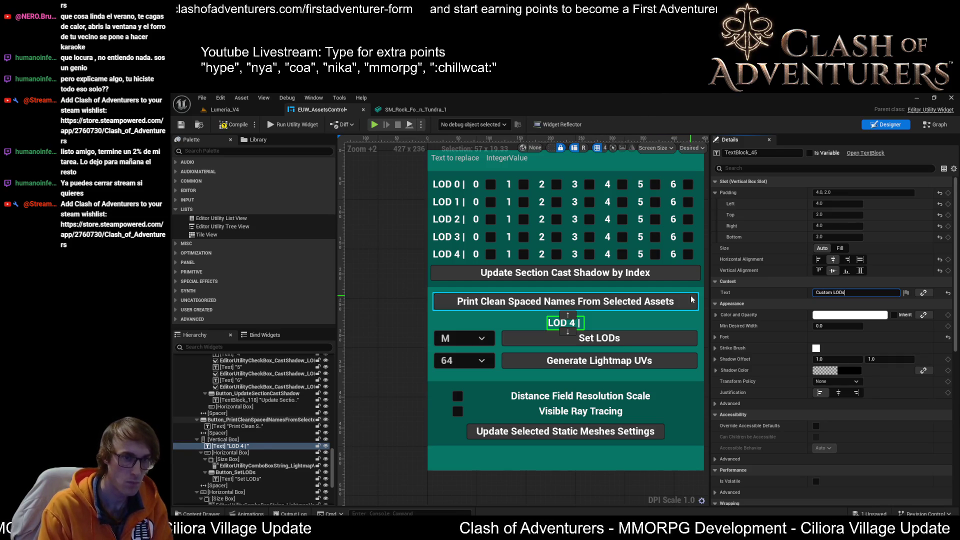
{"action": "key", "text": "Return"}
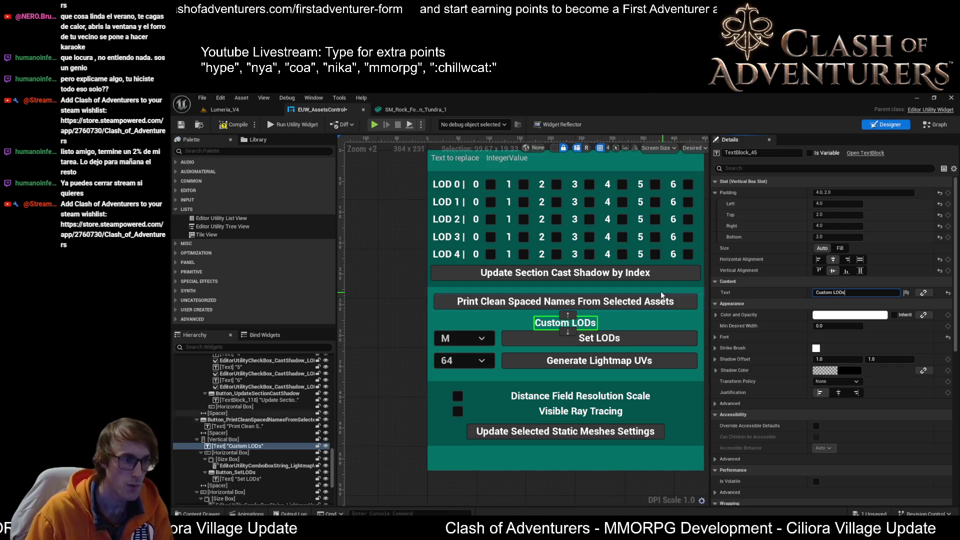
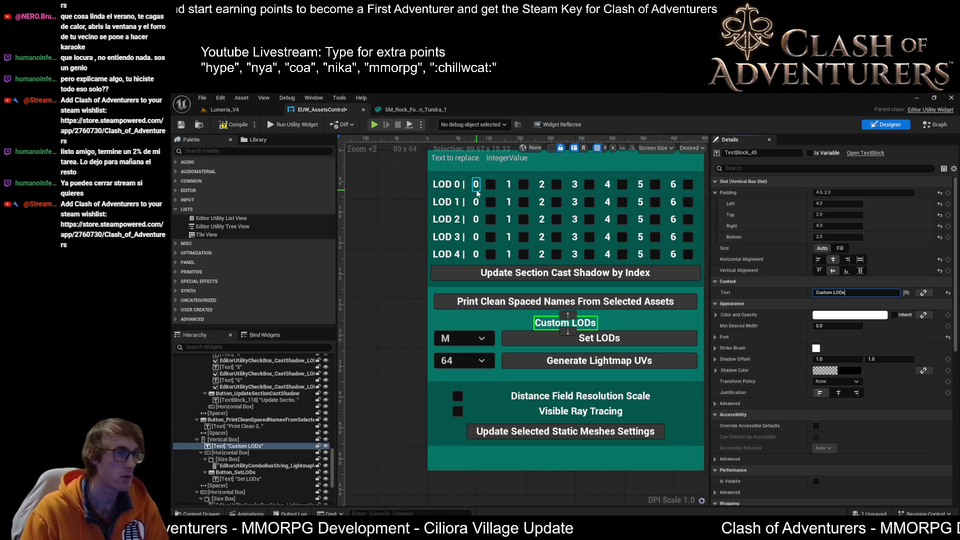
- Copy the LOD 0 checkbox row, paste it into the Custom LODs Vertical Box, and place it beneath the heading
{"action": "left_click", "coordinate": [473, 194]}
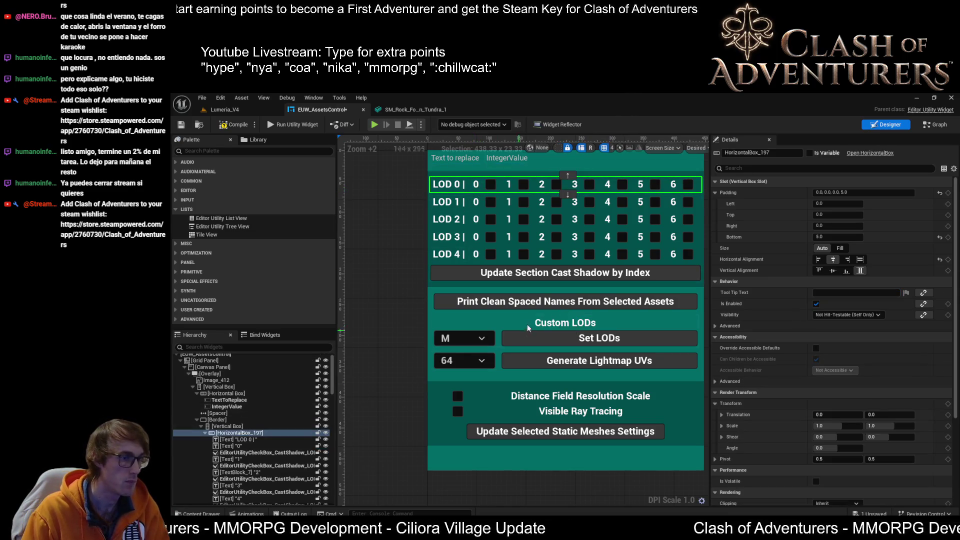
{"action": "left_click", "coordinate": [544, 325]}
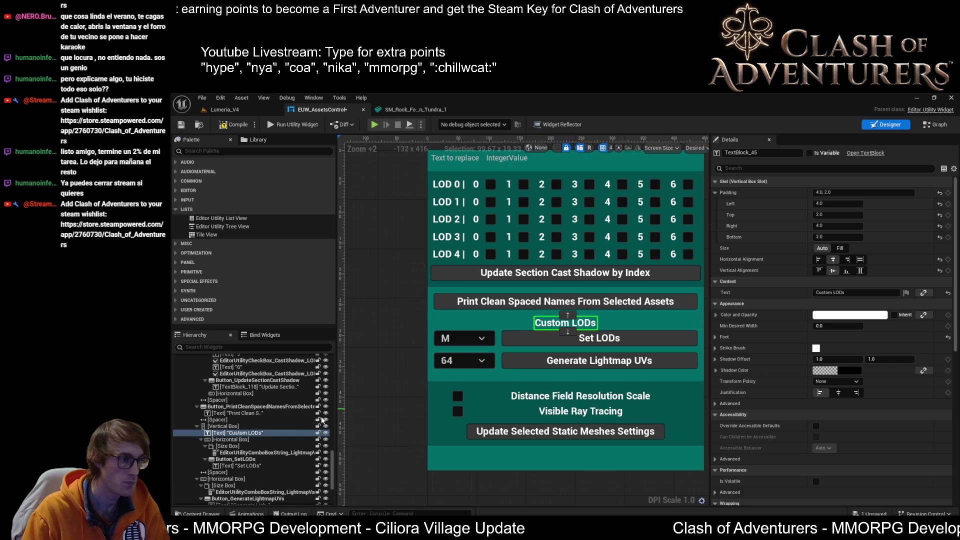
{"action": "left_click", "coordinate": [223, 426]}
{"action": "key", "text": "ctrl+v"}
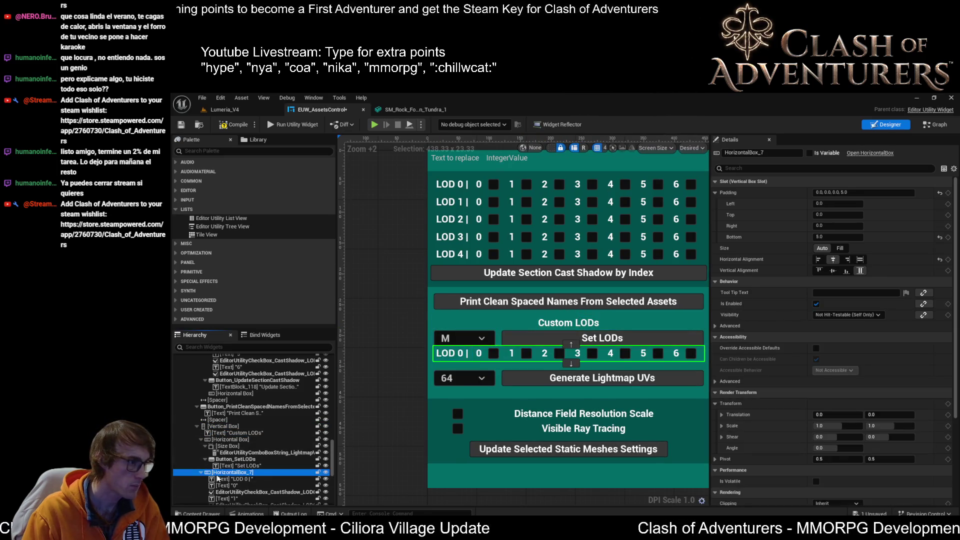
{"action": "left_click_drag", "start_coordinate": [242, 458], "coordinate": [235, 437]}
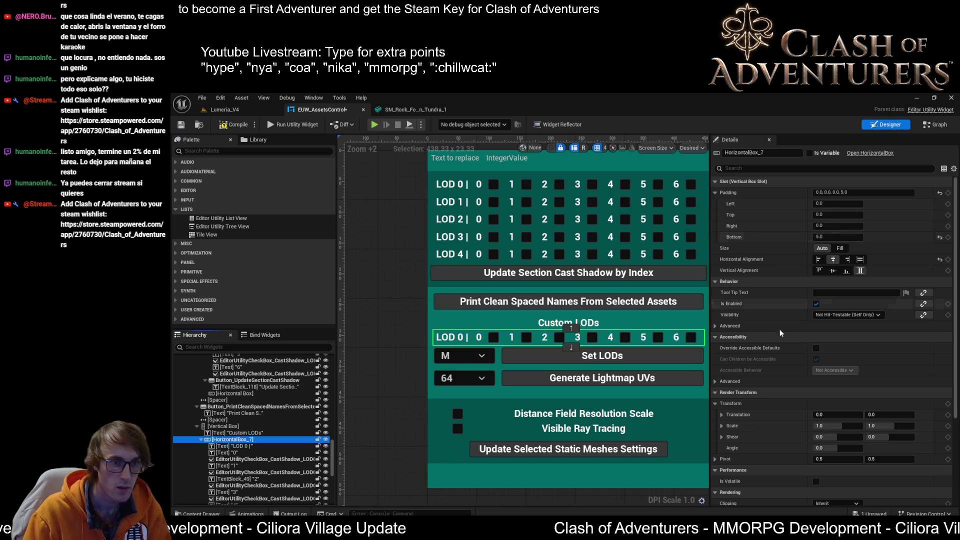
{"action": "left_click", "coordinate": [478, 338]}
{"action": "left_click_drag", "start_coordinate": [478, 338], "coordinate": [483, 349]}
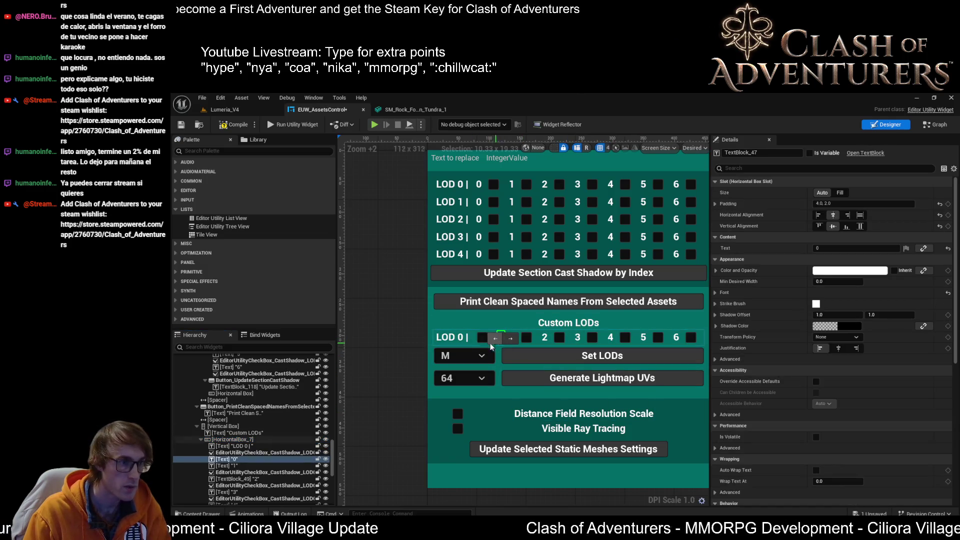
- Relabel the copied row's 0 text as 'Screen Size'
{"action": "key", "text": "ctrl+z"}
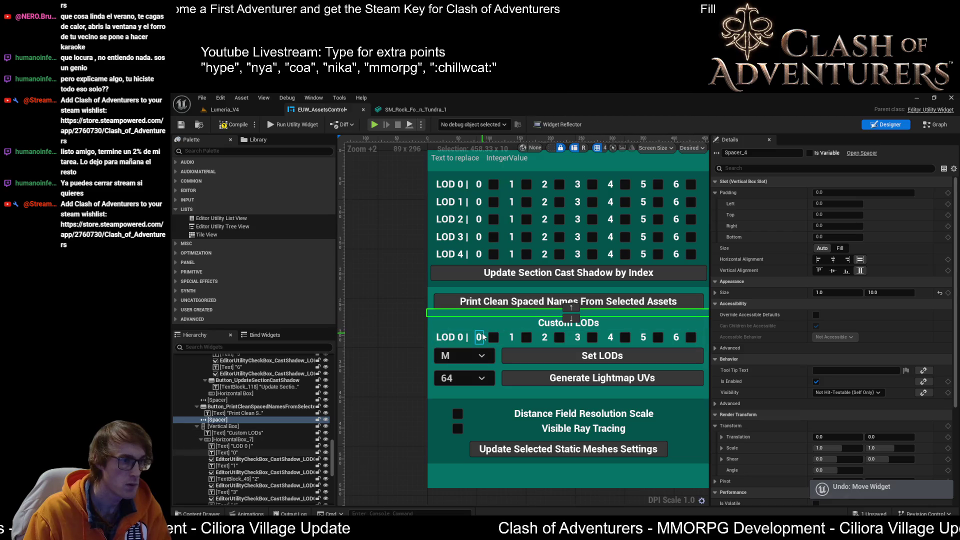
{"action": "left_click", "coordinate": [502, 343]}
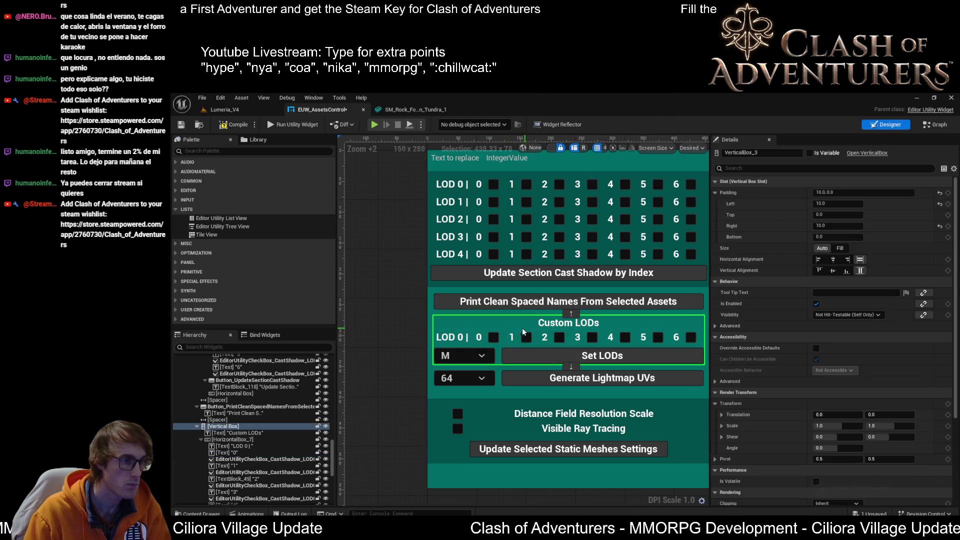
{"action": "double_click", "coordinate": [479, 340]}
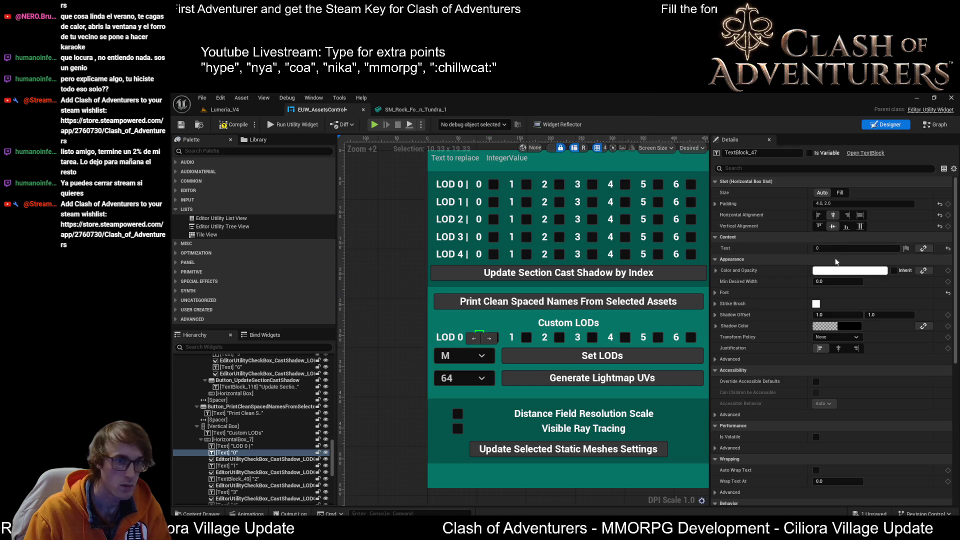
{"action": "type", "text": "creen Size"}
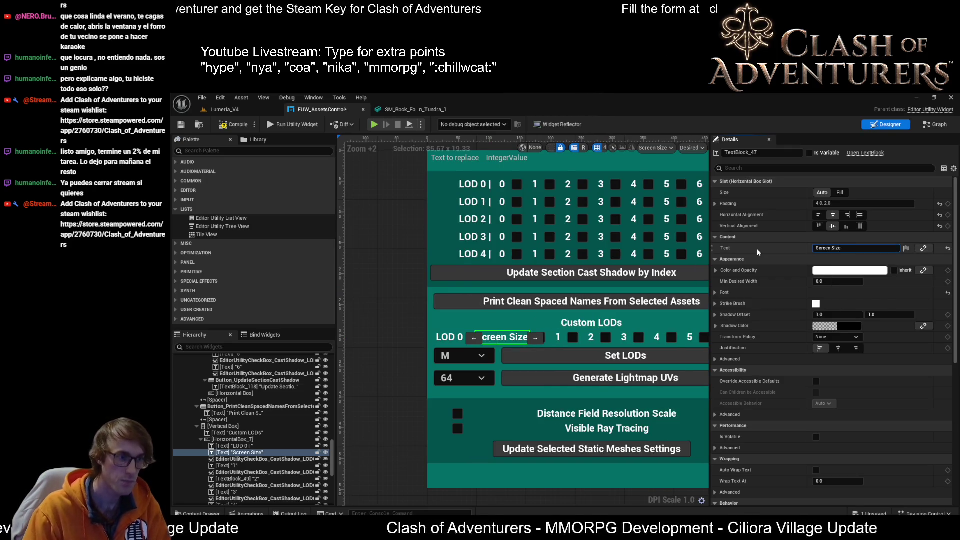
- Relabel the 1 text as 'Reduction' and switch to the event graph
{"action": "left_click", "coordinate": [558, 338]}
{"action": "left_click", "coordinate": [850, 248]}
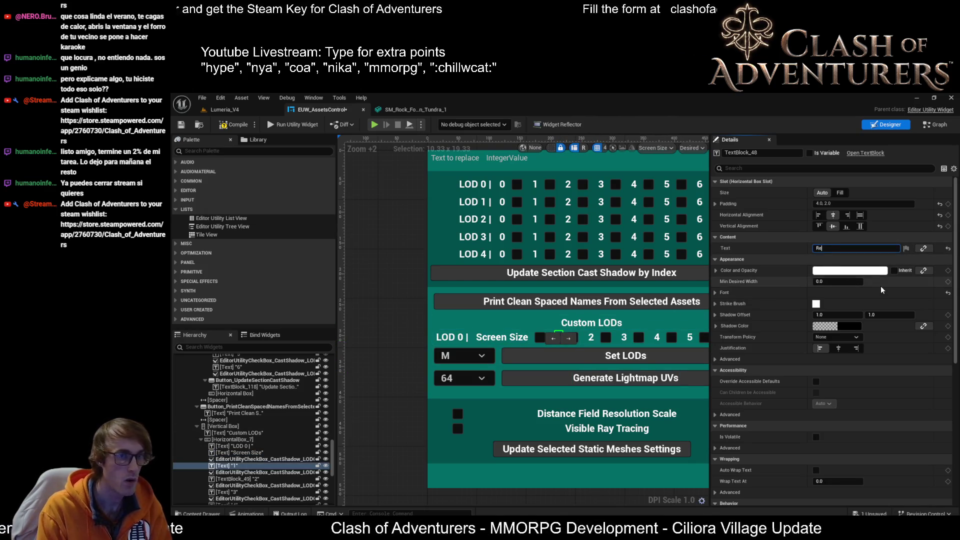
{"action": "type", "text": "Reduction"}
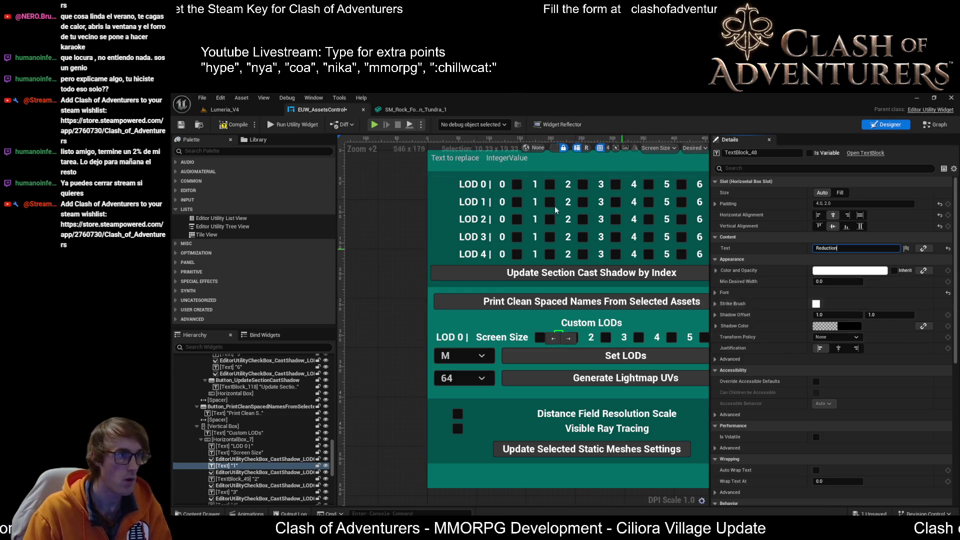
{"action": "left_click", "coordinate": [942, 123]}
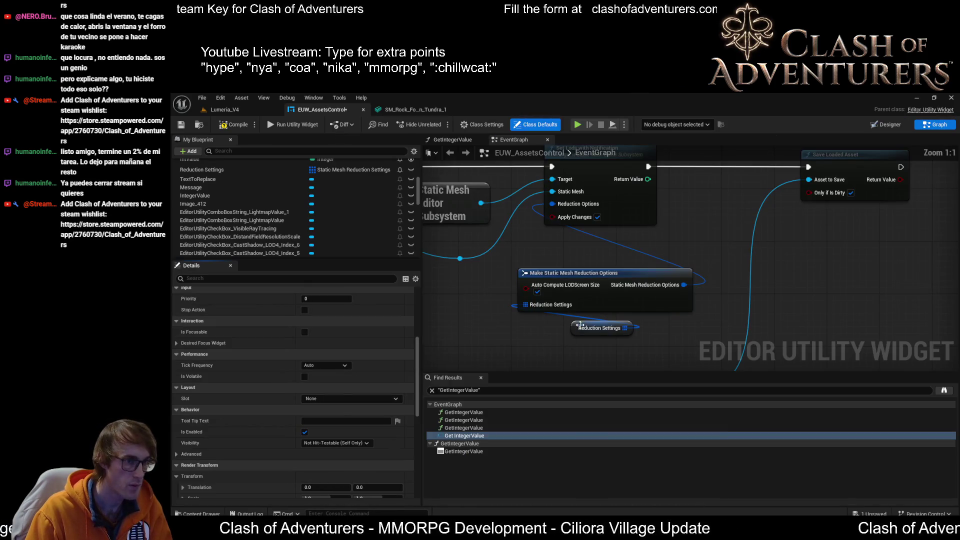
- Inspect the Reduction Settings Index [1] default fields, then return to the Designer view
{"action": "left_click", "coordinate": [587, 328]}
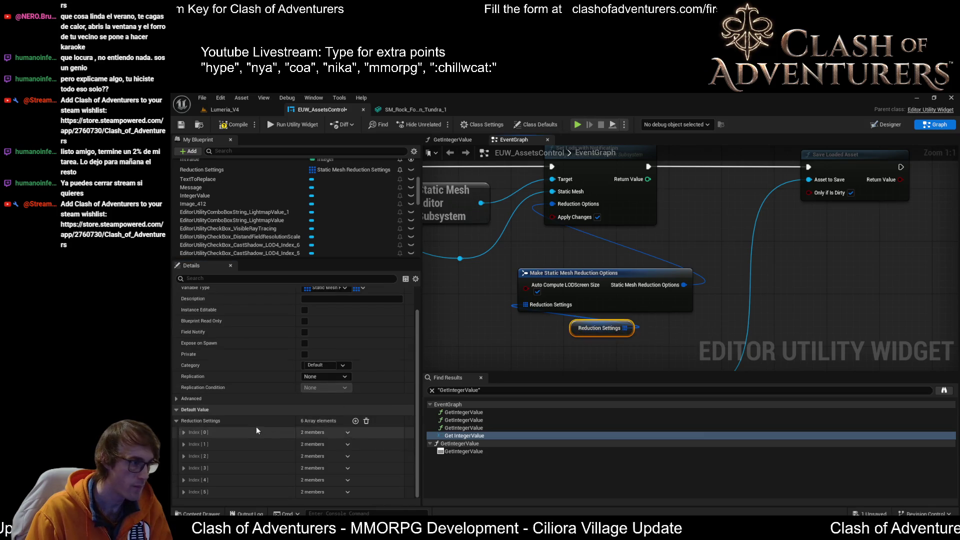
{"action": "left_click", "coordinate": [184, 444]}
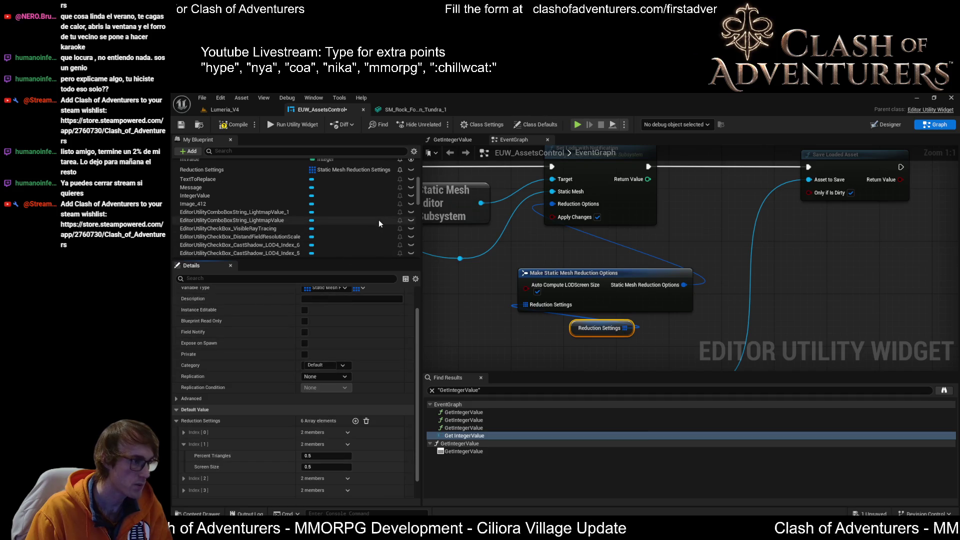
{"action": "left_click", "coordinate": [385, 109]}
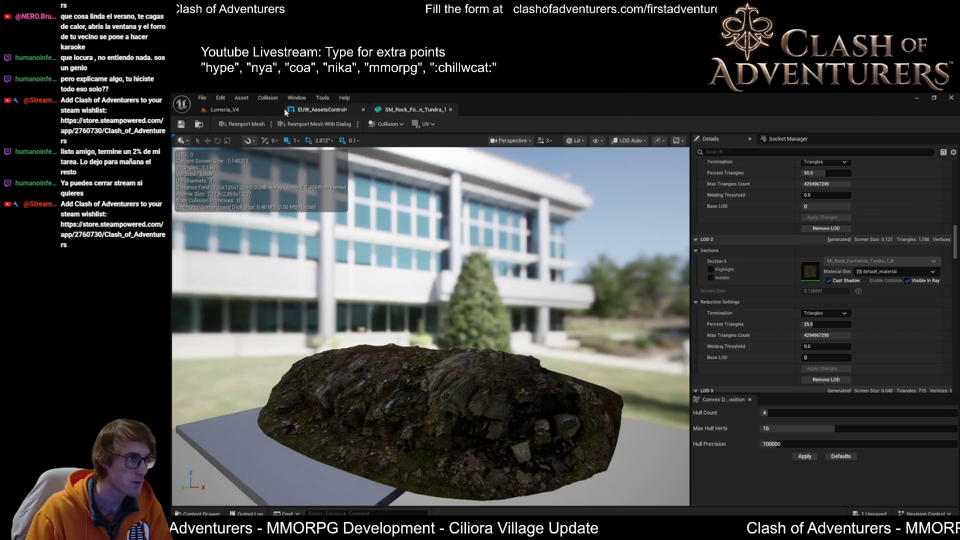
{"action": "left_click", "coordinate": [286, 109]}
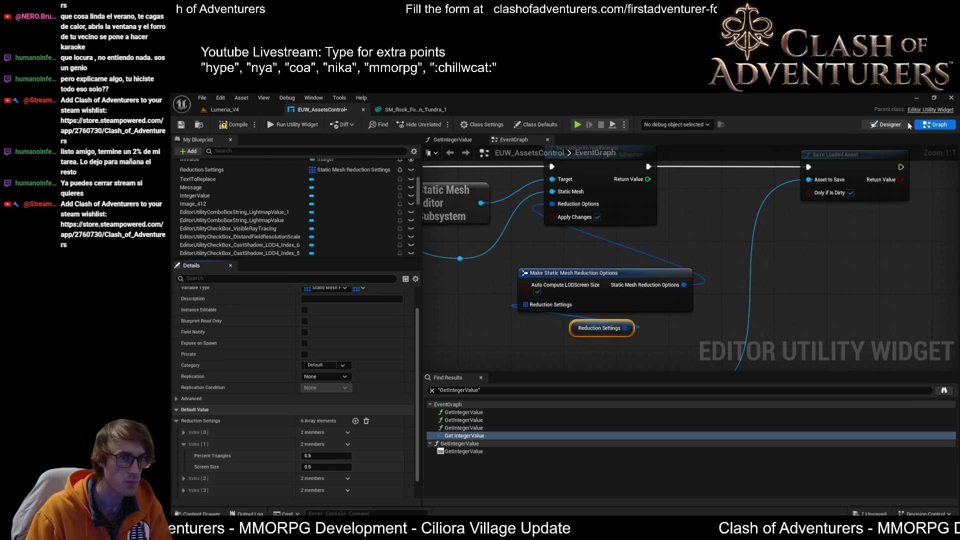
{"action": "left_click", "coordinate": [904, 124]}
{"action": "scroll", "coordinate": [589, 409], "scroll_direction": "up", "scroll_amount": 5}
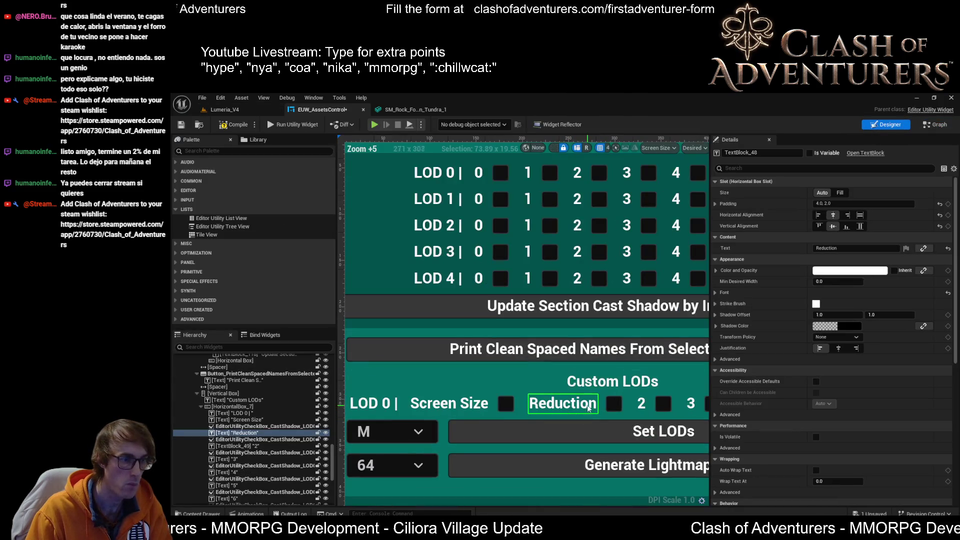
- Rename the Reduction label to 'Percent Triangles'
{"action": "left_click", "coordinate": [830, 248]}
{"action": "type", "text": "Percent Trf Tr"}
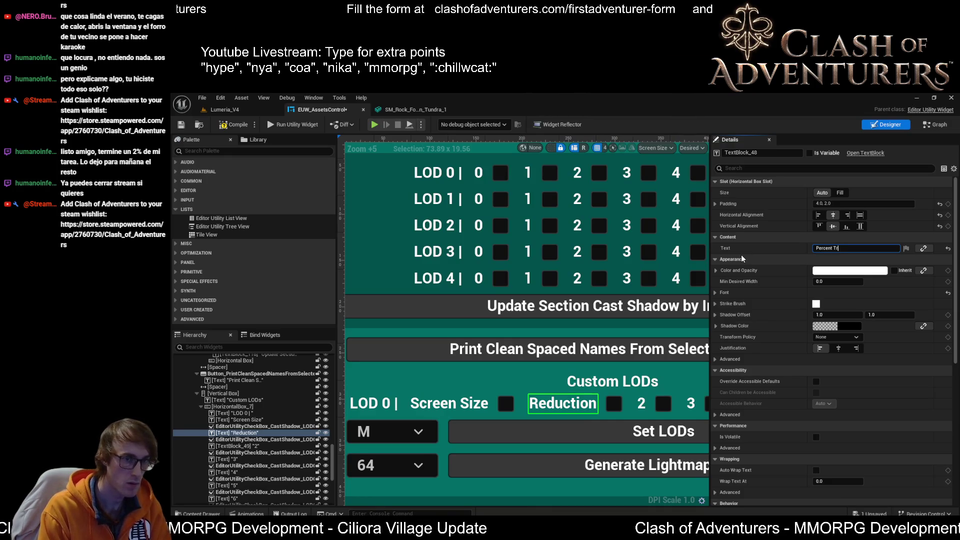
{"action": "type", "text": "les"}
{"action": "key", "text": "Return"}
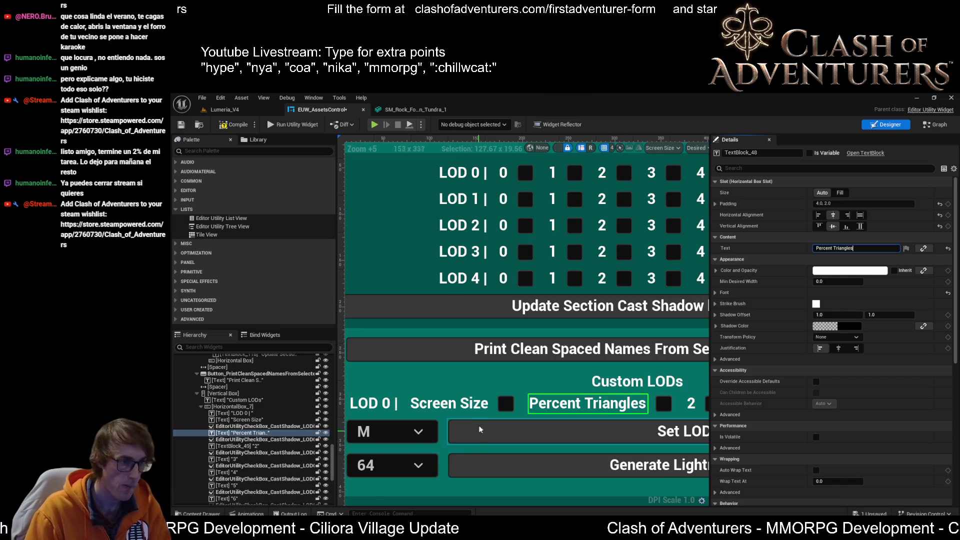
{"action": "scroll", "coordinate": [449, 393], "scroll_direction": "down", "scroll_amount": 2}
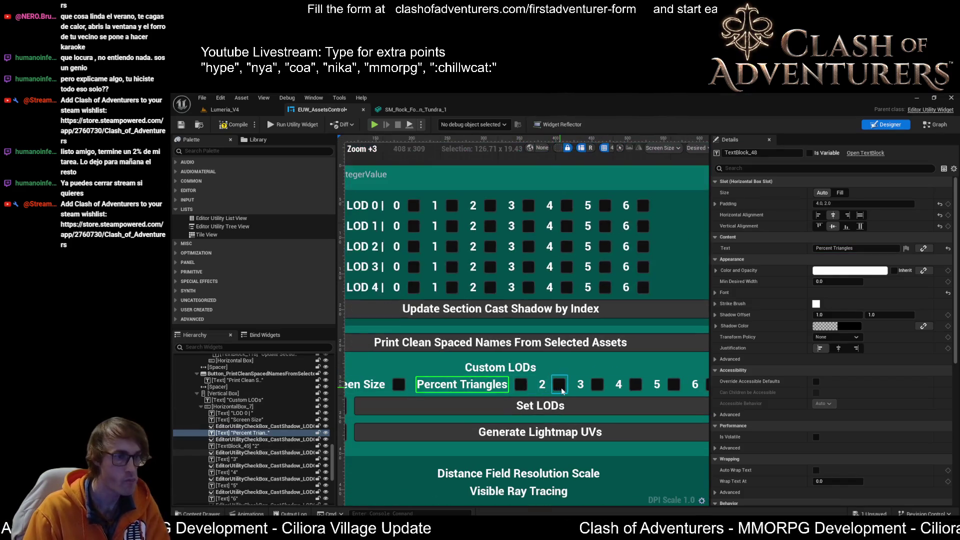
- Delete the leftover 2–6 number labels and their checkboxes from the copied row
{"action": "left_click", "coordinate": [560, 387]}
{"action": "key", "text": "Delete"}
{"action": "left_click", "coordinate": [562, 388]}
{"action": "key", "text": "Delete"}
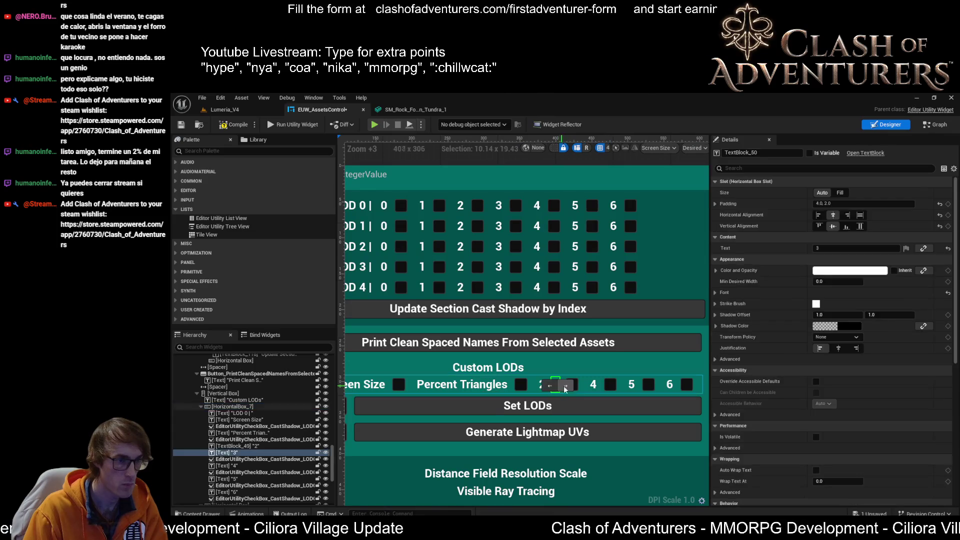
{"action": "left_click", "coordinate": [569, 389]}
{"action": "key", "text": "Delete"}
{"action": "left_click", "coordinate": [574, 389]}
{"action": "key", "text": "Delete"}
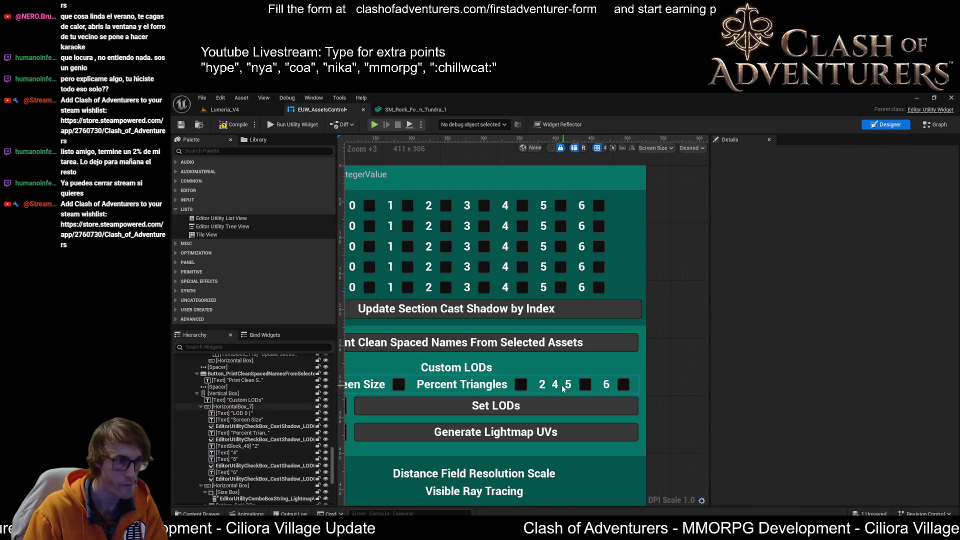
{"action": "left_click", "coordinate": [561, 385]}
{"action": "key", "text": "Delete"}
{"action": "left_click", "coordinate": [559, 386]}
{"action": "key", "text": "Delete"}
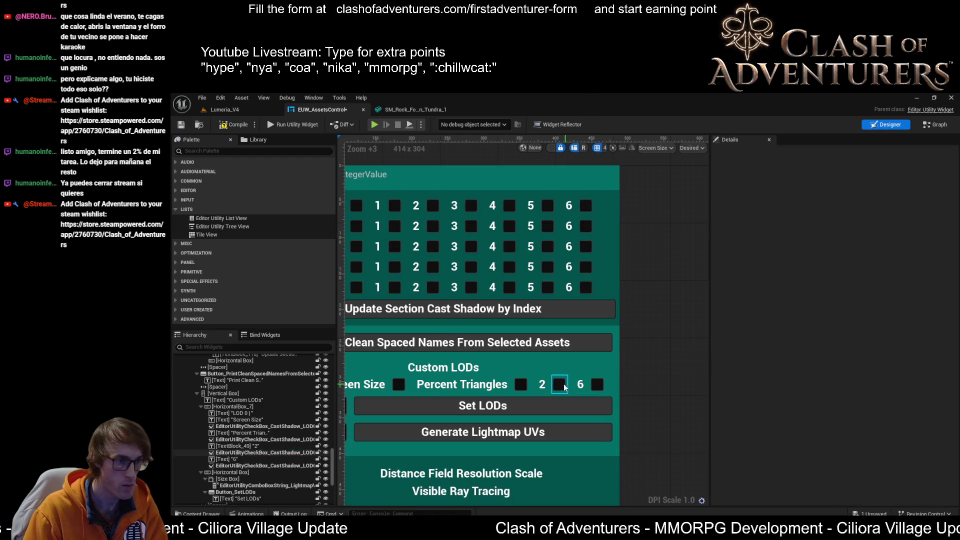
{"action": "left_click", "coordinate": [557, 386]}
{"action": "key", "text": "Delete"}
{"action": "left_click", "coordinate": [559, 386]}
{"action": "key", "text": "Delete"}
{"action": "left_click", "coordinate": [559, 388]}
{"action": "key", "text": "Delete"}
{"action": "key", "text": "Delete"}
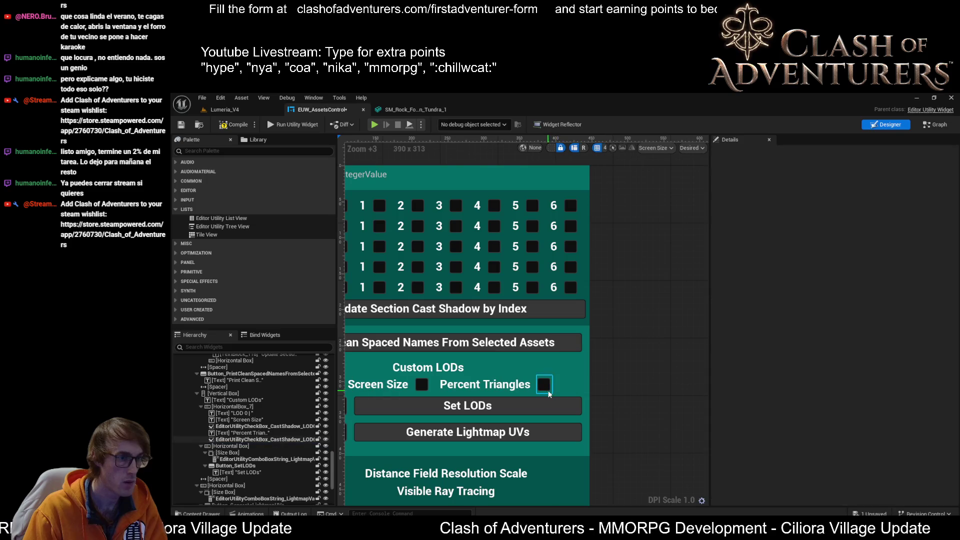
{"action": "left_click", "coordinate": [472, 393]}
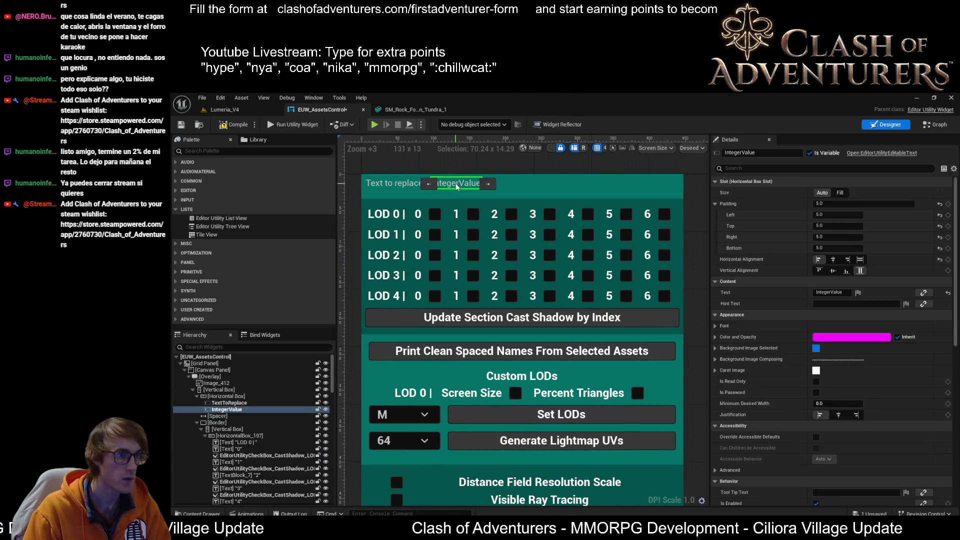
- Replace the row's remaining checkboxes with two pasted IntegerValue fields
{"action": "left_click", "coordinate": [522, 400]}
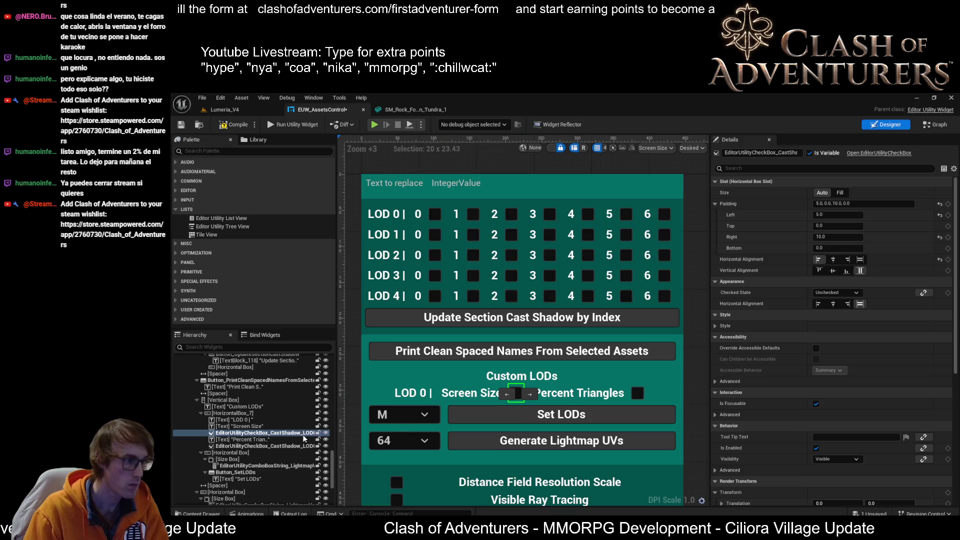
{"action": "key", "text": "Delete"}
{"action": "left_click", "coordinate": [239, 413]}
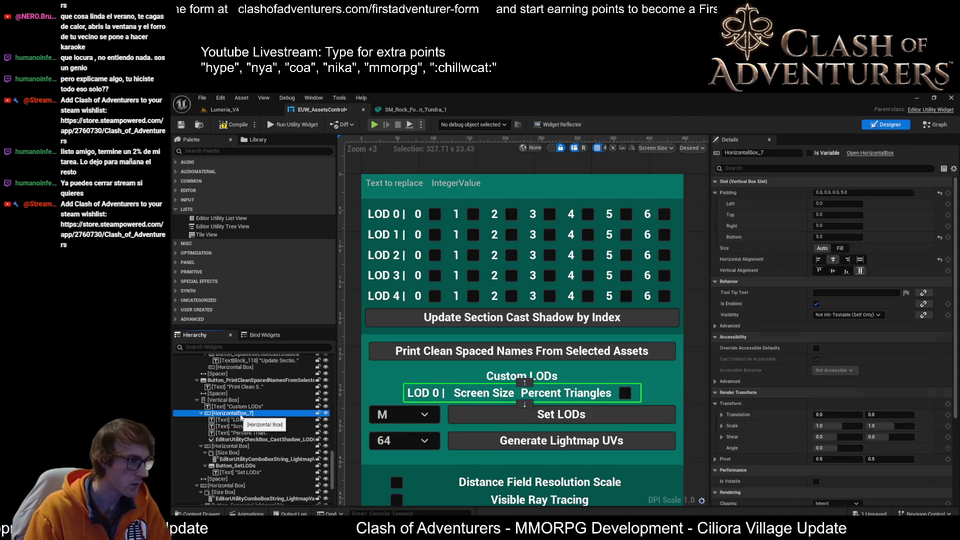
{"action": "key", "text": "ctrl+v"}
{"action": "key", "text": "ctrl+v"}
{"action": "left_click", "coordinate": [530, 393]}
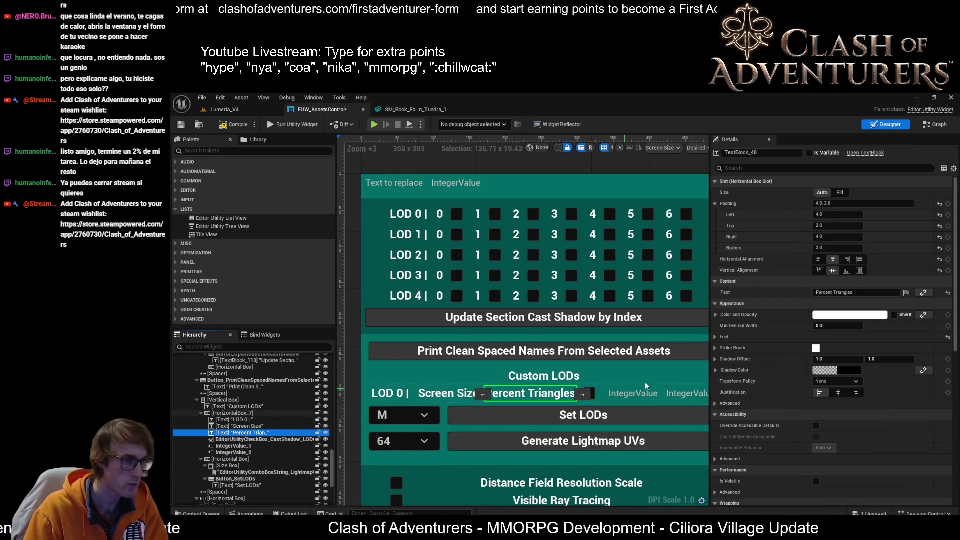
{"action": "key", "text": "Delete"}
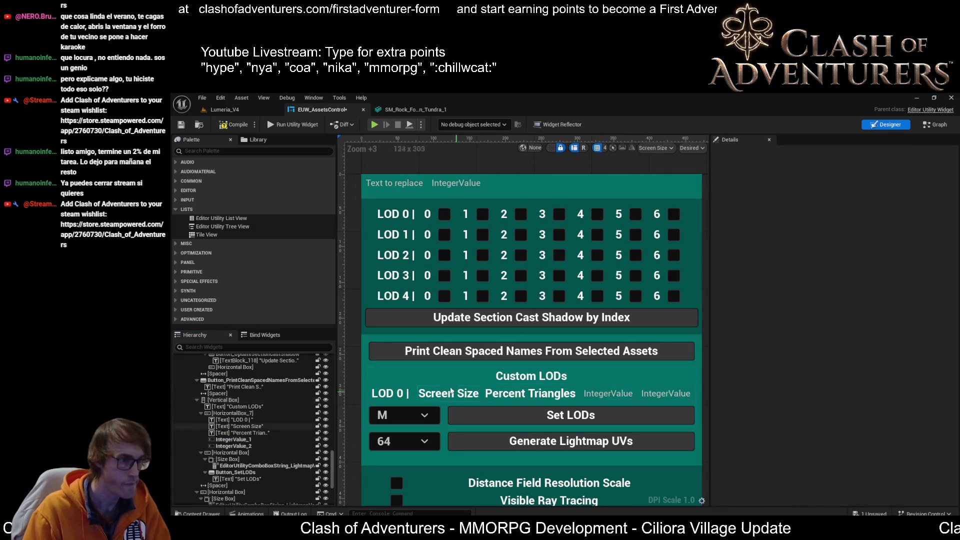
{"action": "left_click", "coordinate": [451, 391]}
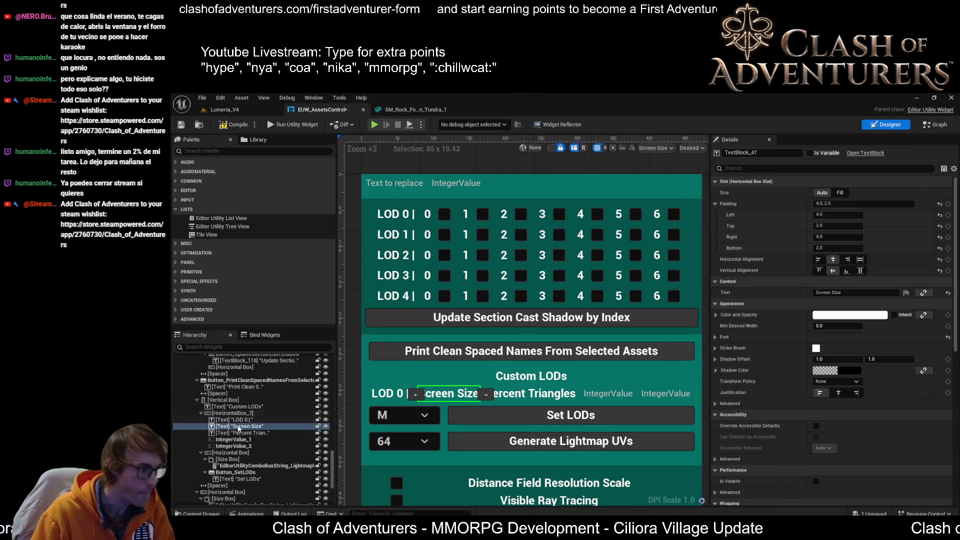
- Move IntegerValue_1 right after Screen Size, give it default text 1.0, and save the widget
{"action": "left_click_drag", "start_coordinate": [237, 439], "coordinate": [244, 433]}
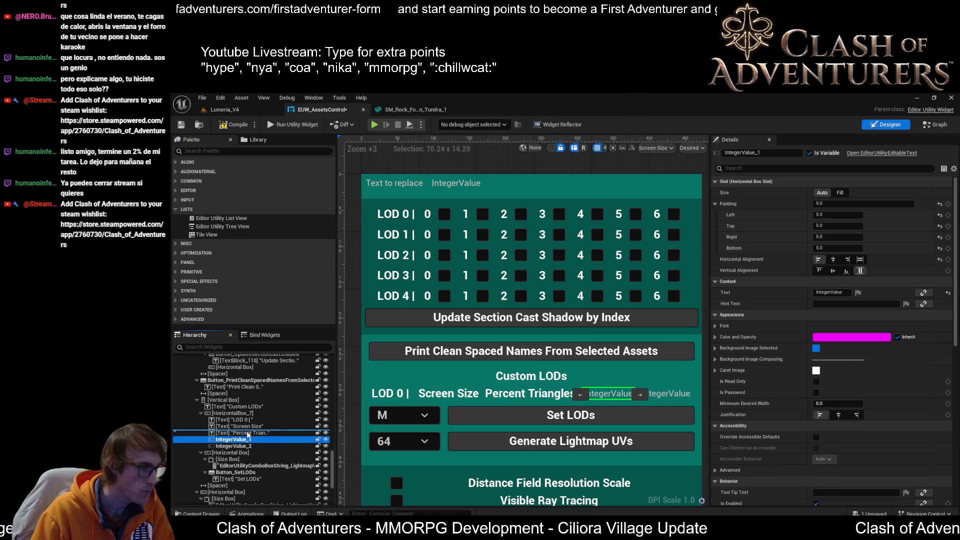
{"action": "left_click_drag", "start_coordinate": [248, 435], "coordinate": [265, 437]}
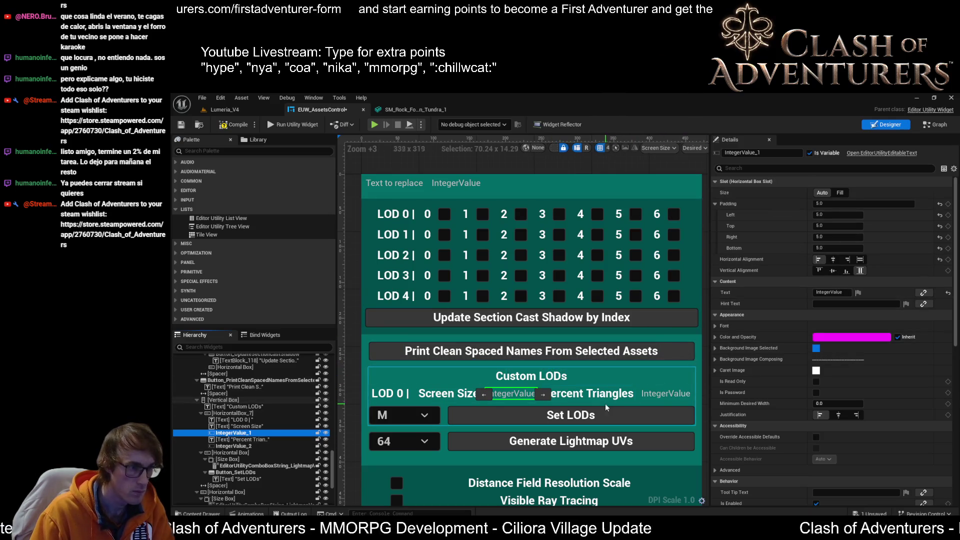
{"action": "left_click", "coordinate": [829, 293]}
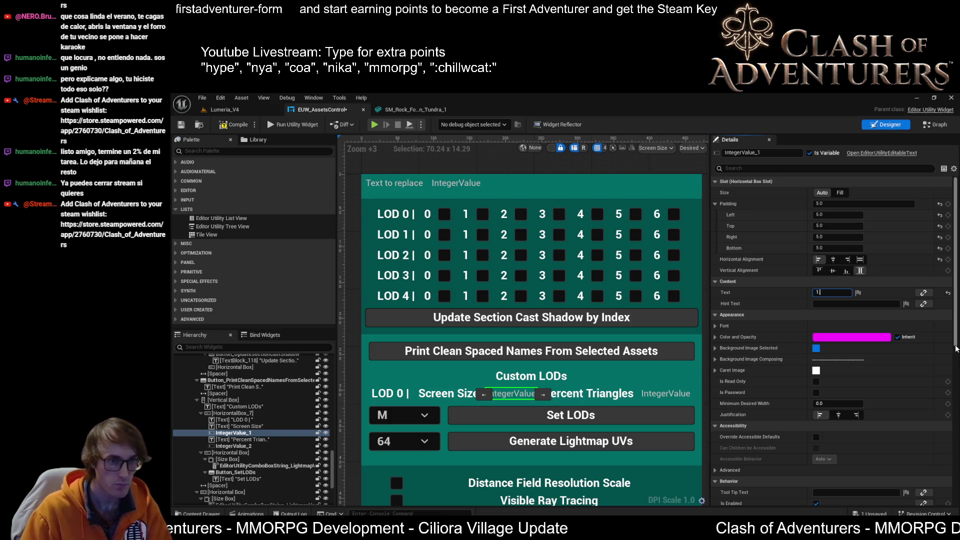
{"action": "key", "text": "Return"}
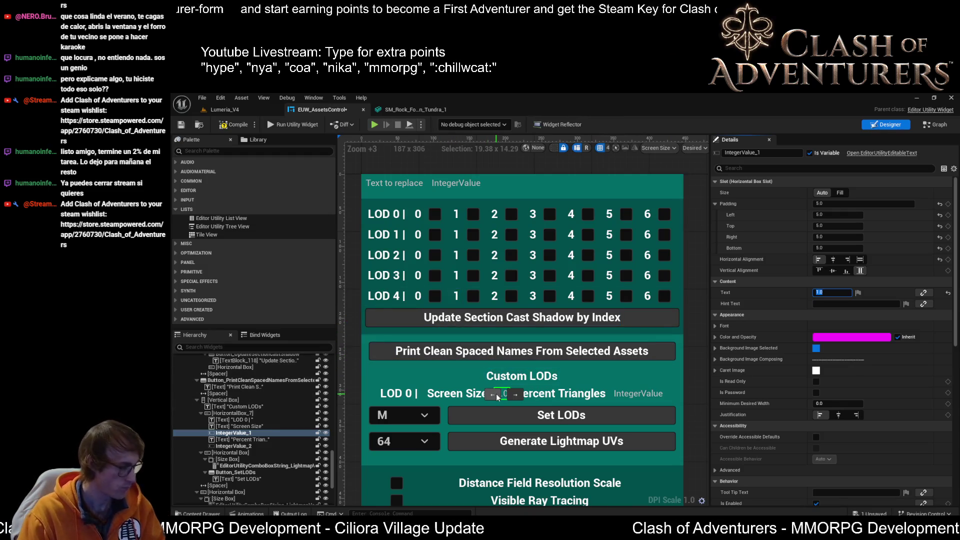
{"action": "left_click", "coordinate": [636, 395]}
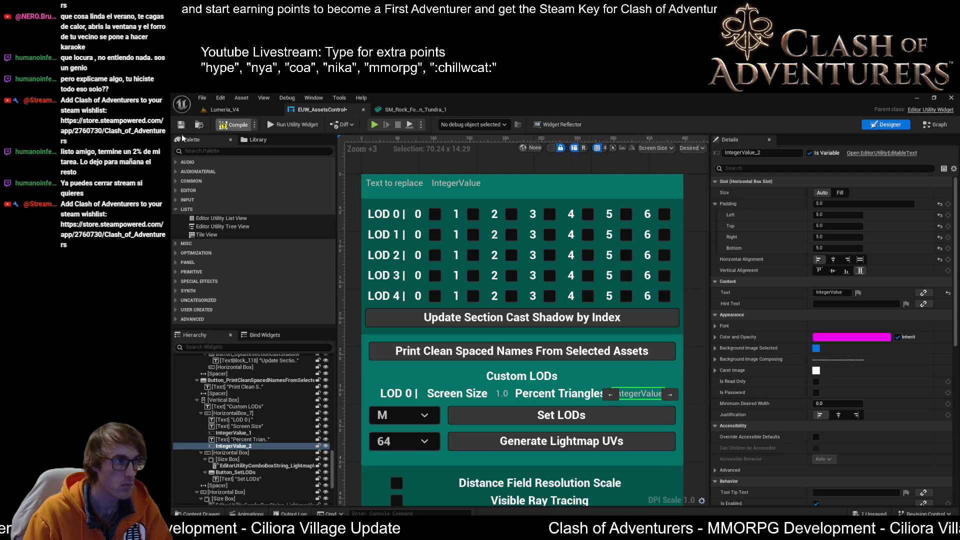
{"action": "key", "text": "ctrl+s"}
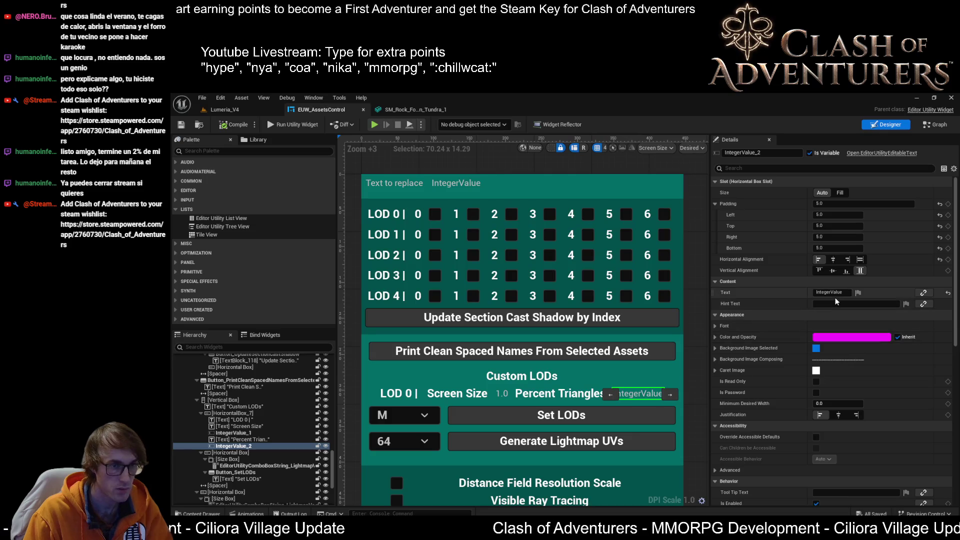
{"action": "left_click", "coordinate": [415, 109]}
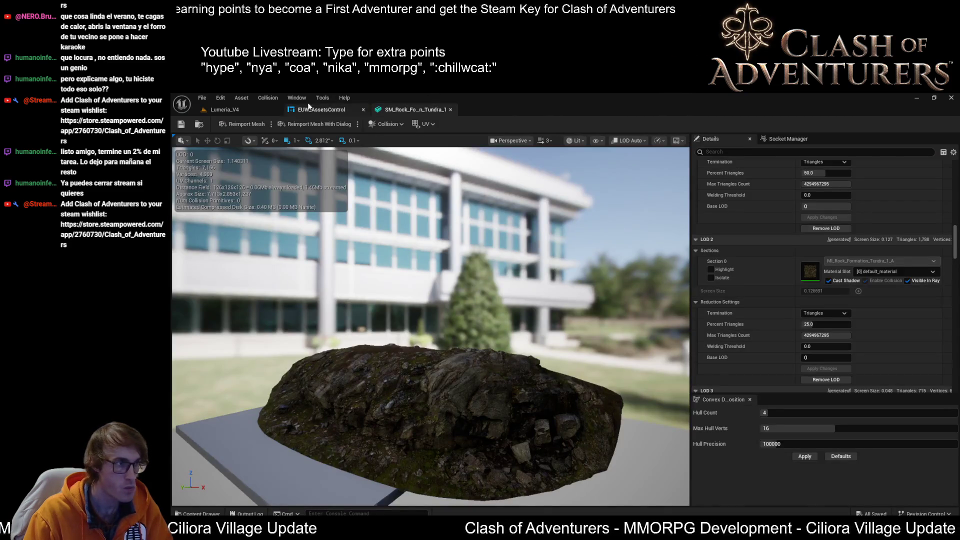
{"action": "left_click", "coordinate": [334, 111]}
{"action": "left_click", "coordinate": [935, 124]}
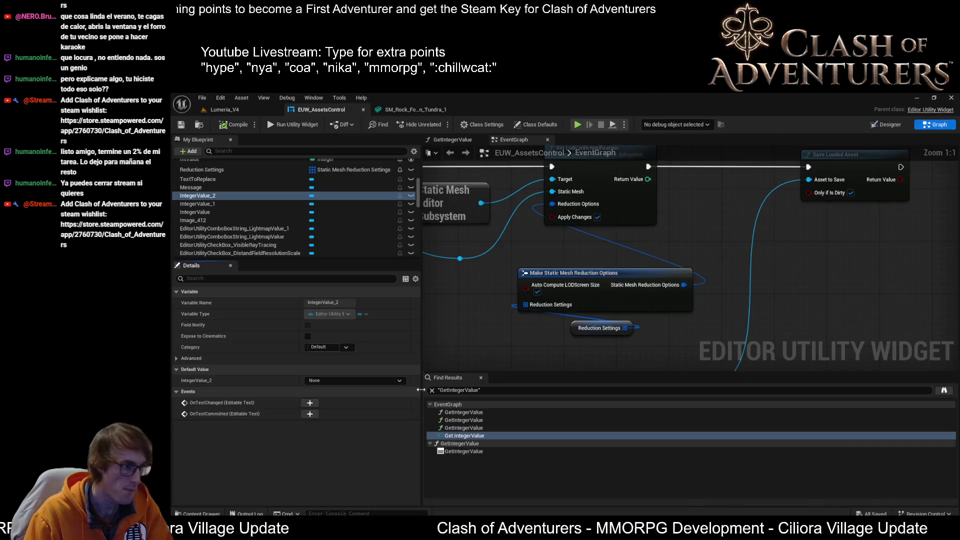
{"action": "scroll", "coordinate": [263, 209], "scroll_direction": "down", "scroll_amount": 10}
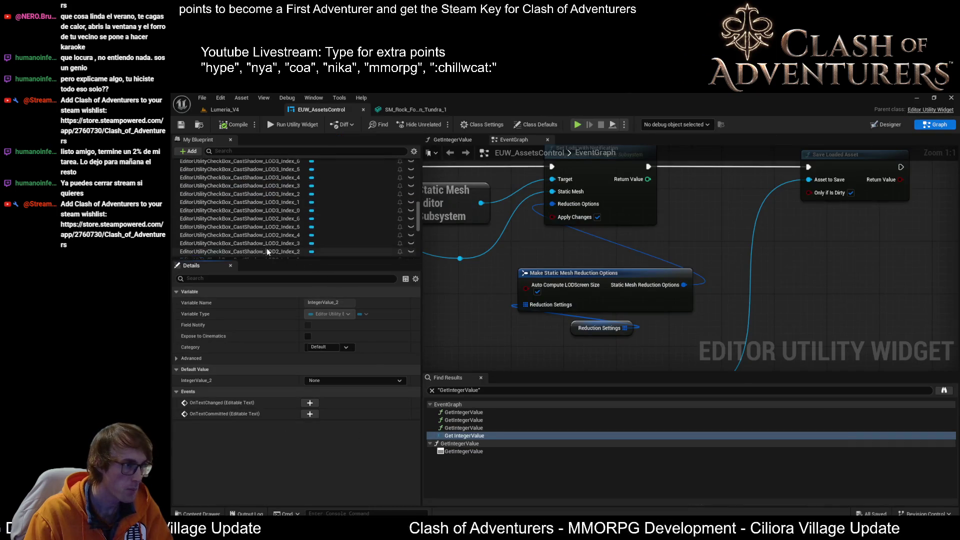
{"action": "scroll", "coordinate": [275, 240], "scroll_direction": "up", "scroll_amount": 10}
{"action": "left_click", "coordinate": [590, 332]}
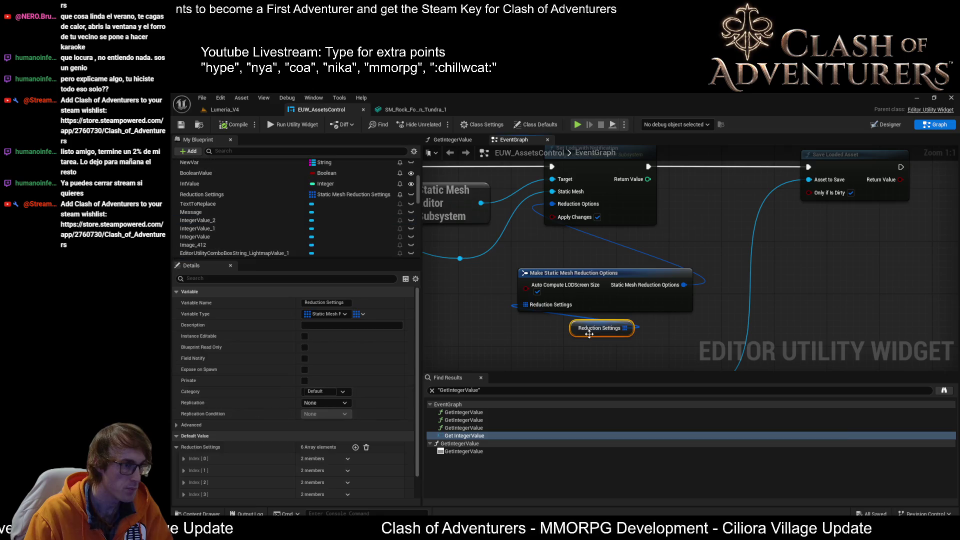
{"action": "left_click", "coordinate": [184, 458]}
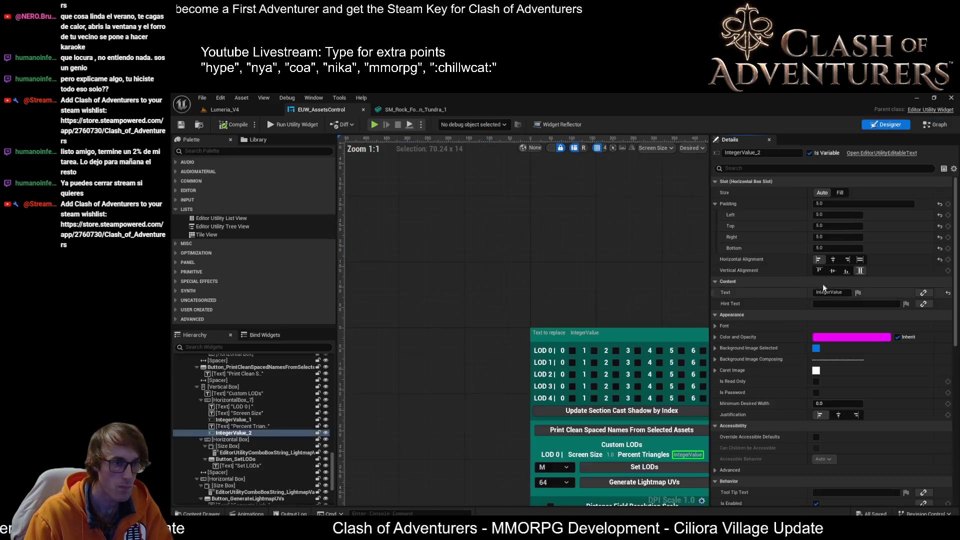
{"action": "left_click", "coordinate": [887, 124]}
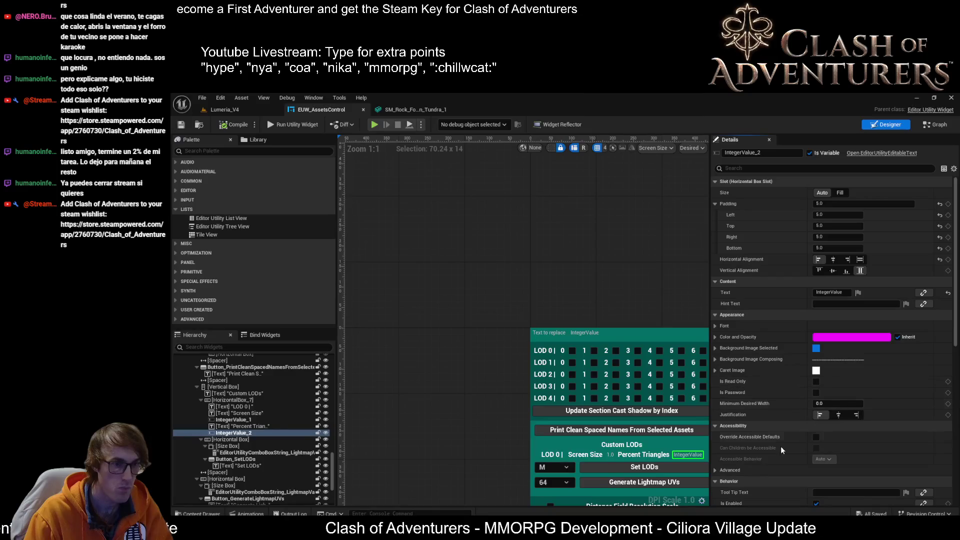
{"action": "left_click_drag", "start_coordinate": [624, 291], "coordinate": [534, 206]}
{"action": "scroll", "coordinate": [603, 286], "scroll_direction": "up", "scroll_amount": 4}
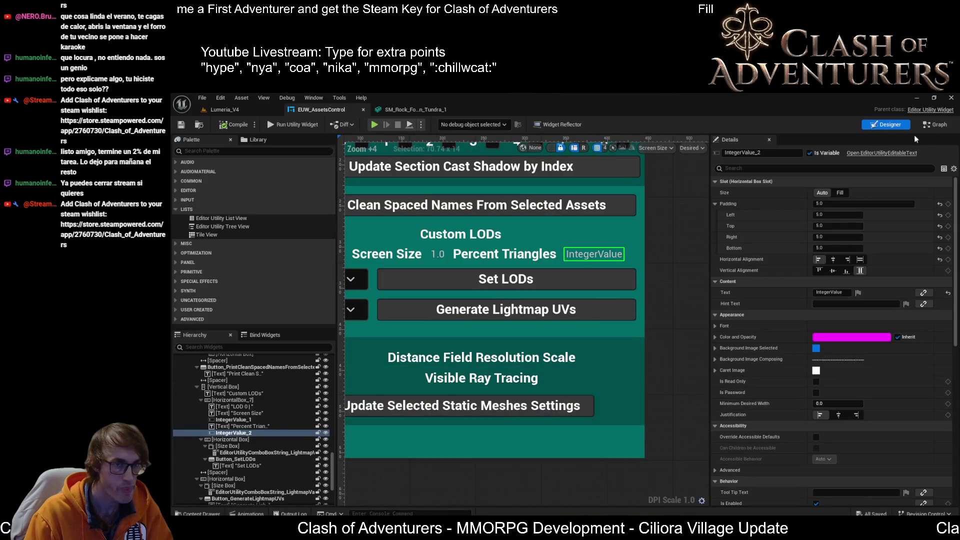
{"action": "left_click", "coordinate": [944, 123]}
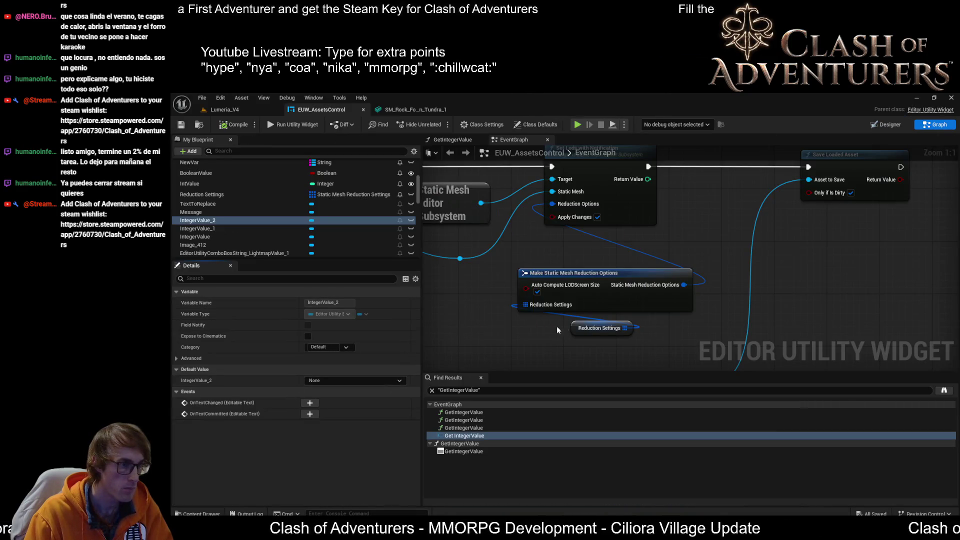
{"action": "left_click", "coordinate": [585, 328]}
{"action": "scroll", "coordinate": [236, 450], "scroll_direction": "down", "scroll_amount": 3}
{"action": "left_click", "coordinate": [183, 468]}
{"action": "left_click", "coordinate": [184, 456]}
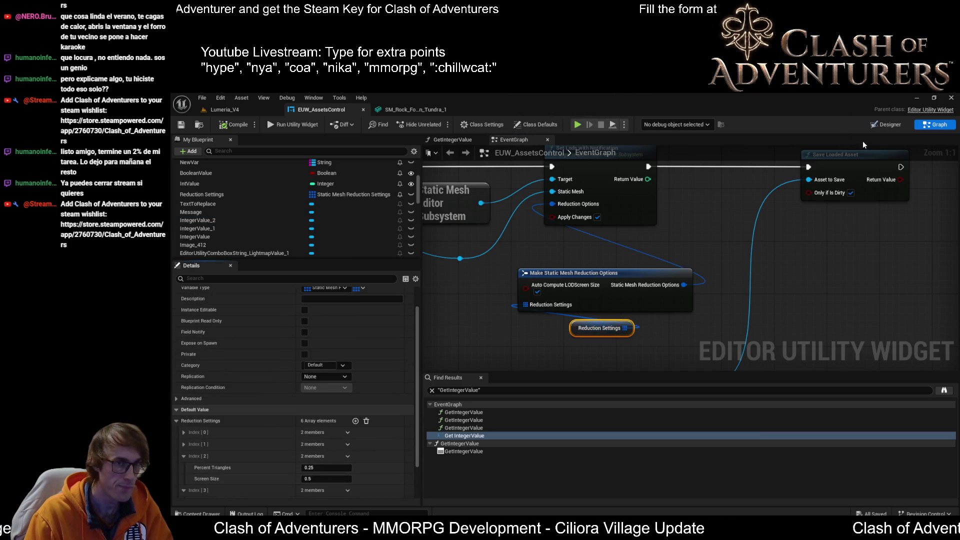
{"action": "left_click", "coordinate": [874, 125]}
{"action": "scroll", "coordinate": [643, 406], "scroll_direction": "up", "scroll_amount": 4}
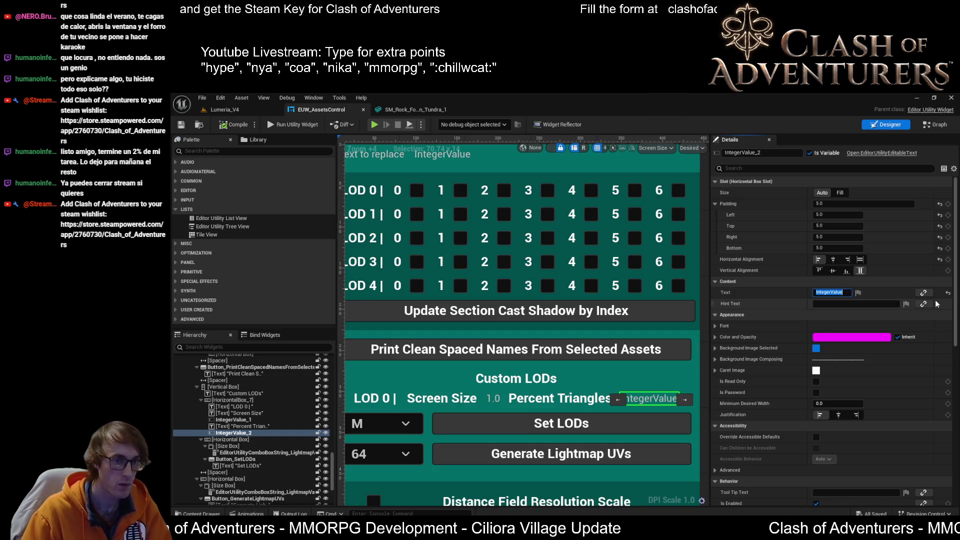
- Set the Percent Triangles value field's Text to 1.0
{"action": "type", "text": "1.0"}
{"action": "key", "text": "Return"}
{"action": "left_click_drag", "start_coordinate": [551, 377], "coordinate": [638, 365]}
{"action": "scroll", "coordinate": [597, 374], "scroll_direction": "down", "scroll_amount": 1}
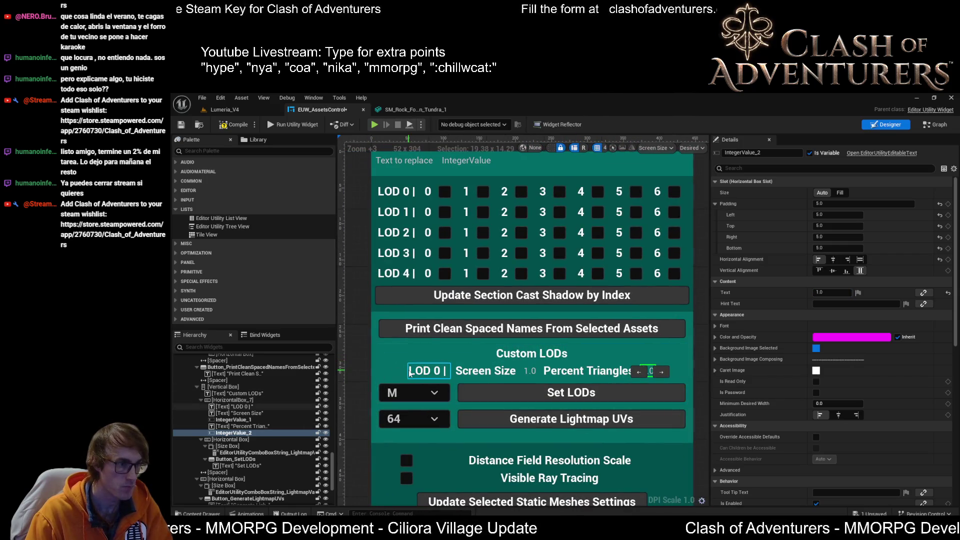
{"action": "left_click", "coordinate": [429, 370]}
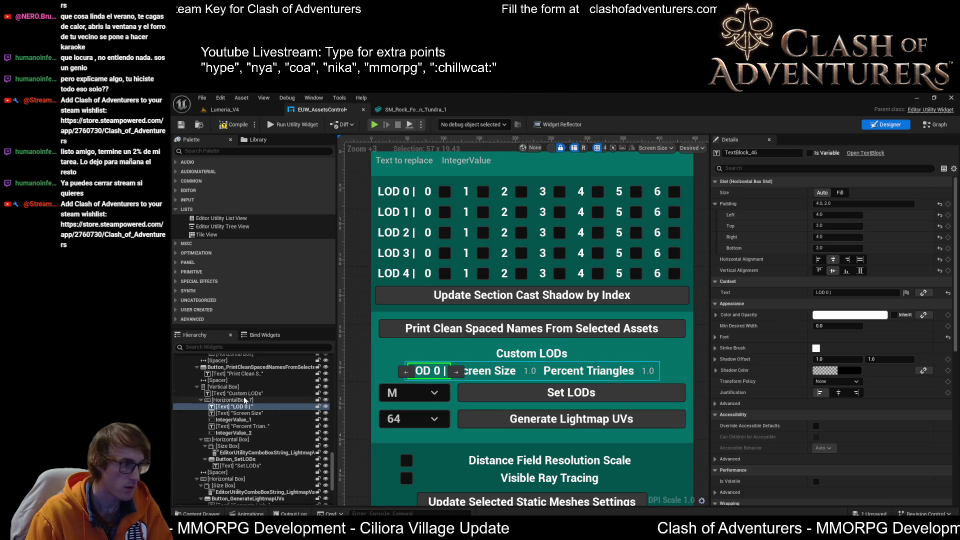
- Select VerticalBox_3 holding the Custom LODs section and collapse its children in the Hierarchy
{"action": "left_click", "coordinate": [459, 379]}
{"action": "left_click", "coordinate": [459, 377]}
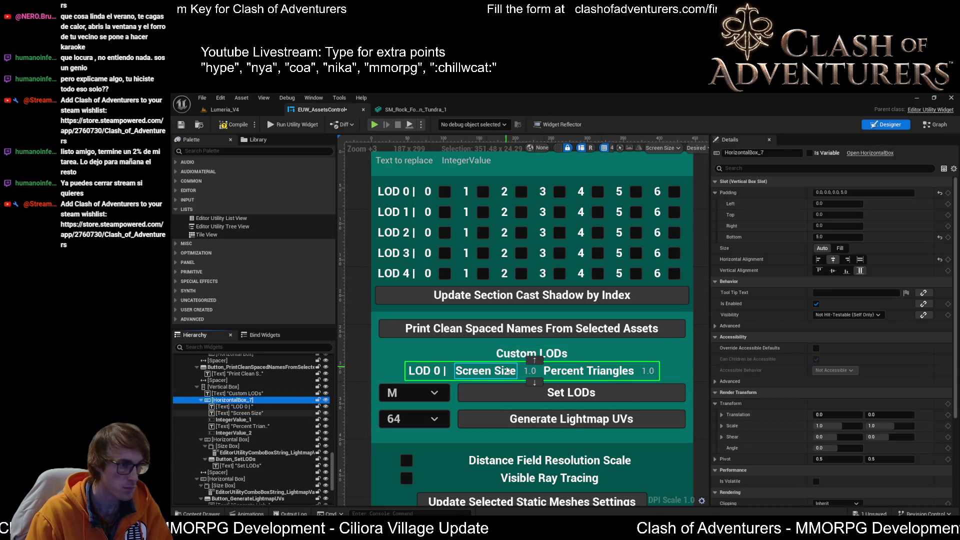
{"action": "left_click", "coordinate": [534, 372]}
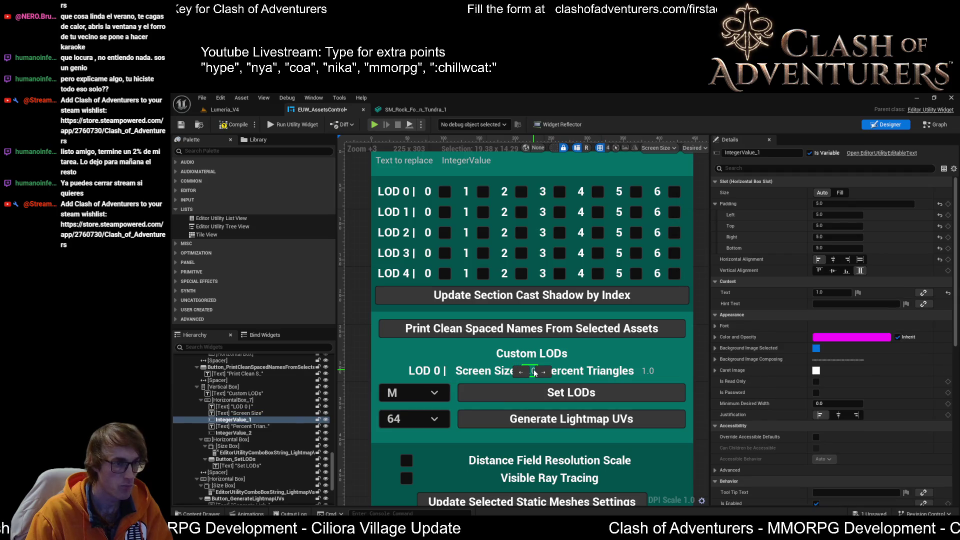
{"action": "left_click", "coordinate": [485, 374]}
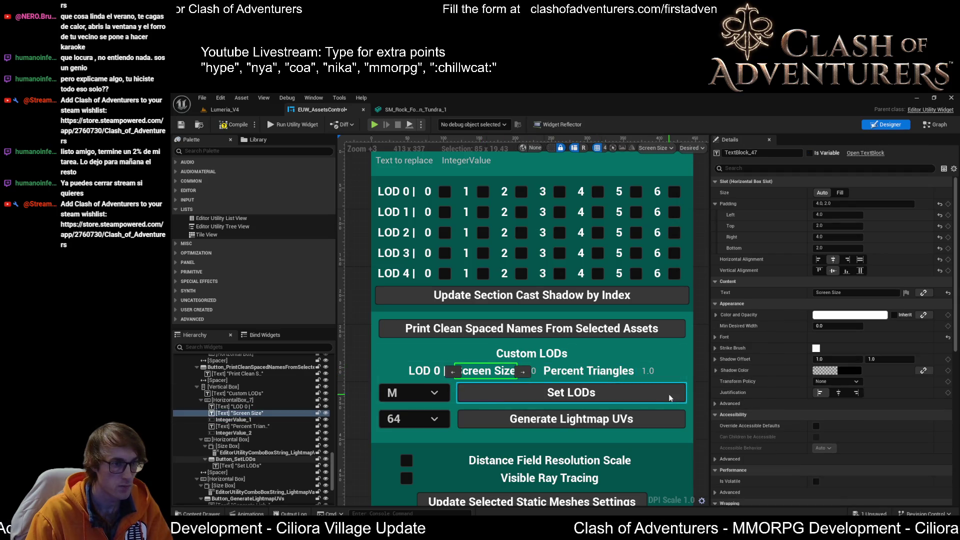
{"action": "scroll", "coordinate": [668, 394], "scroll_direction": "down", "scroll_amount": 2}
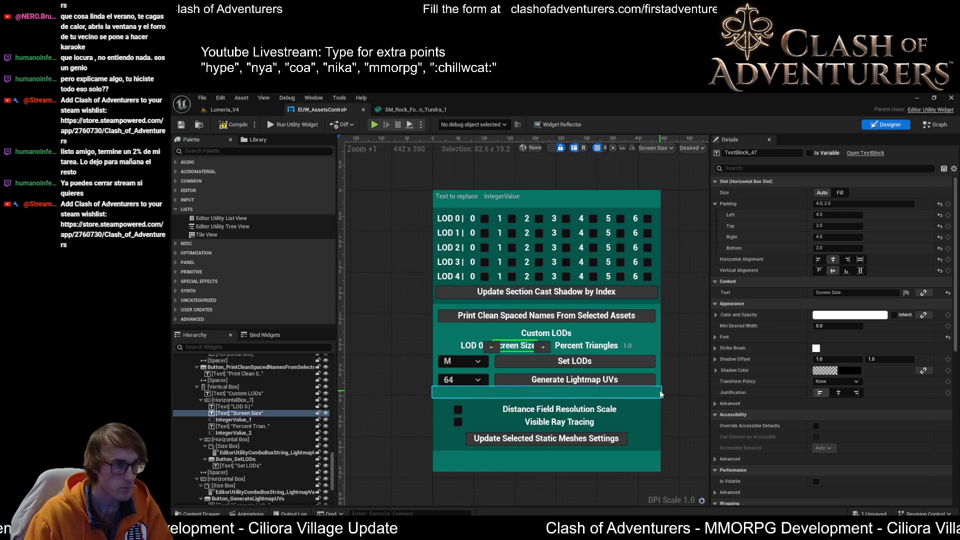
{"action": "left_click", "coordinate": [636, 339]}
{"action": "scroll", "coordinate": [223, 411], "scroll_direction": "up", "scroll_amount": 1}
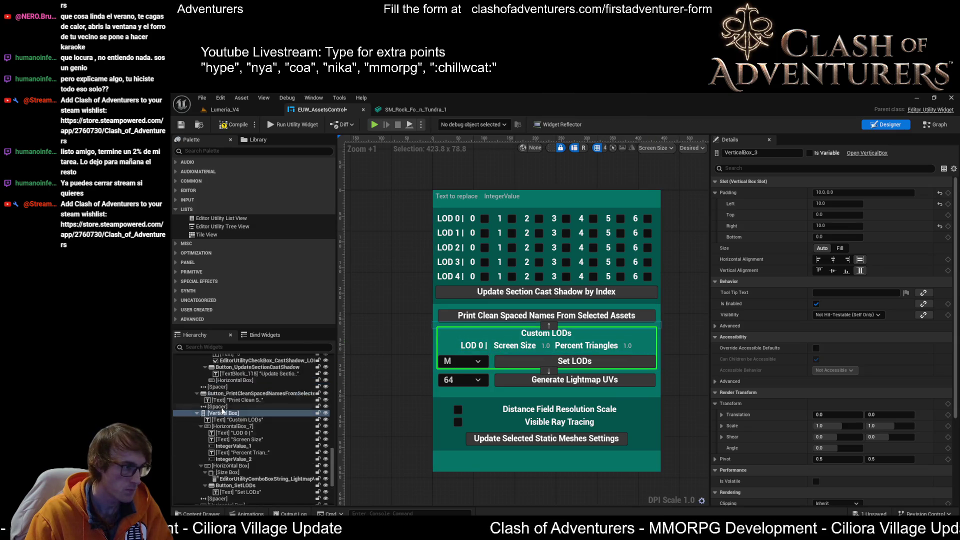
{"action": "scroll", "coordinate": [223, 411], "scroll_direction": "up", "scroll_amount": 1}
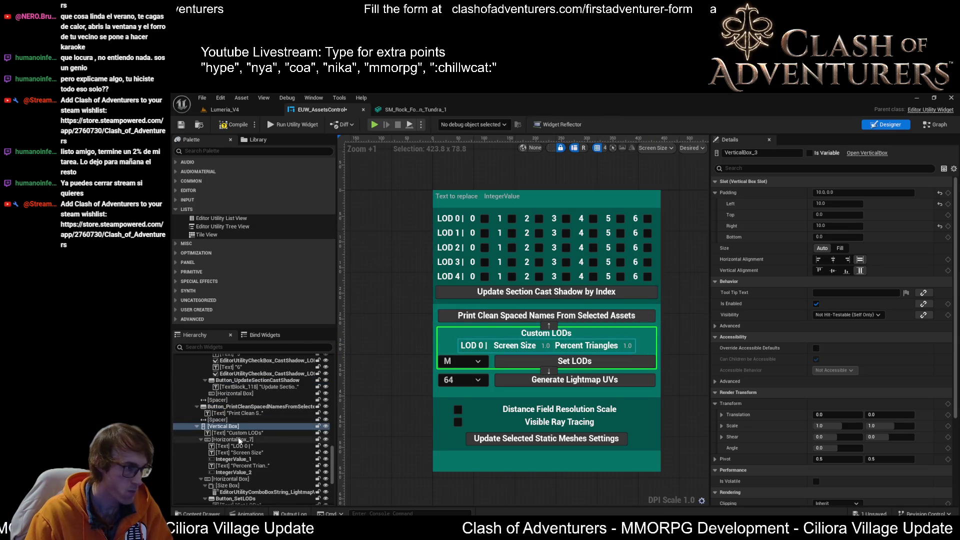
{"action": "left_click", "coordinate": [197, 426]}
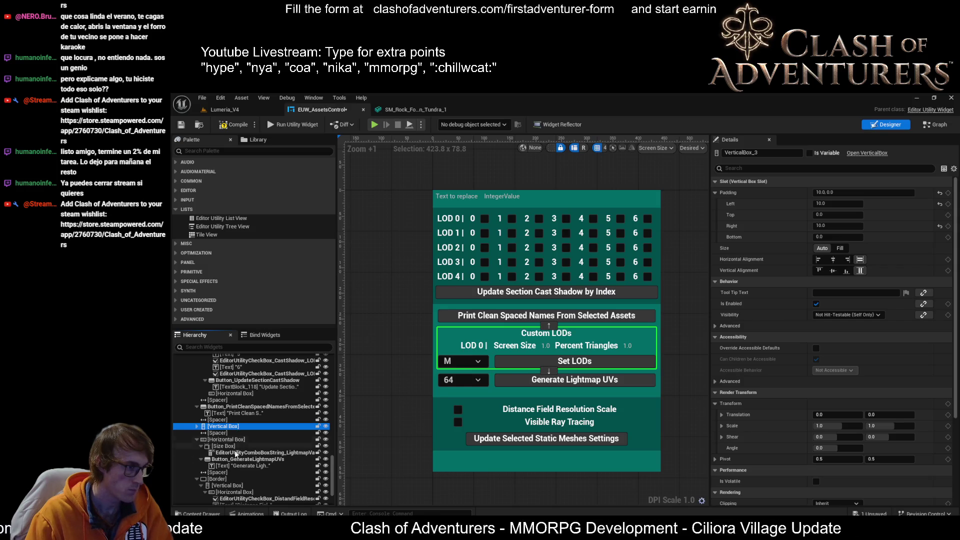
- Duplicate the static mesh settings Border
{"action": "right_click", "coordinate": [224, 480]}
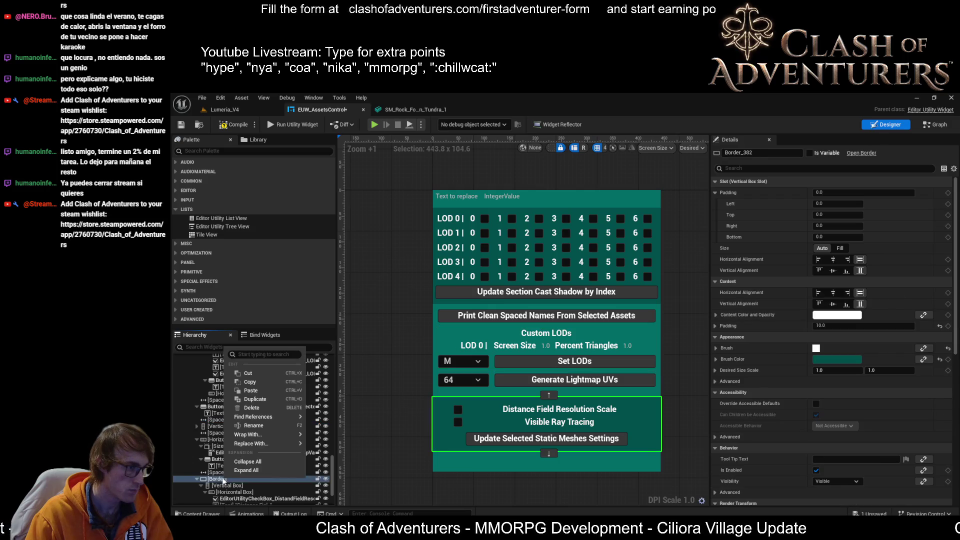
{"action": "left_click", "coordinate": [272, 384]}
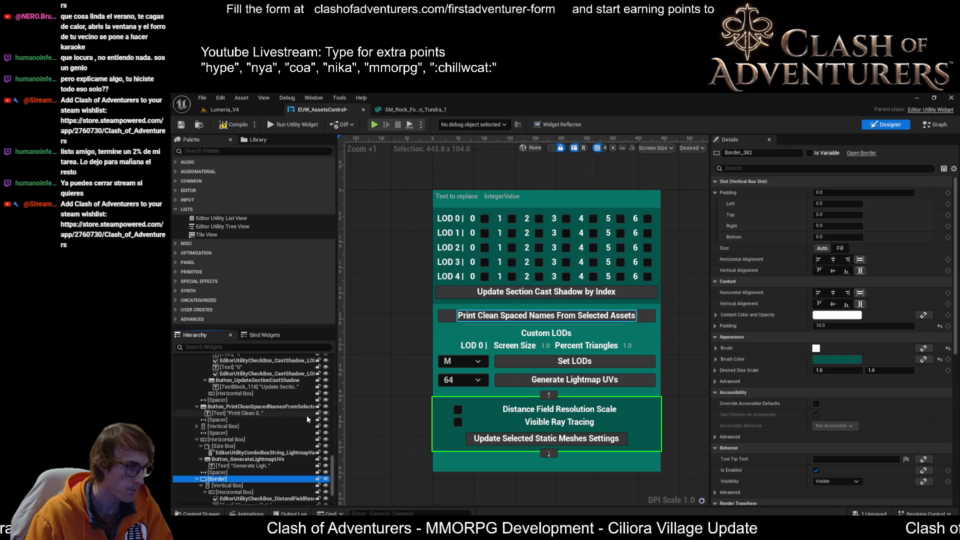
{"action": "scroll", "coordinate": [240, 460], "scroll_direction": "down", "scroll_amount": 3}
{"action": "left_click", "coordinate": [196, 429]}
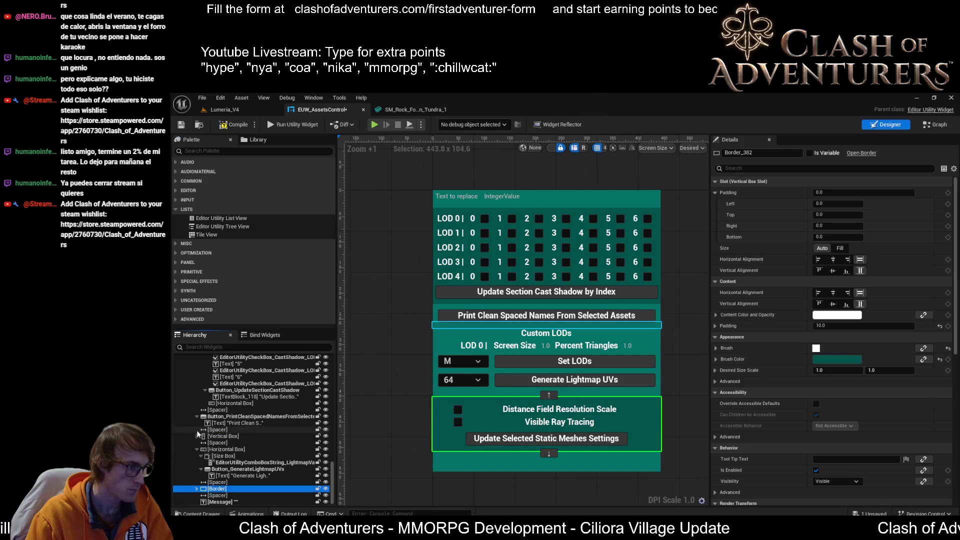
{"action": "key", "text": "ctrl+v"}
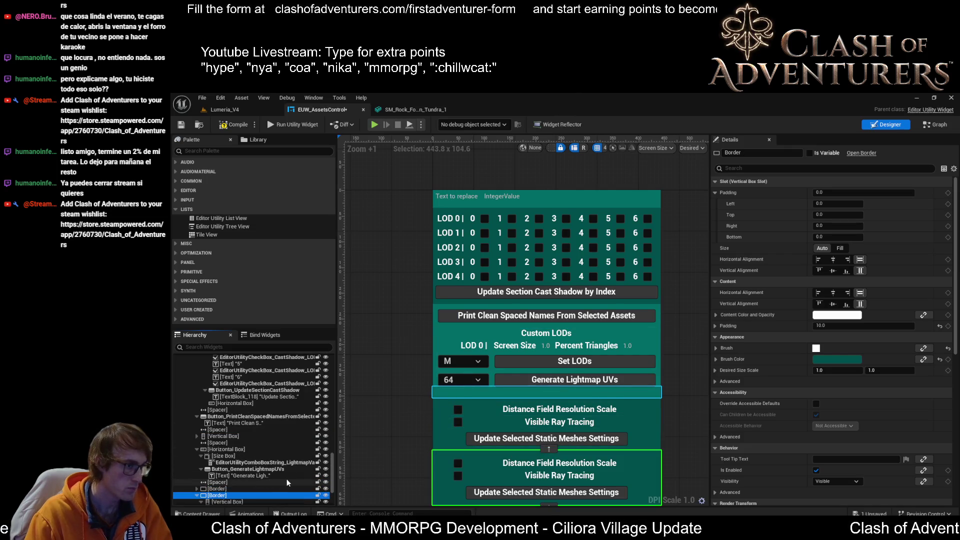
{"action": "key", "text": "ctrl+z"}
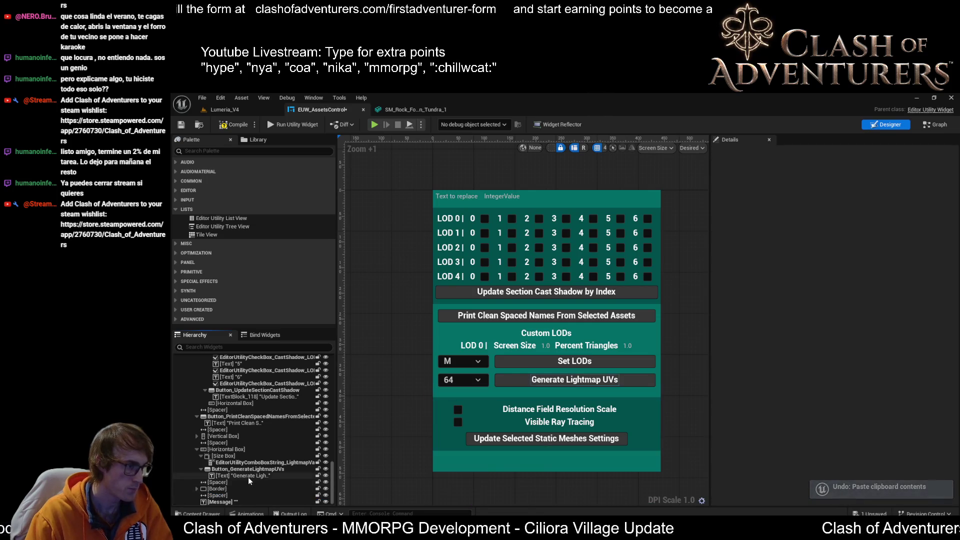
{"action": "left_click", "coordinate": [225, 488]}
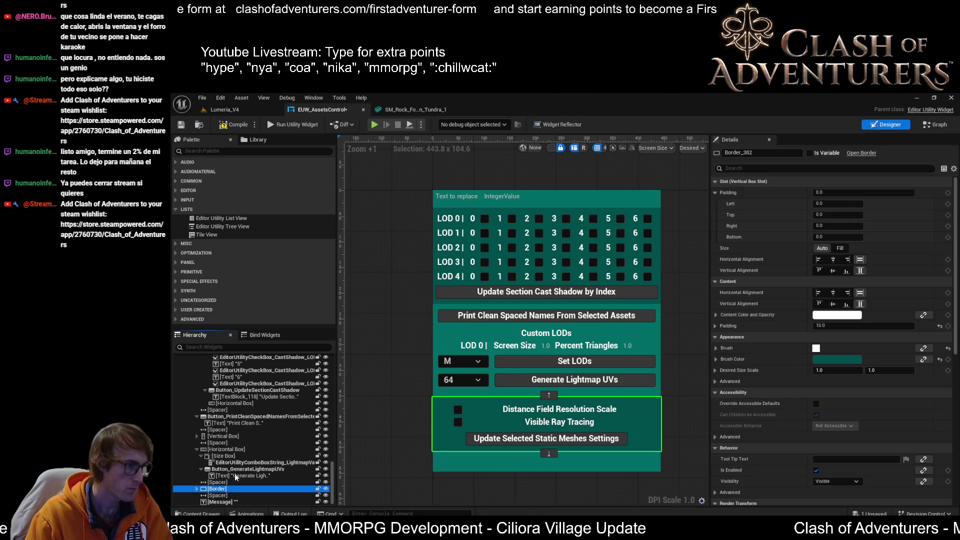
{"action": "key", "text": "ctrl+v"}
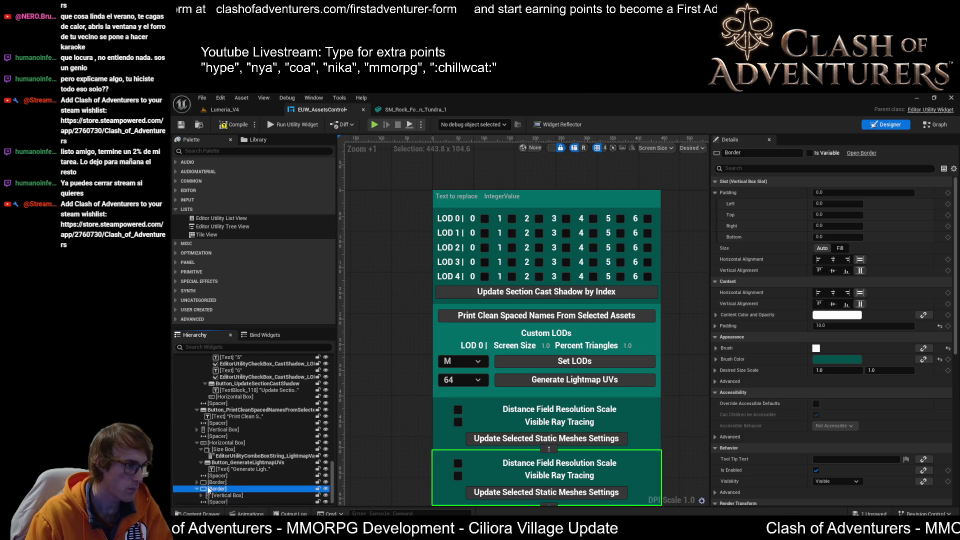
- Empty the duplicated Border and move it onto the Custom LODs Vertical Box
{"action": "double_click", "coordinate": [230, 489]}
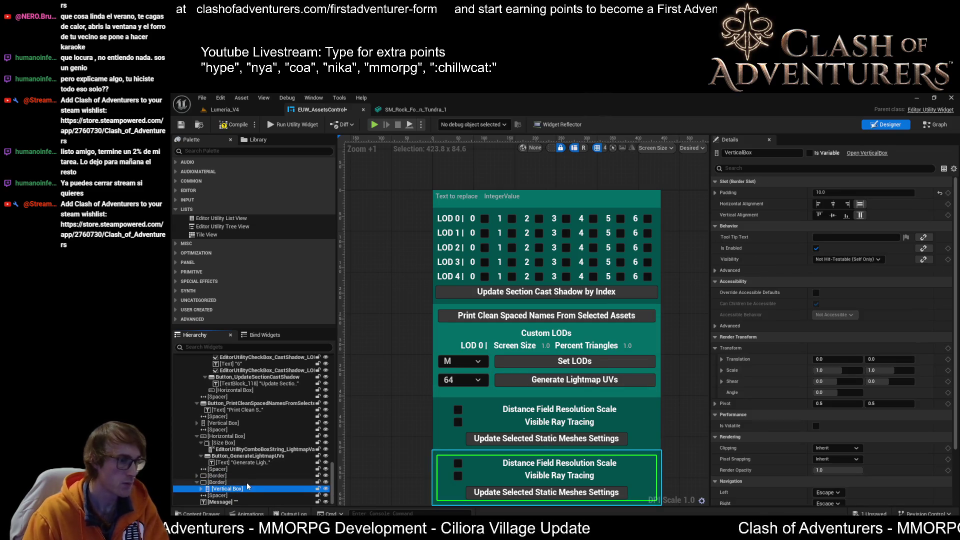
{"action": "key", "text": "Delete"}
{"action": "left_click", "coordinate": [219, 488]}
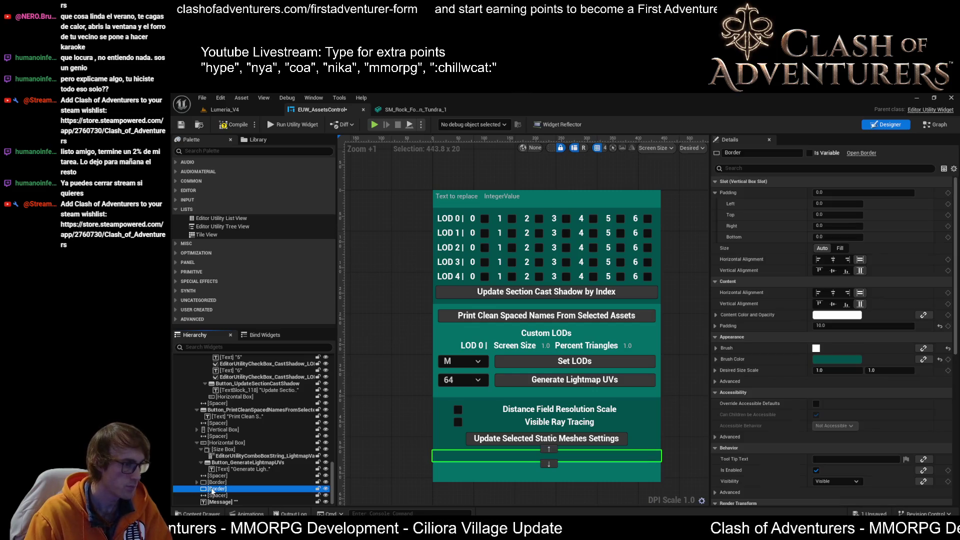
{"action": "mouse_move", "coordinate": [224, 493]}
{"action": "left_mouse_down"}
{"action": "mouse_move", "coordinate": [232, 439]}
{"action": "mouse_move", "coordinate": [223, 434]}
{"action": "left_mouse_up"}
{"action": "left_click", "coordinate": [225, 436]}
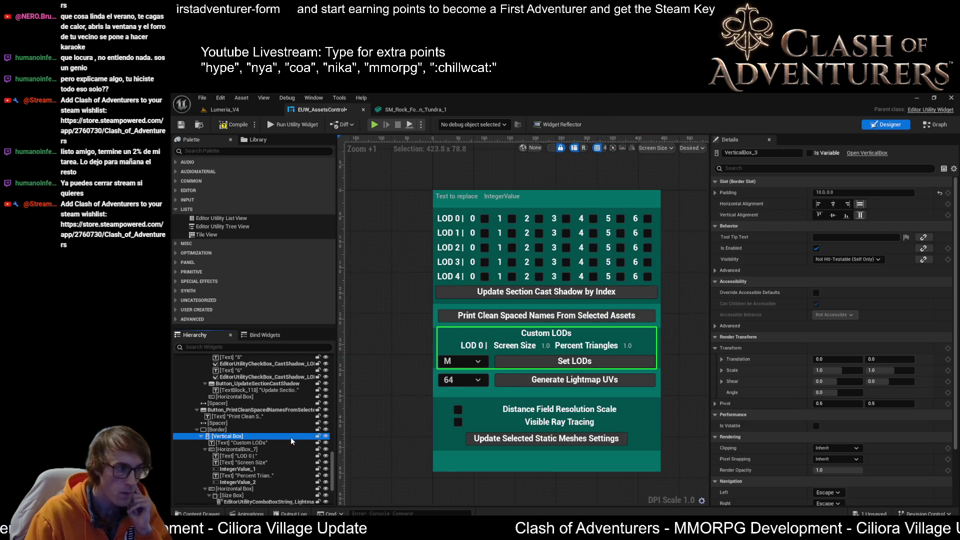
{"action": "left_click", "coordinate": [718, 193]}
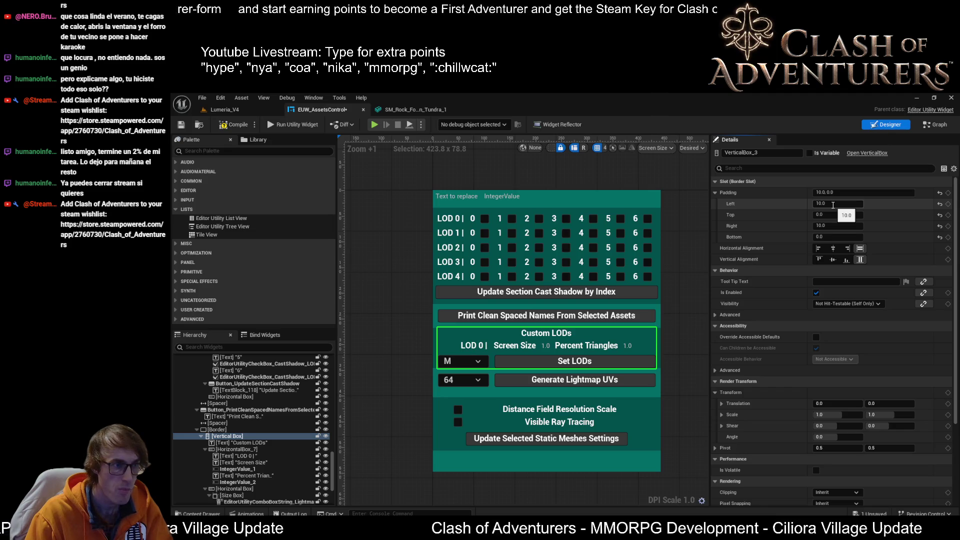
- Set the Custom LODs box's top and bottom padding to 10
{"action": "key", "text": "Tab"}
{"action": "type", "text": "10"}
{"action": "key", "text": "Tab"}
{"action": "key", "text": "Tab"}
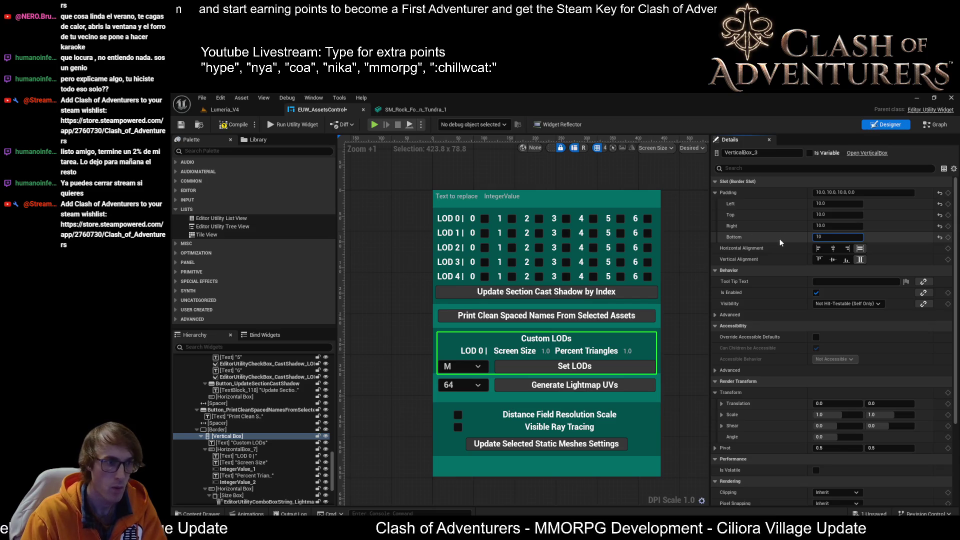
{"action": "key", "text": "Return"}
- Give the LOD grid's inner Vertical Box 10 padding on its sides
{"action": "left_click", "coordinate": [659, 252]}
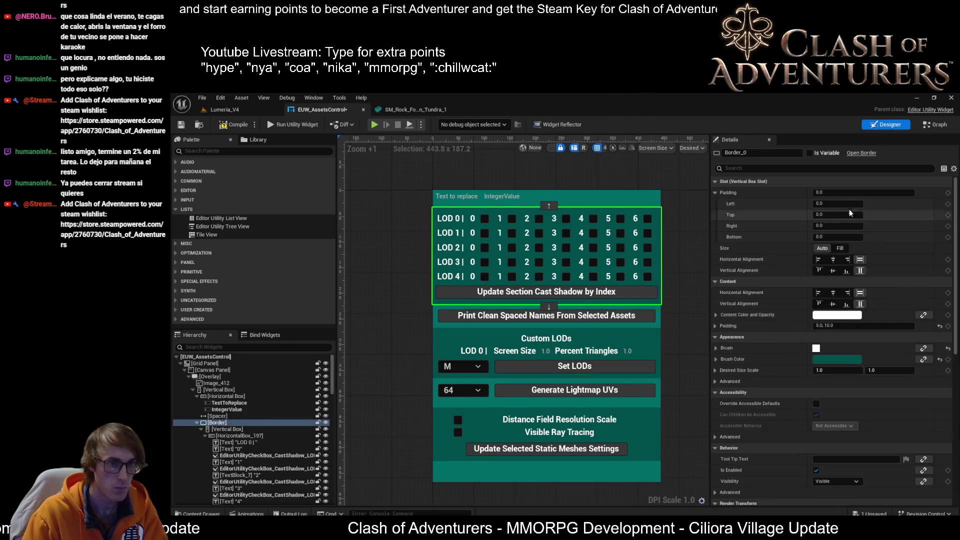
{"action": "left_click", "coordinate": [242, 429]}
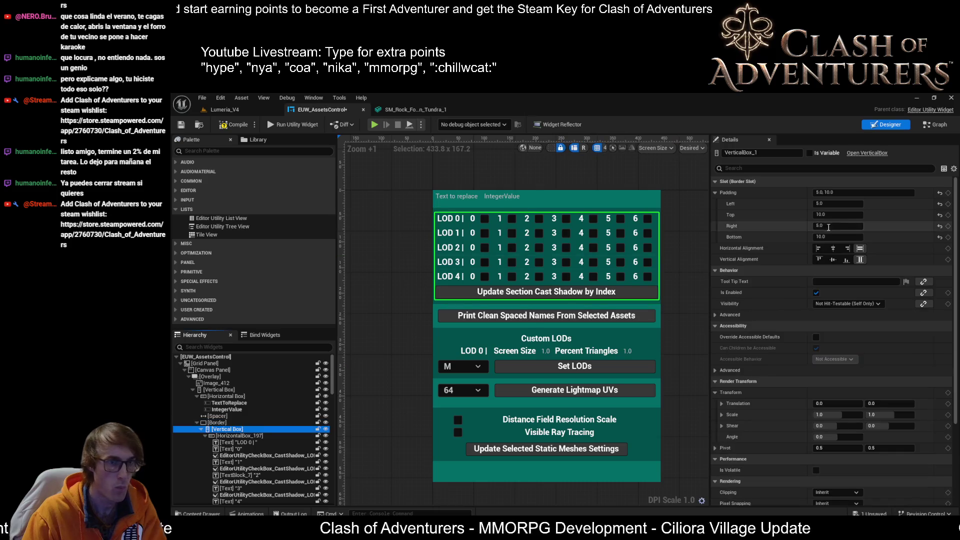
{"action": "type", "text": "10"}
{"action": "key", "text": "Tab"}
{"action": "key", "text": "Tab"}
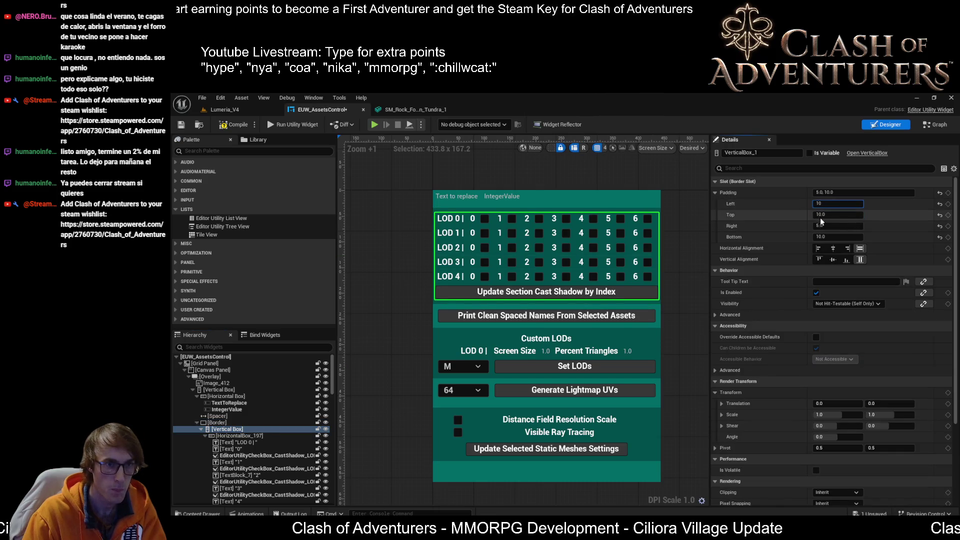
{"action": "type", "text": "1.0"}
{"action": "left_click", "coordinate": [692, 247]}
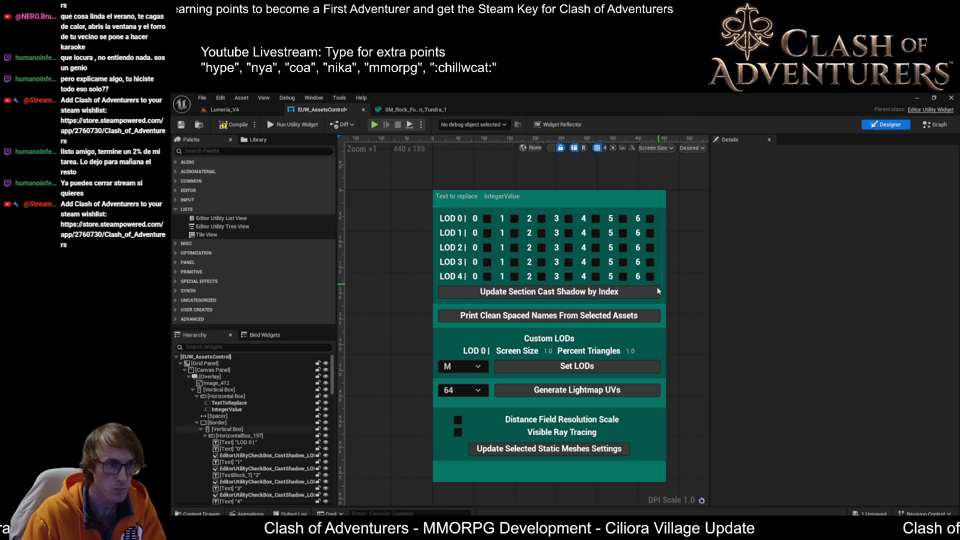
- Check the LOD grid and Visible Ray Tracing row padding, then select the Custom LODs border
{"action": "left_click", "coordinate": [663, 252]}
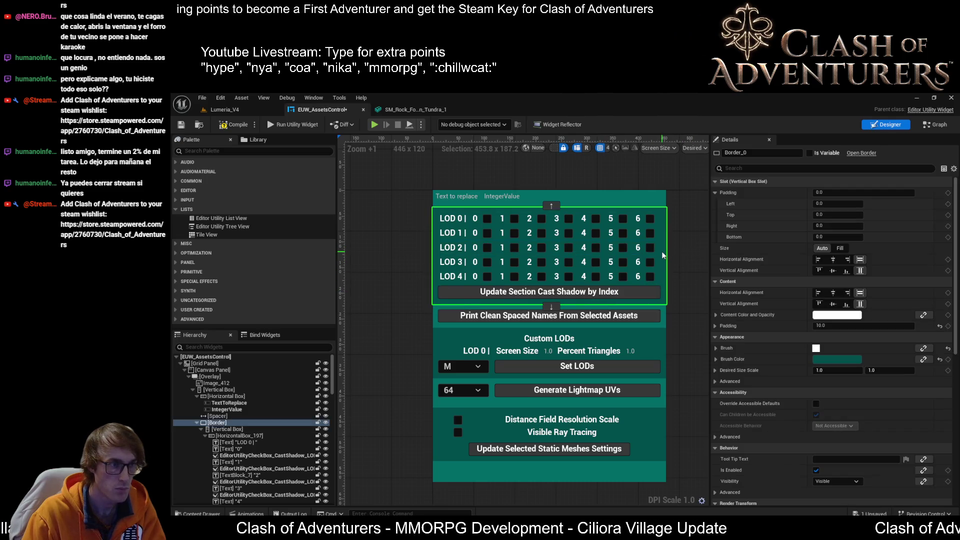
{"action": "left_click", "coordinate": [244, 430]}
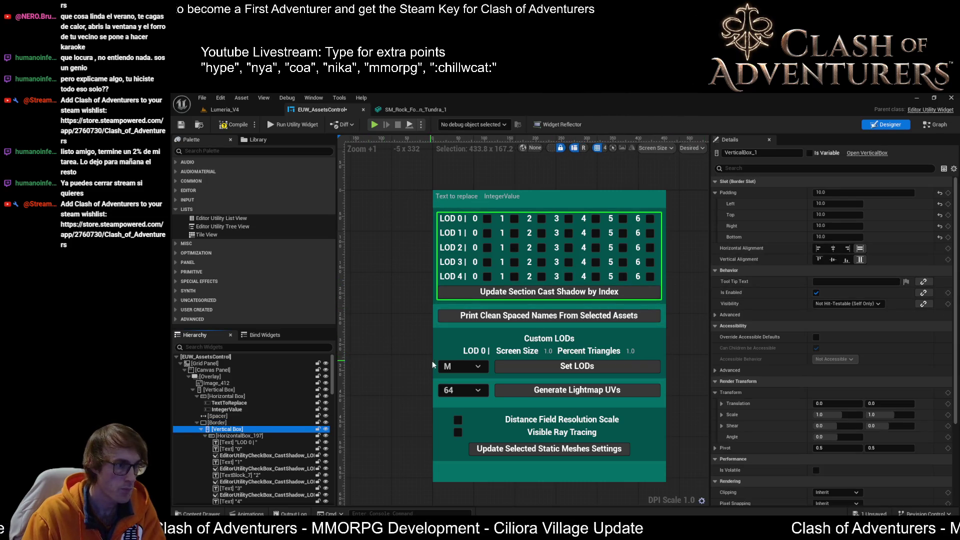
{"action": "left_click", "coordinate": [431, 436]}
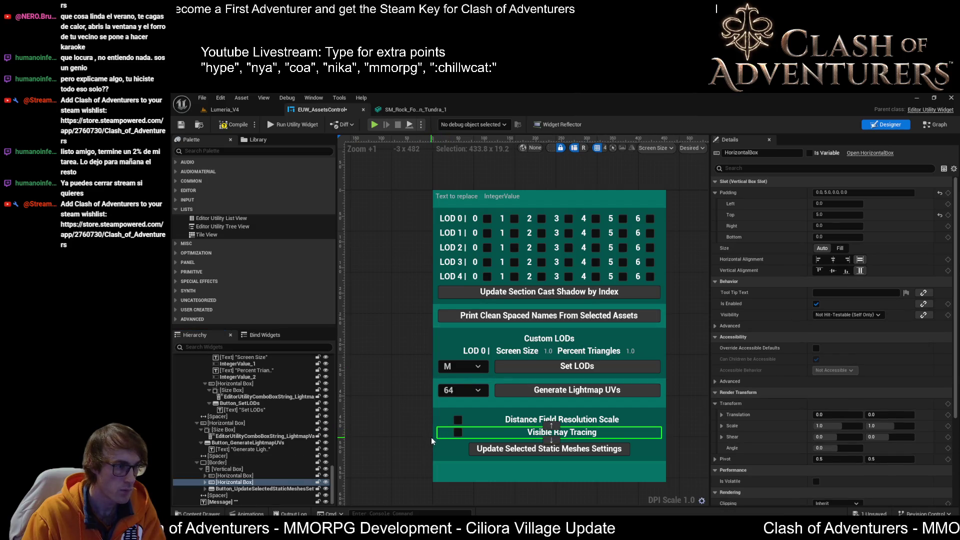
{"action": "left_click", "coordinate": [438, 437]}
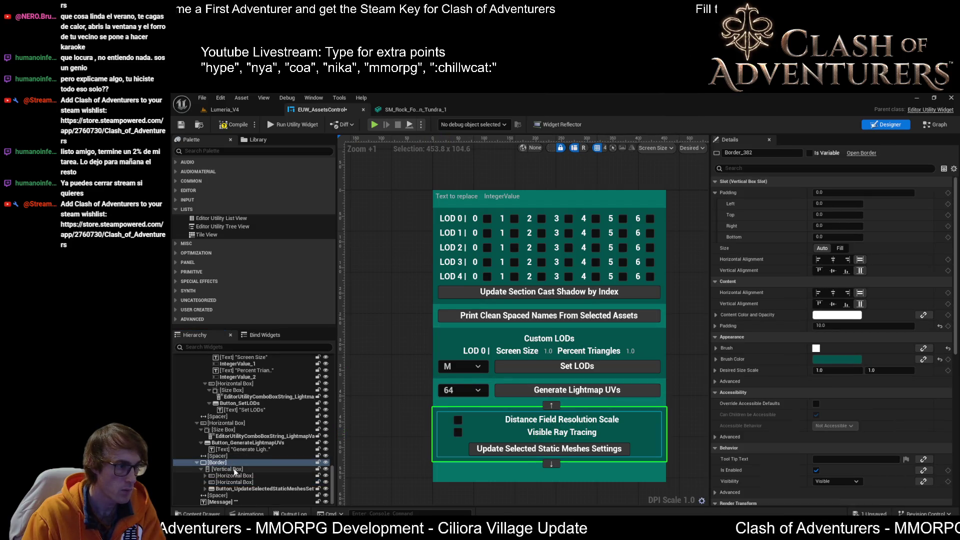
{"action": "left_click", "coordinate": [665, 353]}
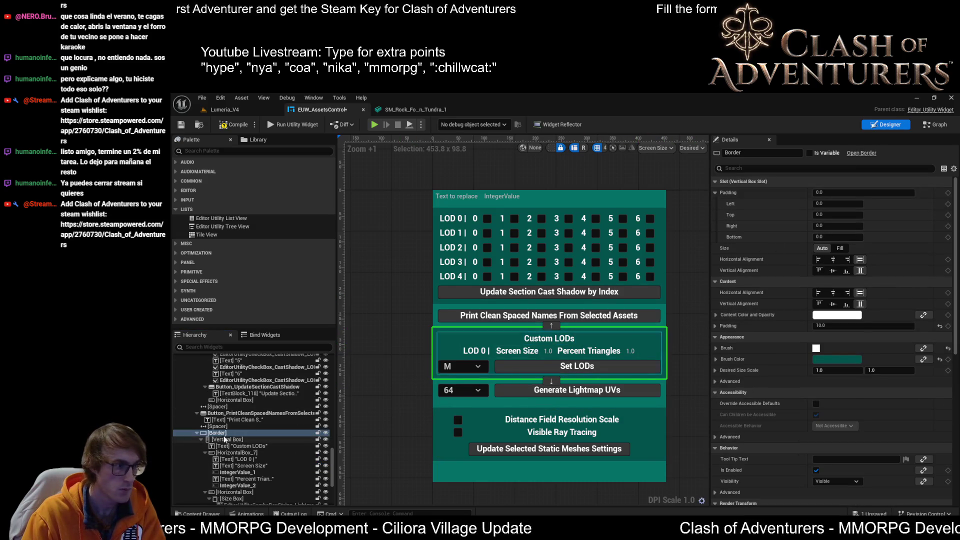
- Rename the Screen Size value field with an _LOD_0 name and copy that name
{"action": "left_click", "coordinate": [237, 437]}
{"action": "scroll", "coordinate": [631, 332], "scroll_direction": "up", "scroll_amount": 2}
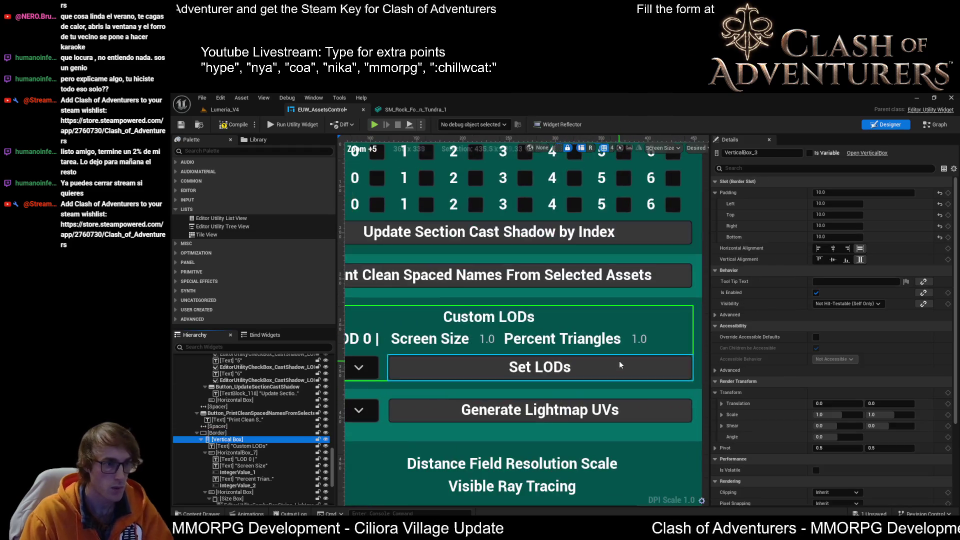
{"action": "left_click", "coordinate": [463, 342]}
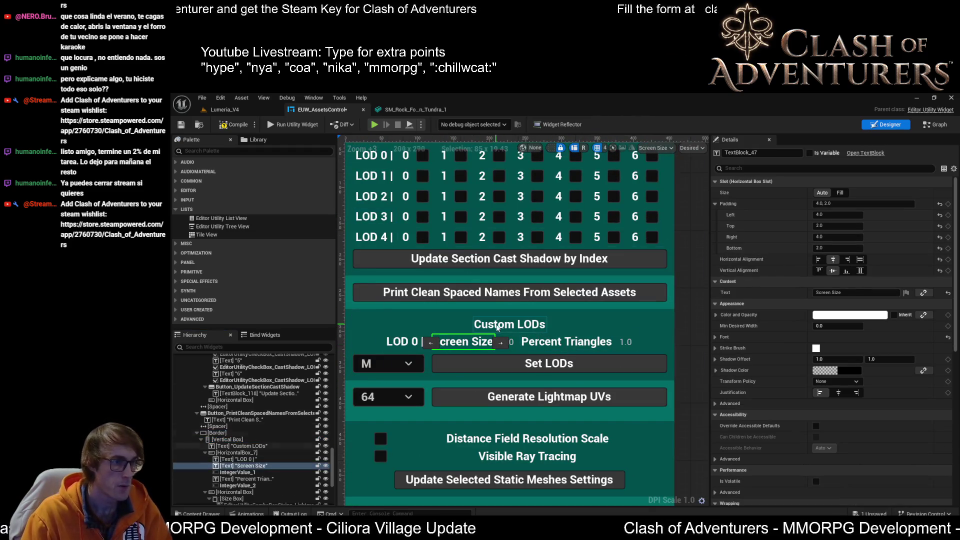
{"action": "left_click", "coordinate": [510, 343]}
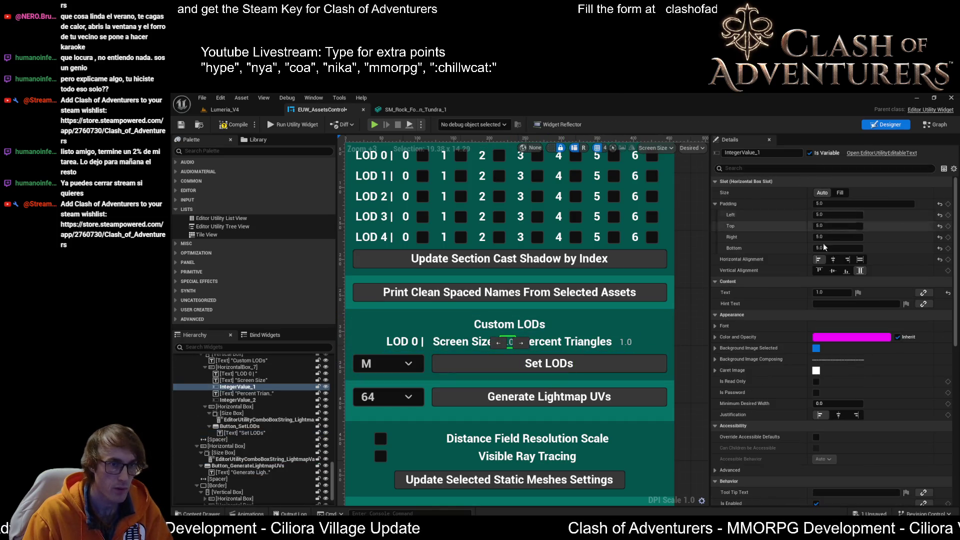
{"action": "left_click", "coordinate": [765, 154]}
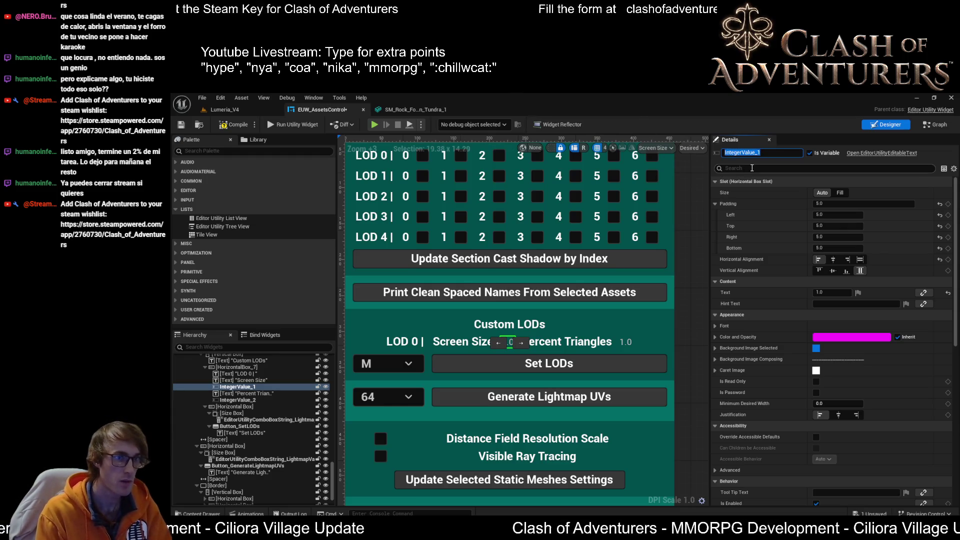
{"action": "mouse_move", "coordinate": [430, 153]}
{"action": "left_mouse_down"}
{"action": "mouse_move", "coordinate": [435, 260]}
{"action": "mouse_move", "coordinate": [492, 218]}
{"action": "left_mouse_up"}
{"action": "left_click", "coordinate": [502, 235]}
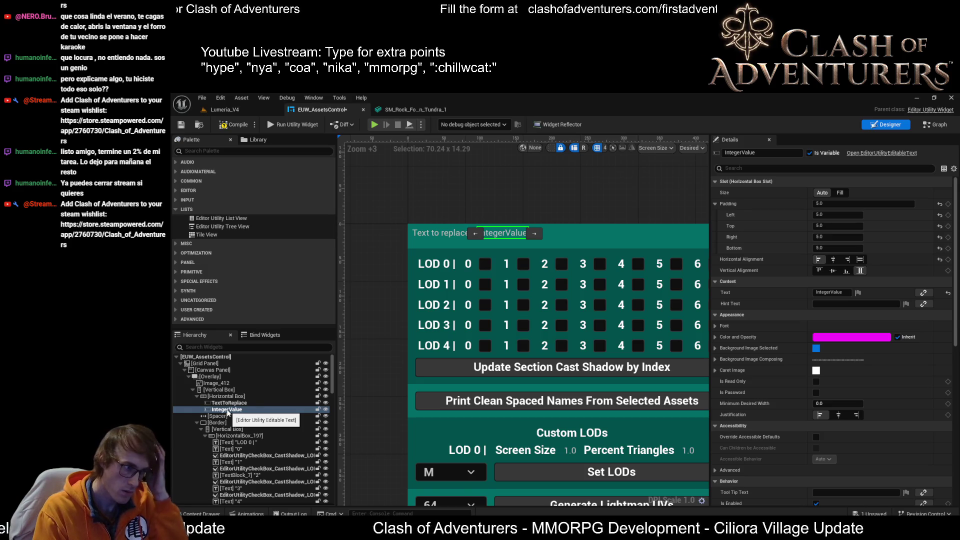
{"action": "left_click_drag", "start_coordinate": [582, 502], "coordinate": [528, 381]}
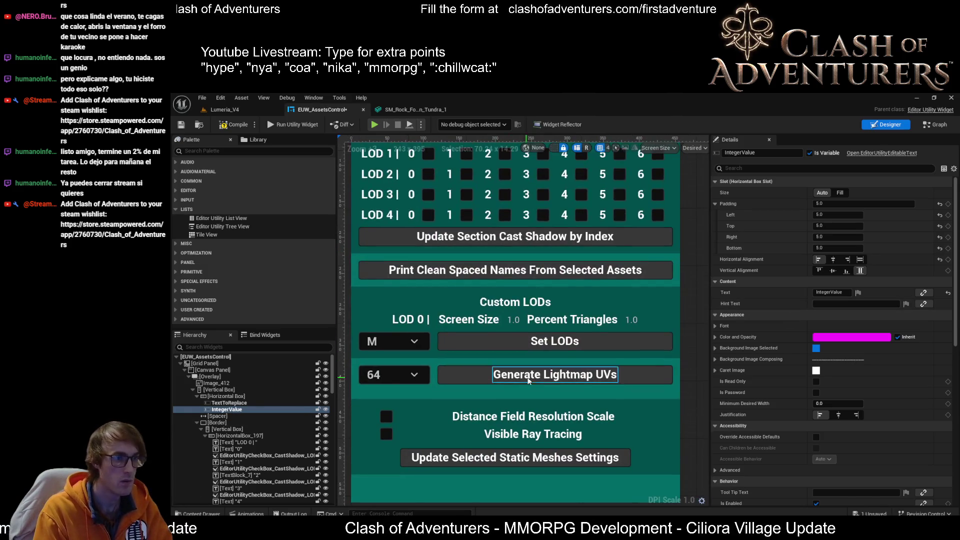
{"action": "left_click", "coordinate": [514, 320]}
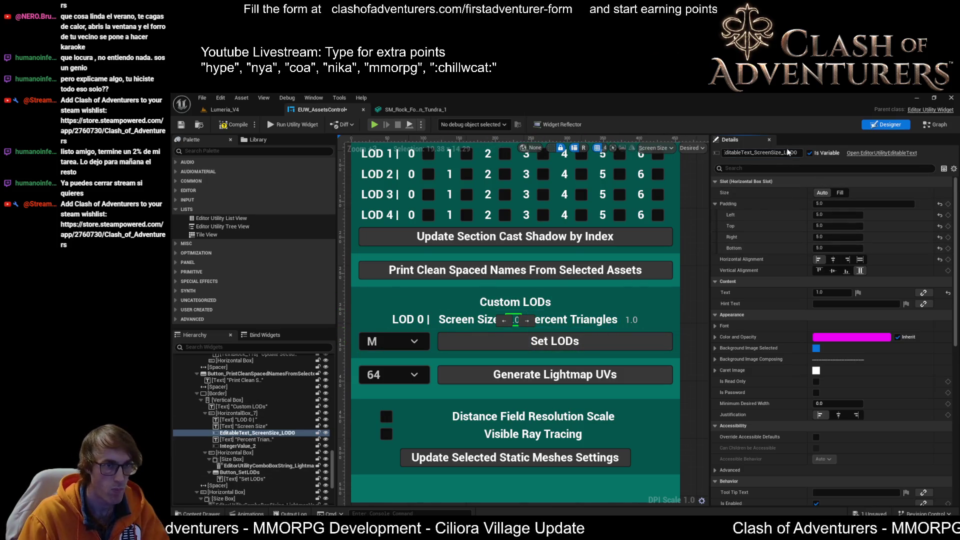
{"action": "key", "text": "F2"}
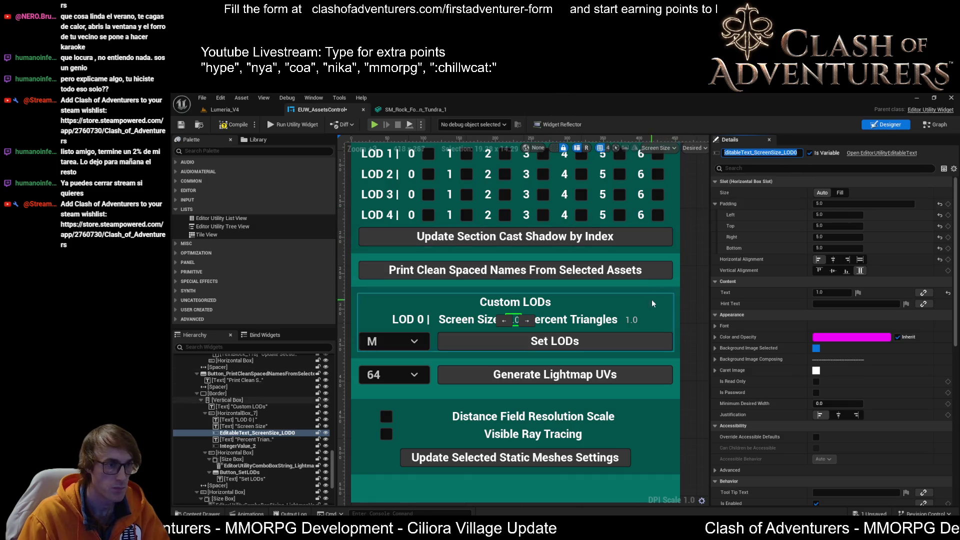
- Name the Percent Triangles value field EditableText_PercentTriangles_LOD_0
{"action": "left_click", "coordinate": [630, 321]}
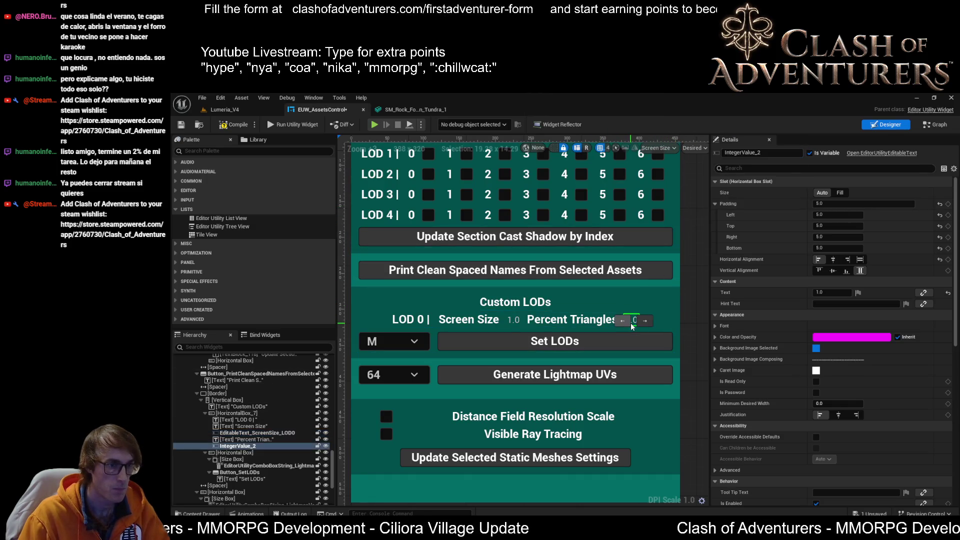
{"action": "key", "text": "ctrl+v"}
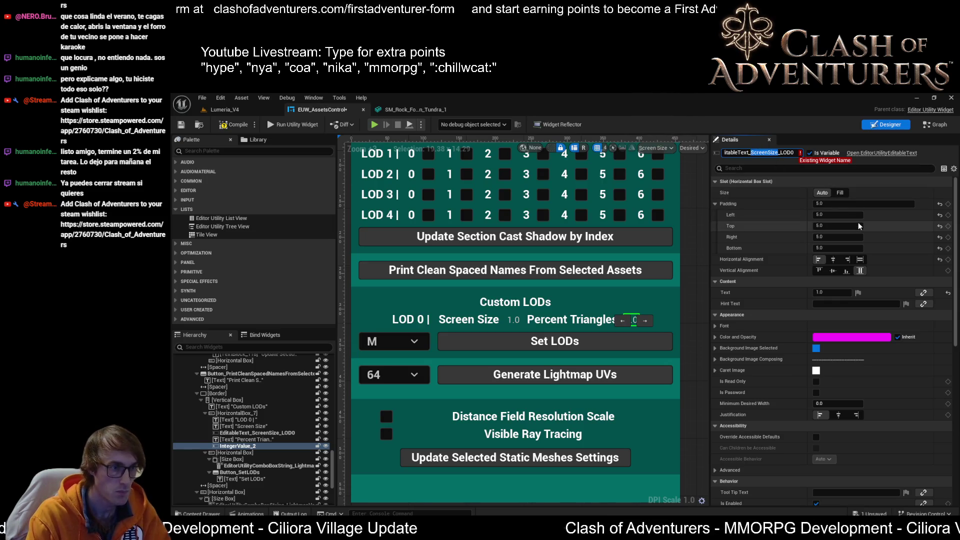
{"action": "type", "text": "Perce"}
{"action": "type", "text": "ntTriangles"}
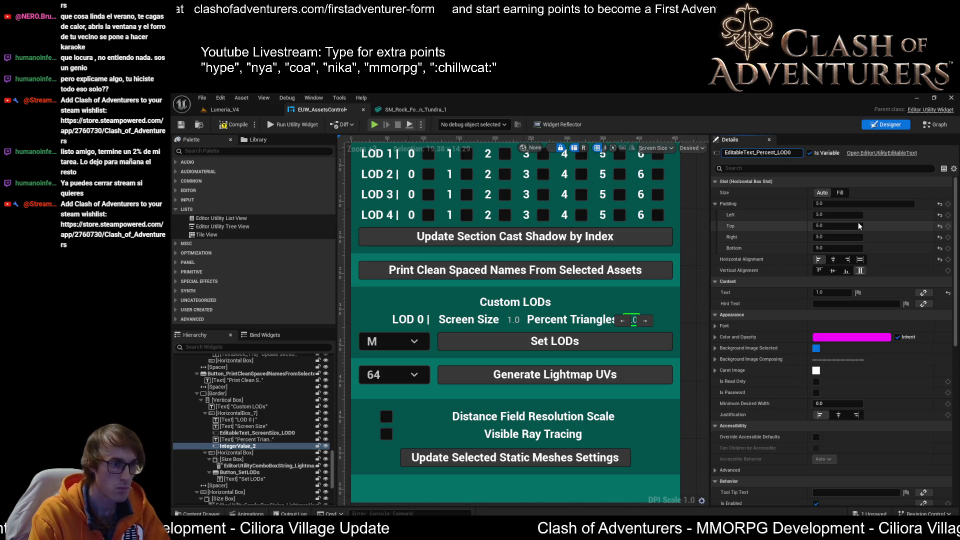
{"action": "key", "text": "Return"}
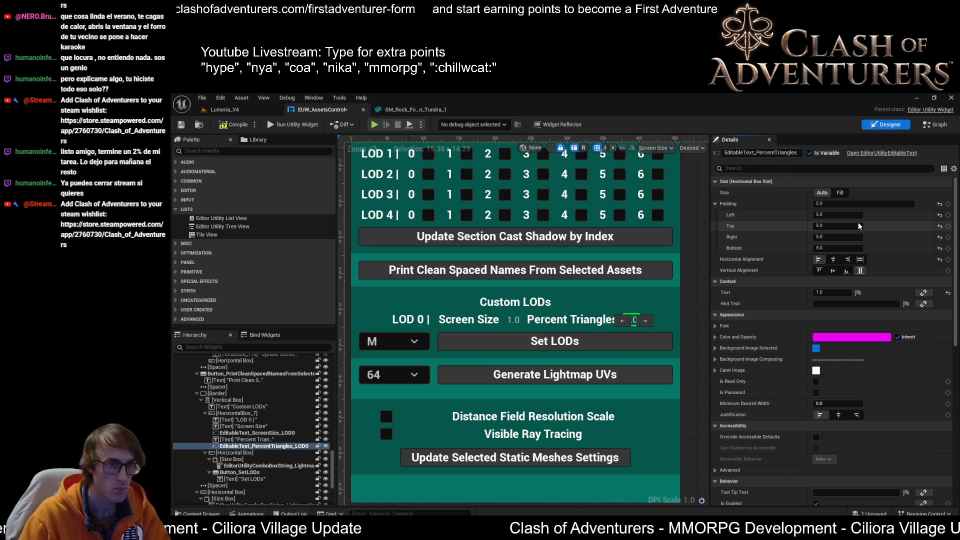
{"action": "key", "text": "End"}
{"action": "key", "text": "BackSpace"}
{"action": "type", "text": "_"}
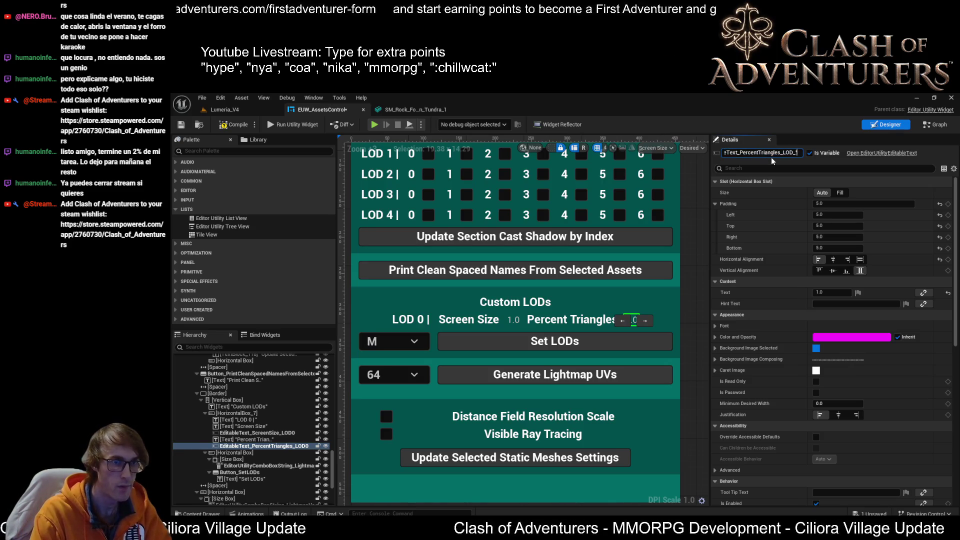
{"action": "type", "text": "0"}
{"action": "key", "text": "Return"}
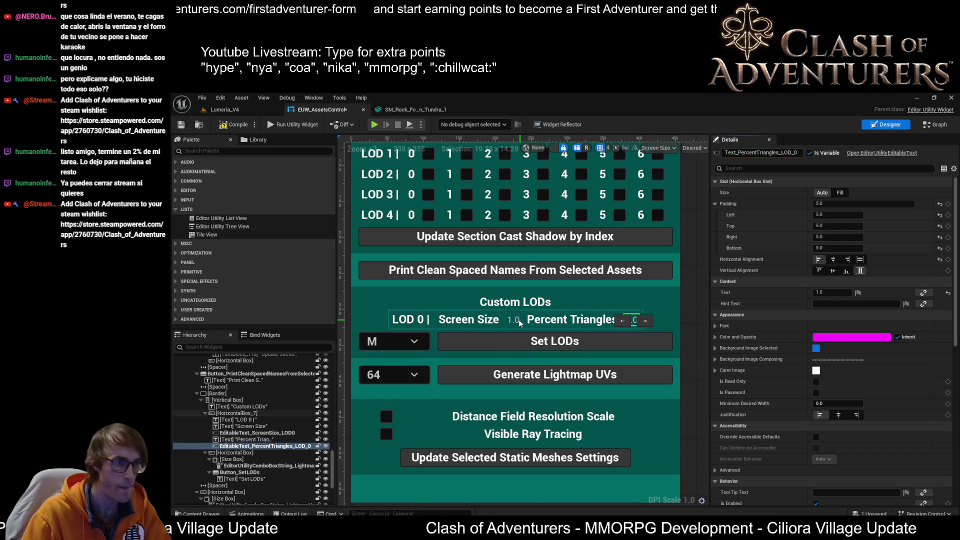
- Correct the Screen Size field's name to EditableText_ScreenSize_LOD_0 and collapse the LOD 0 row
{"action": "left_click", "coordinate": [515, 320]}
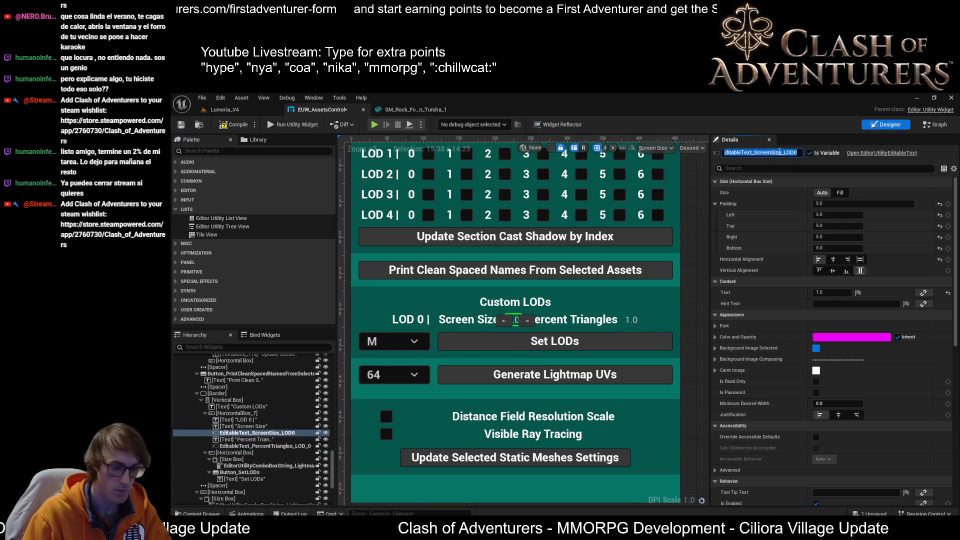
{"action": "key", "text": "BackSpace"}
{"action": "key", "text": "Return"}
{"action": "left_click", "coordinate": [242, 432]}
{"action": "left_click", "coordinate": [215, 413]}
{"action": "left_click", "coordinate": [206, 413]}
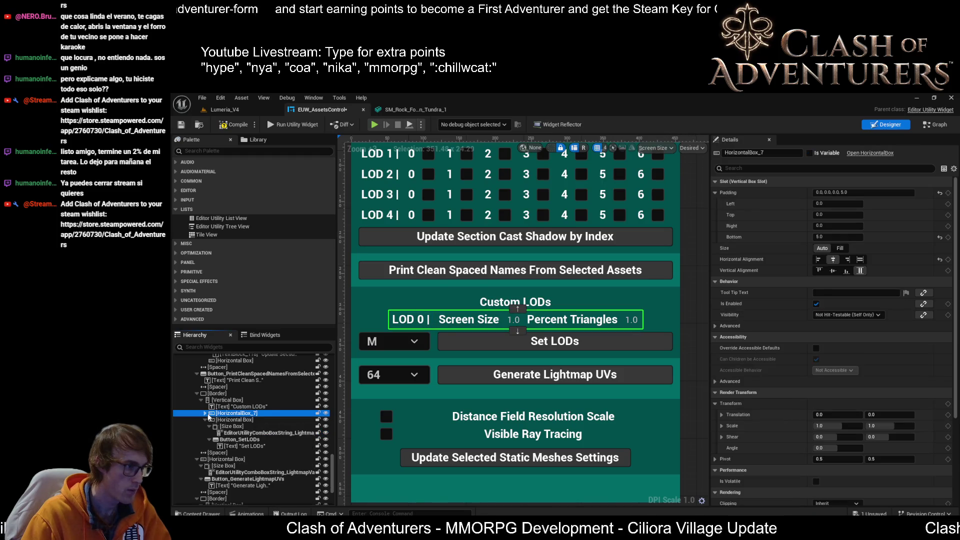
- Paste a copy of the LOD 0 row into Custom LODs and place it below the first row
{"action": "left_click", "coordinate": [233, 400]}
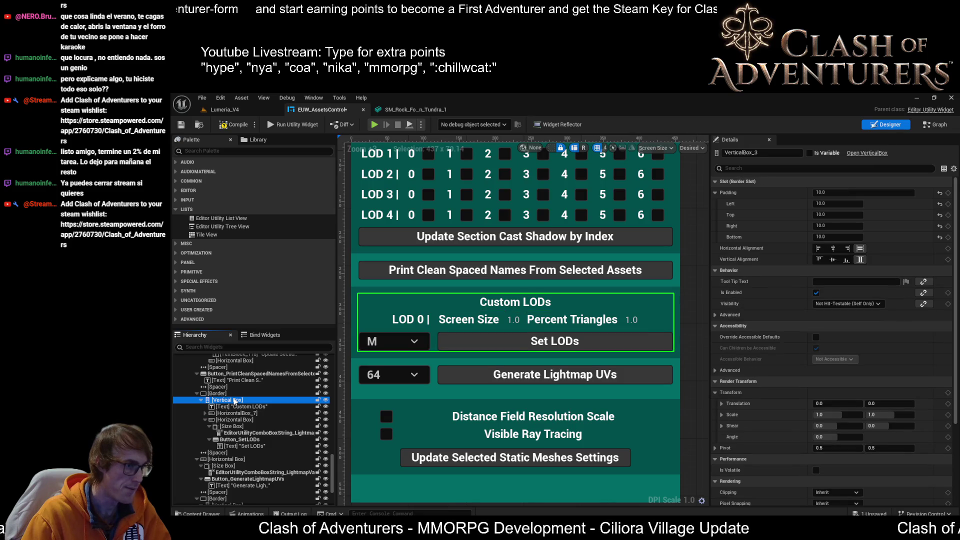
{"action": "key", "text": "ctrl+v"}
{"action": "left_click_drag", "start_coordinate": [235, 453], "coordinate": [243, 420]}
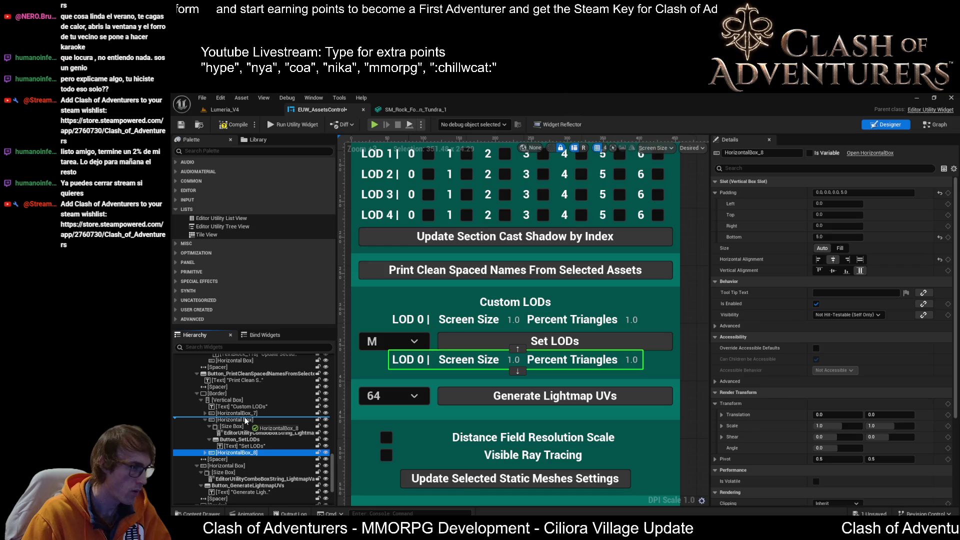
{"action": "left_click_drag", "start_coordinate": [245, 420], "coordinate": [245, 420]}
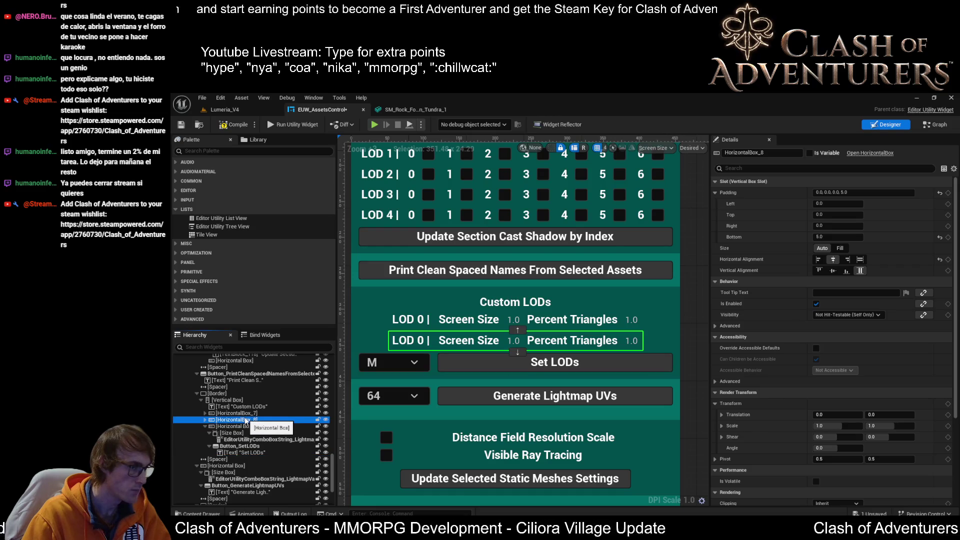
{"action": "left_click", "coordinate": [244, 414]}
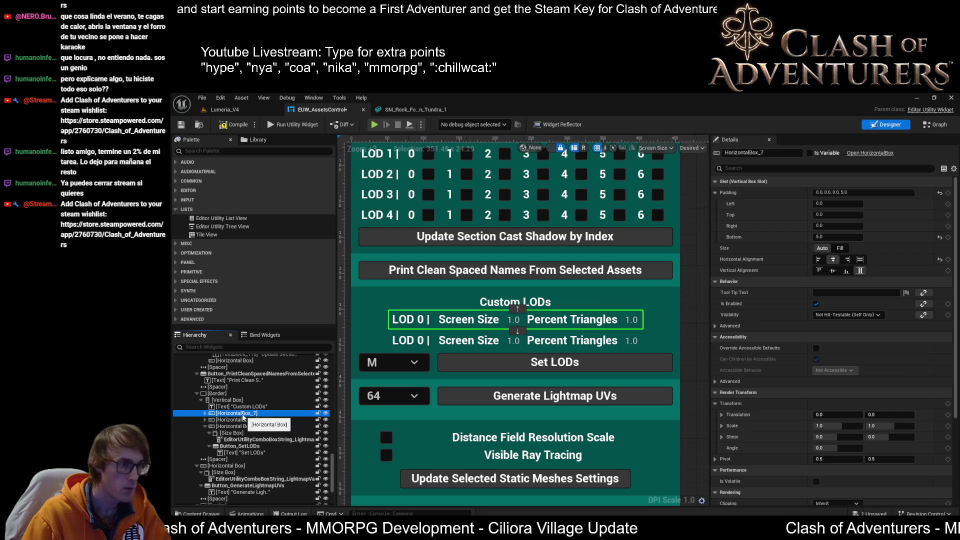
{"action": "left_click", "coordinate": [244, 421]}
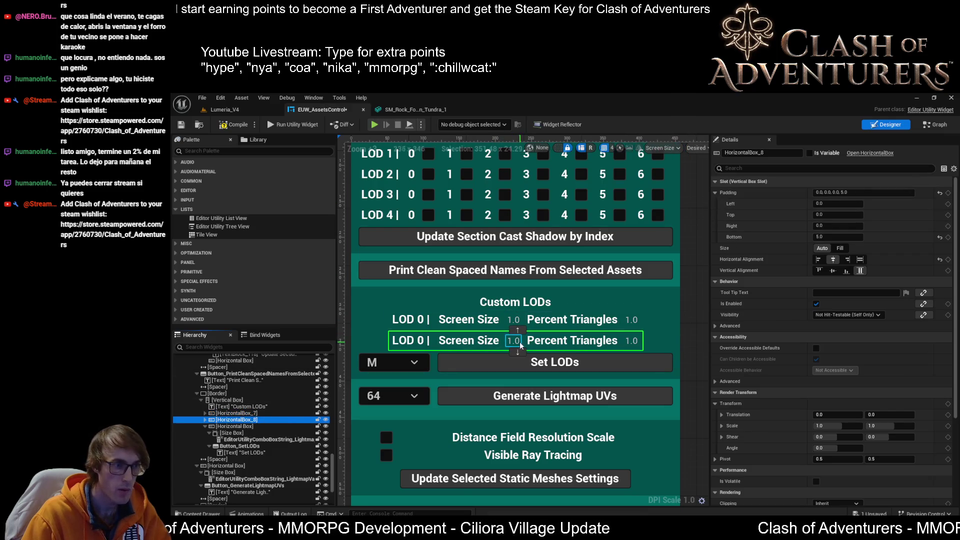
- Rename the second row's Screen Size and Percent Triangles fields with the _LOD_1 suffix
{"action": "left_click", "coordinate": [520, 345]}
{"action": "left_click", "coordinate": [797, 152]}
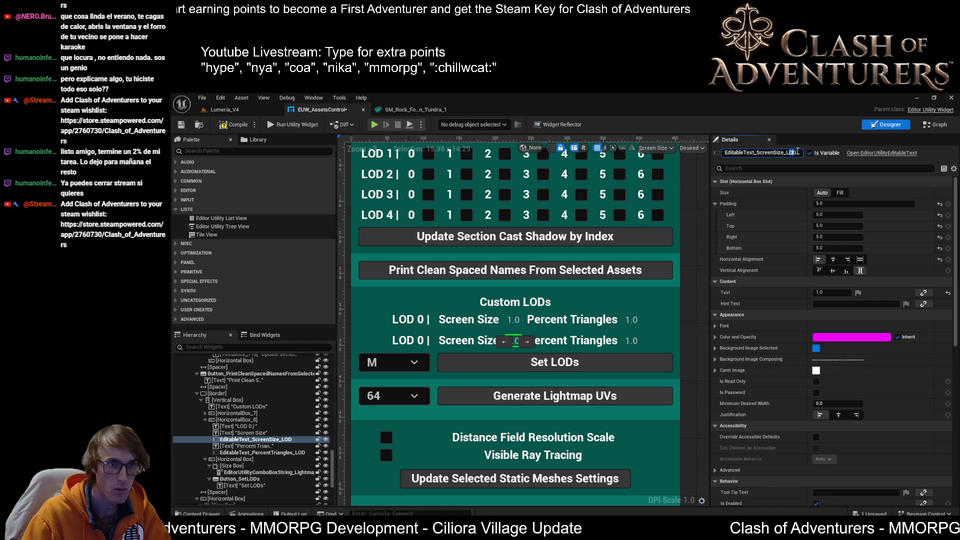
{"action": "type", "text": "_1"}
{"action": "key", "text": "Return"}
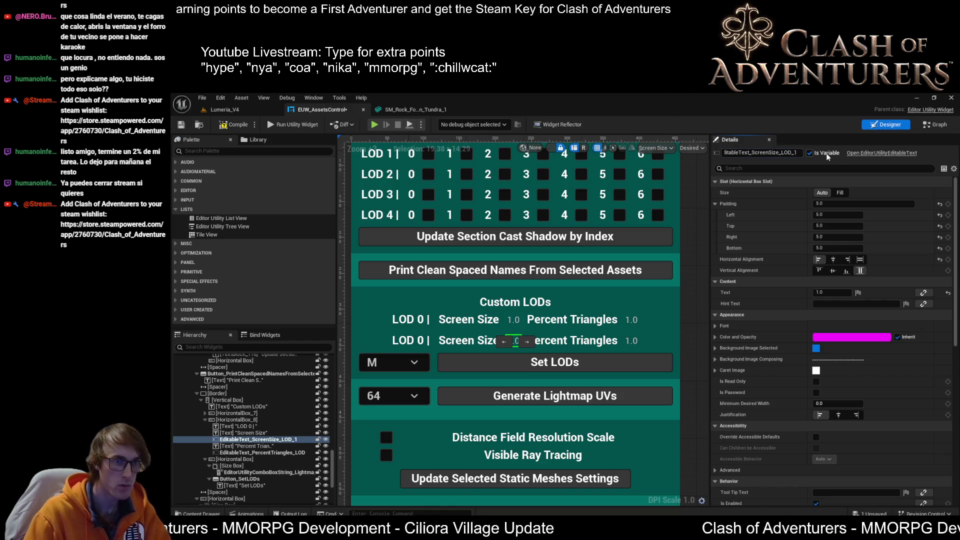
{"action": "left_click", "coordinate": [627, 341]}
{"action": "key", "text": "End"}
{"action": "key", "text": "BackSpace"}
{"action": "type", "text": "D_1"}
{"action": "key", "text": "Return"}
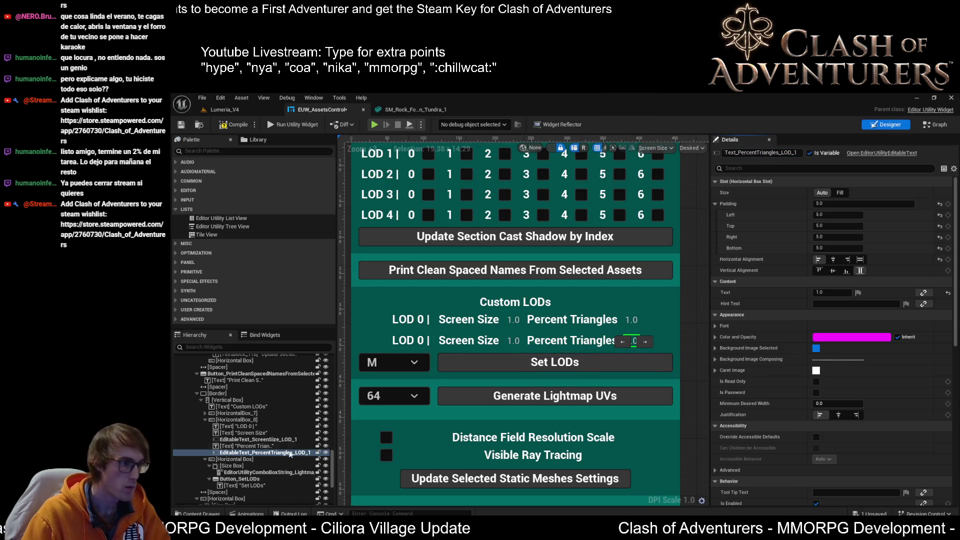
- Add a third LOD row to the Custom LODs box and move it above Set LODs
{"action": "left_click", "coordinate": [245, 433]}
{"action": "left_click", "coordinate": [240, 419]}
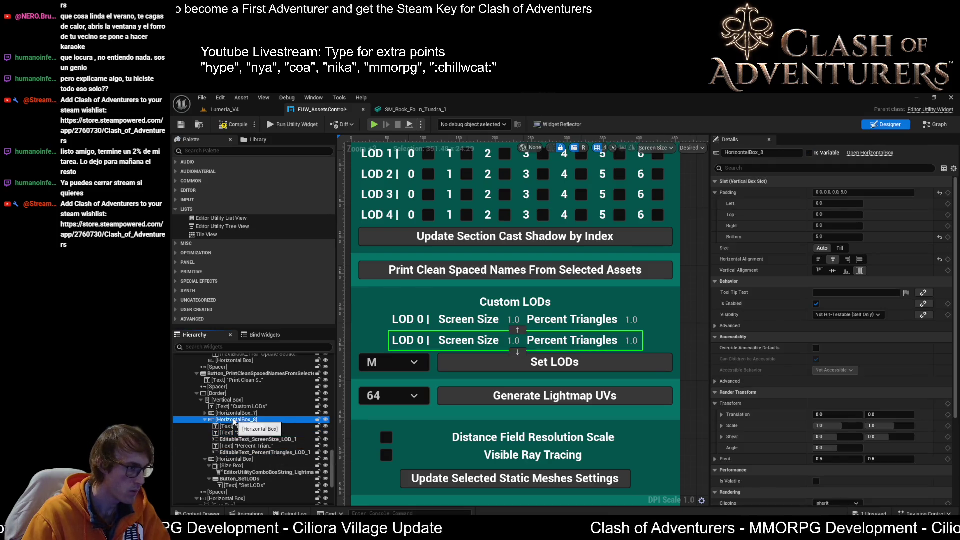
{"action": "left_click", "coordinate": [242, 407]}
{"action": "left_click", "coordinate": [233, 400]}
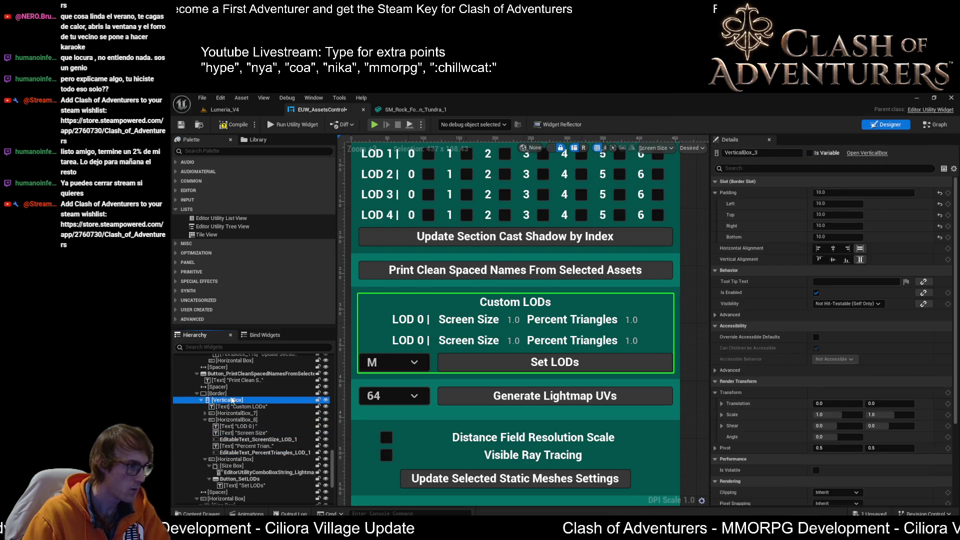
{"action": "key", "text": "ctrl+v"}
{"action": "key", "text": "ctrl+v"}
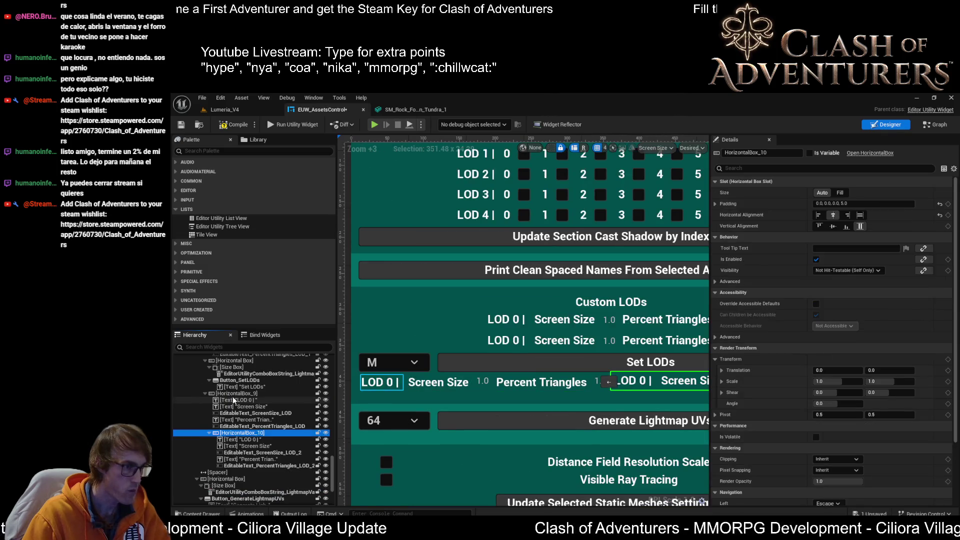
{"action": "key", "text": "ctrl+z"}
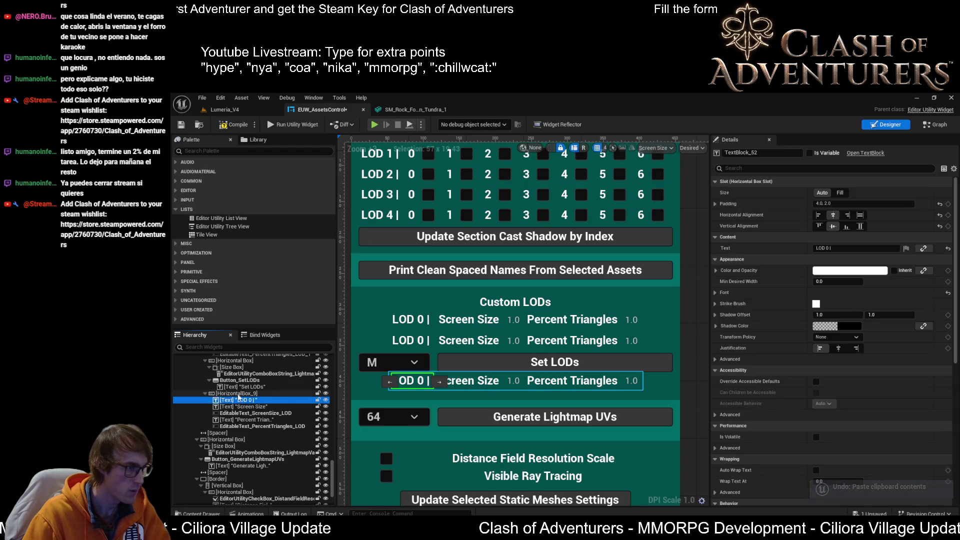
{"action": "left_click", "coordinate": [235, 394]}
{"action": "scroll", "coordinate": [230, 424], "scroll_direction": "up", "scroll_amount": 3}
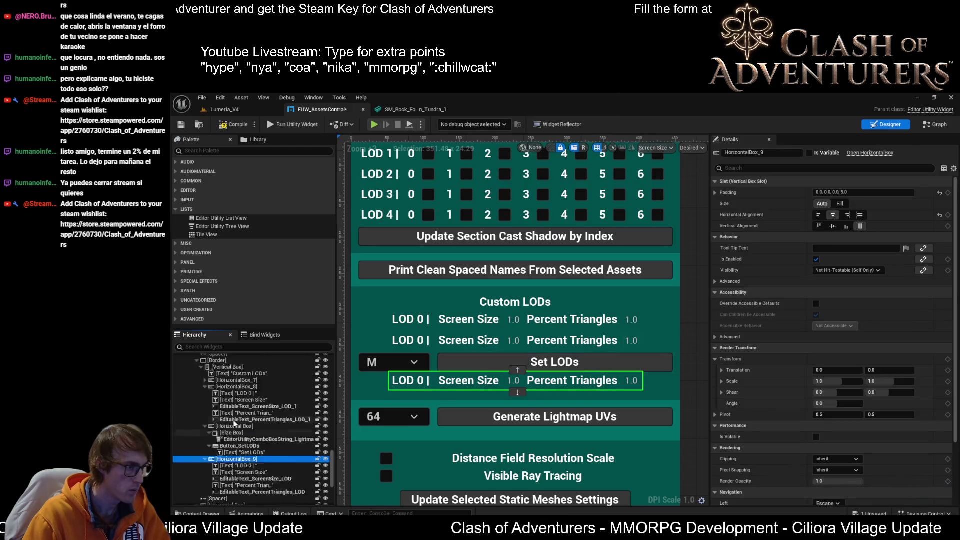
{"action": "left_click", "coordinate": [206, 400]}
{"action": "left_click", "coordinate": [206, 406]}
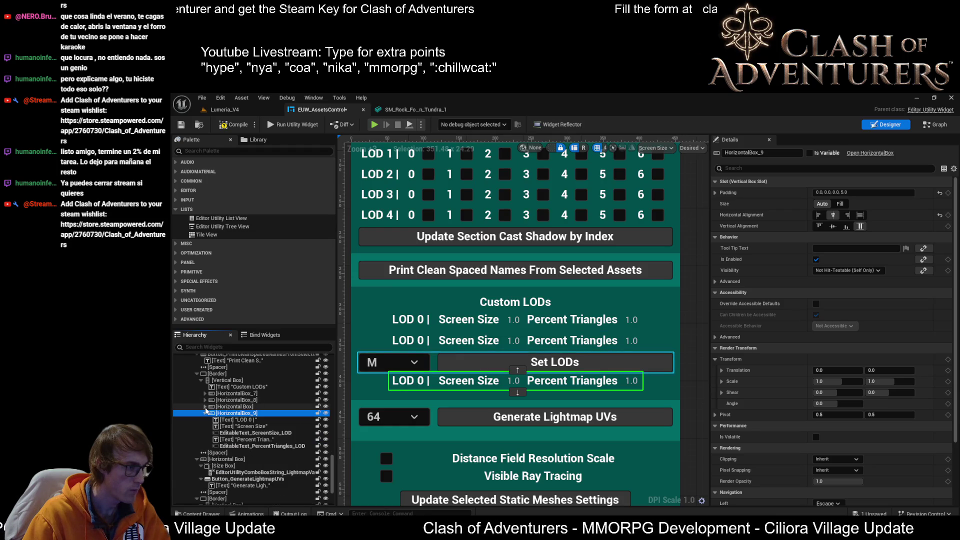
{"action": "left_click_drag", "start_coordinate": [218, 415], "coordinate": [244, 407]}
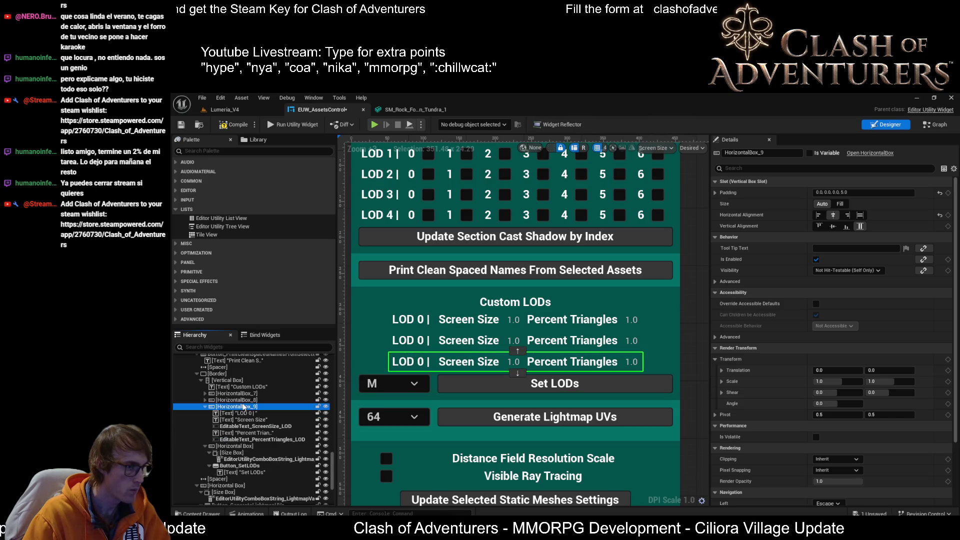
- Paste a fourth and fifth LOD row and move both above Set LODs
{"action": "left_click", "coordinate": [223, 375]}
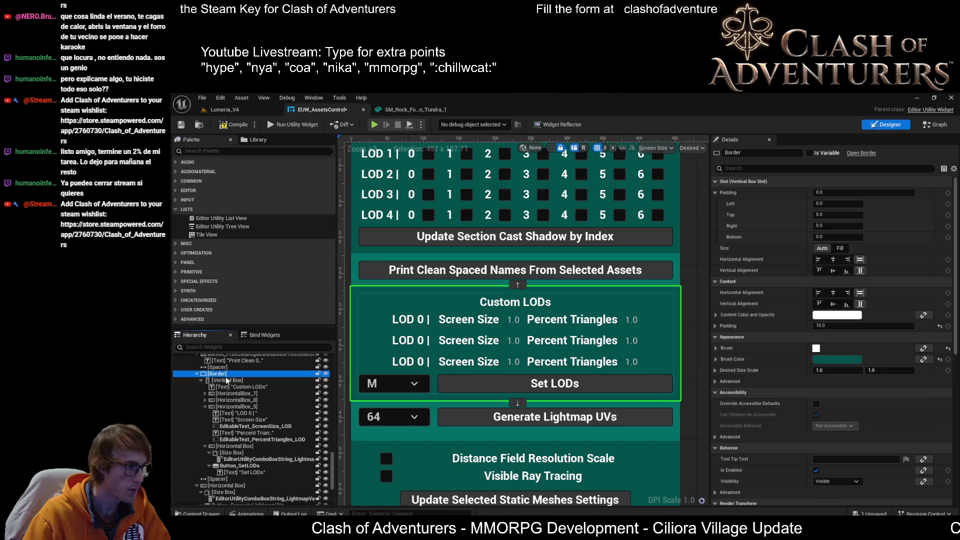
{"action": "left_click", "coordinate": [227, 381]}
{"action": "key", "text": "ctrl+v"}
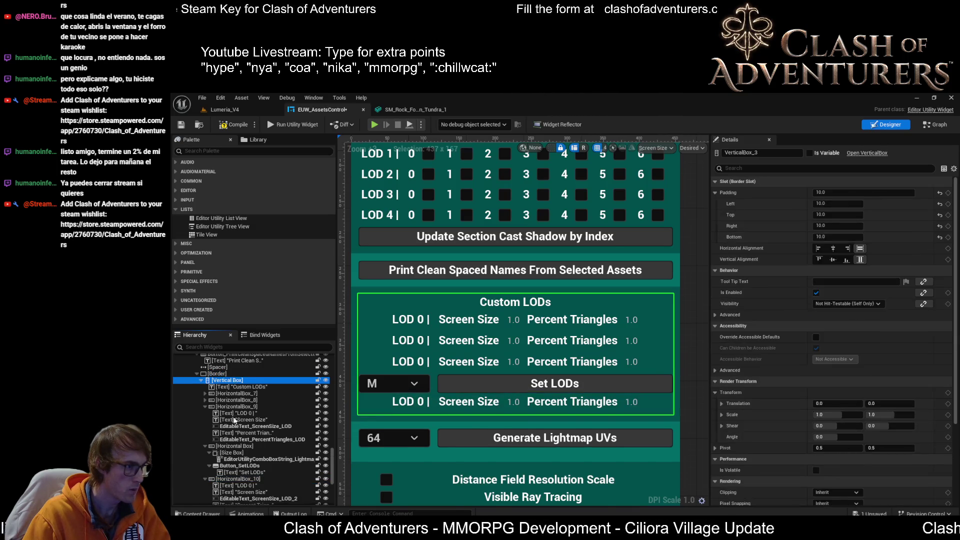
{"action": "key", "text": "ctrl+v"}
{"action": "left_click", "coordinate": [206, 433]}
{"action": "left_click", "coordinate": [206, 393]}
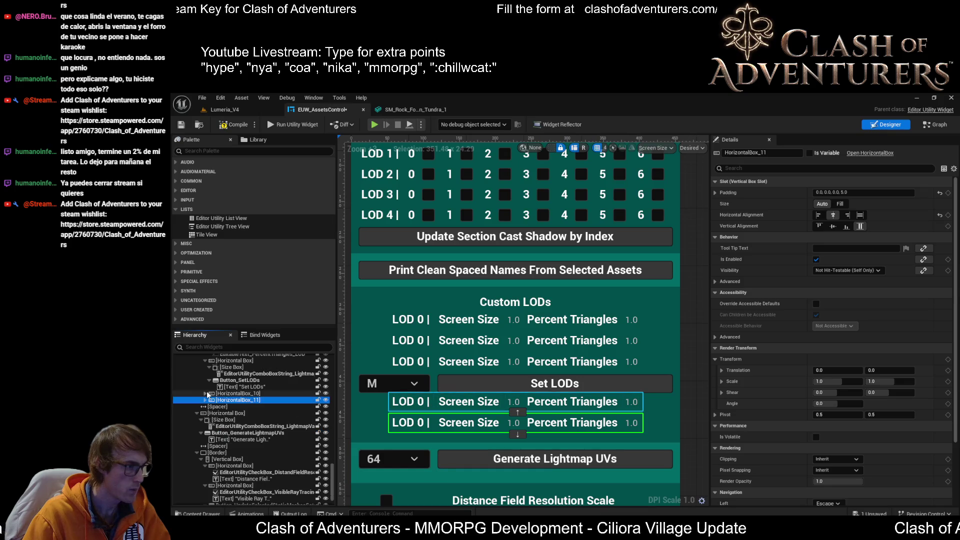
{"action": "left_click", "coordinate": [220, 393]}
{"action": "left_click", "coordinate": [220, 401], "text": "shift"}
{"action": "scroll", "coordinate": [227, 430], "scroll_direction": "up", "scroll_amount": 5}
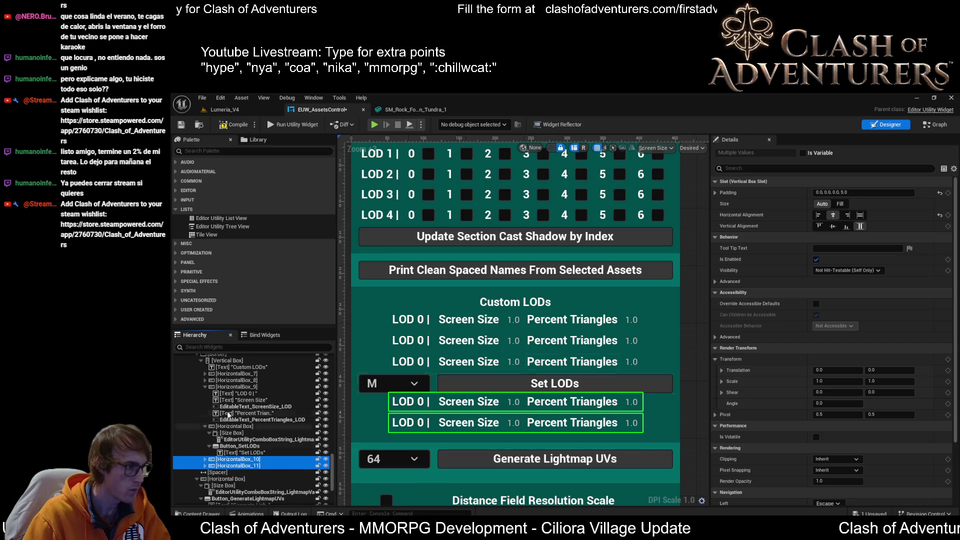
{"action": "left_click", "coordinate": [205, 387]}
{"action": "mouse_move", "coordinate": [228, 430]}
{"action": "left_mouse_down"}
{"action": "mouse_move", "coordinate": [245, 396]}
{"action": "mouse_move", "coordinate": [234, 395]}
{"action": "left_mouse_up"}
- Relabel the second and third rows' text to 'LOD 1 |' and 'LOD 2 |'
{"action": "left_click", "coordinate": [433, 338]}
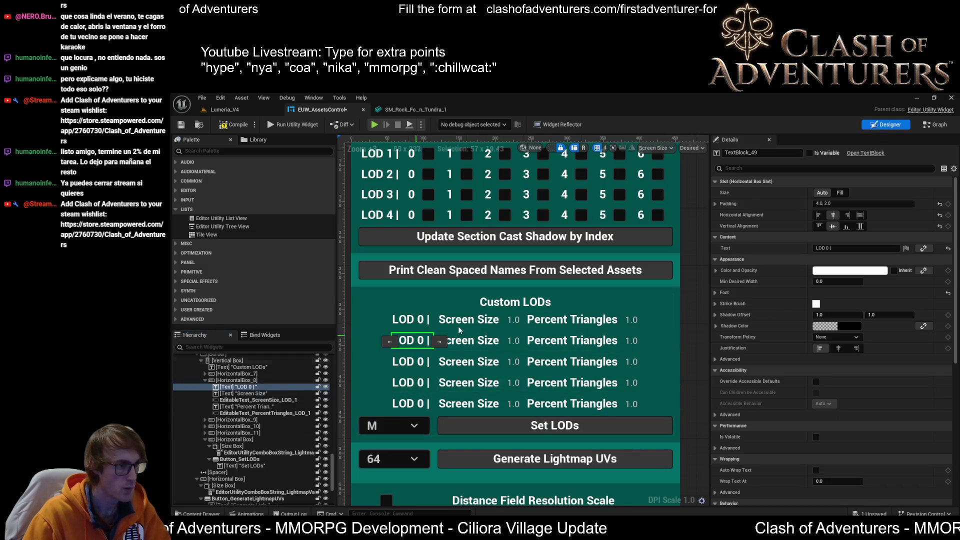
{"action": "left_click", "coordinate": [829, 249]}
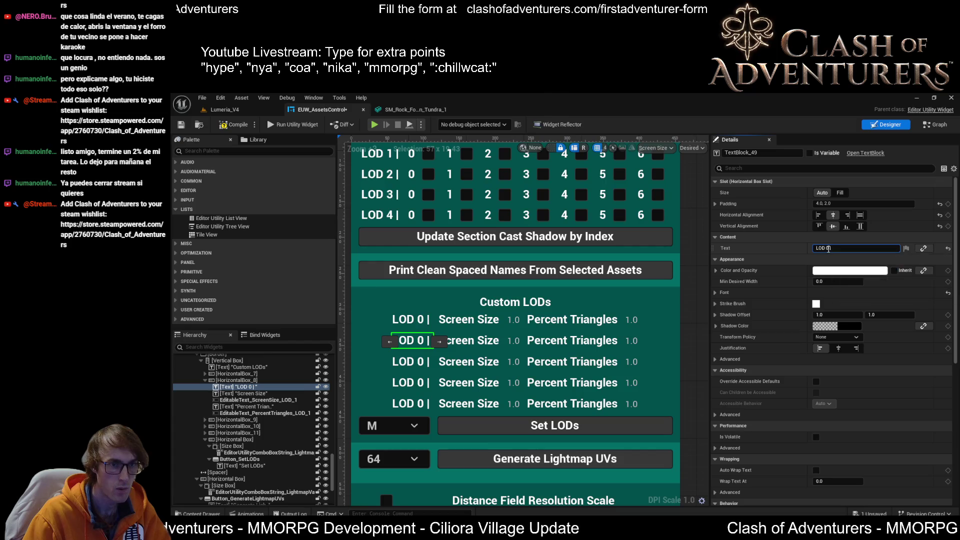
{"action": "key", "text": "BackSpace"}
{"action": "type", "text": "1"}
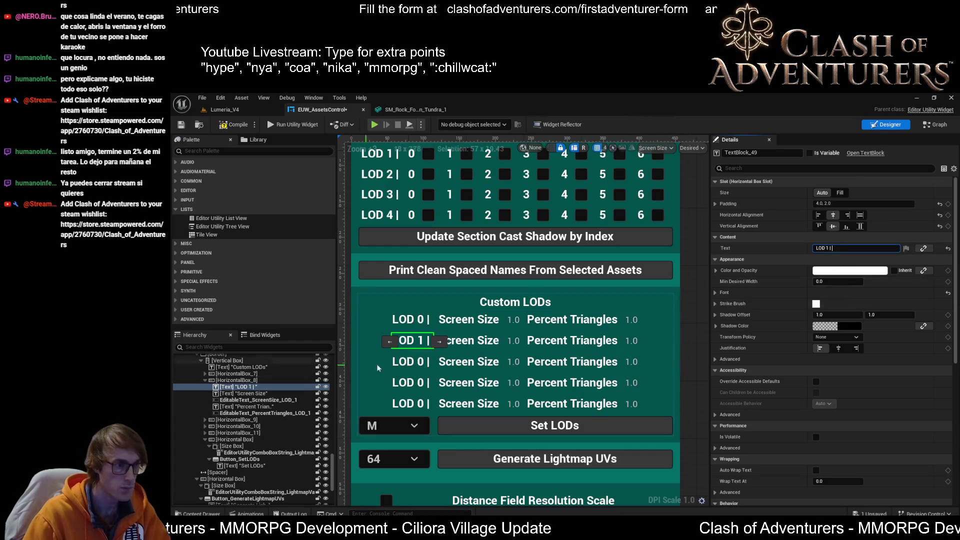
{"action": "left_click", "coordinate": [407, 362]}
{"action": "left_click", "coordinate": [827, 250]}
{"action": "key", "text": "BackSpace"}
{"action": "type", "text": "2"}
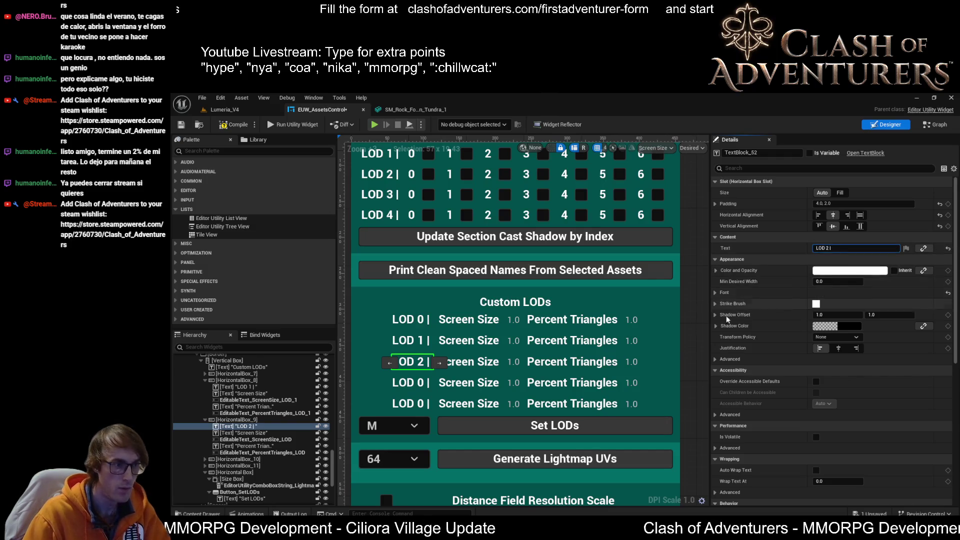
- Relabel the fourth and fifth rows' text to 'LOD 3 |' and 'LOD 4 |'
{"action": "left_click", "coordinate": [407, 383]}
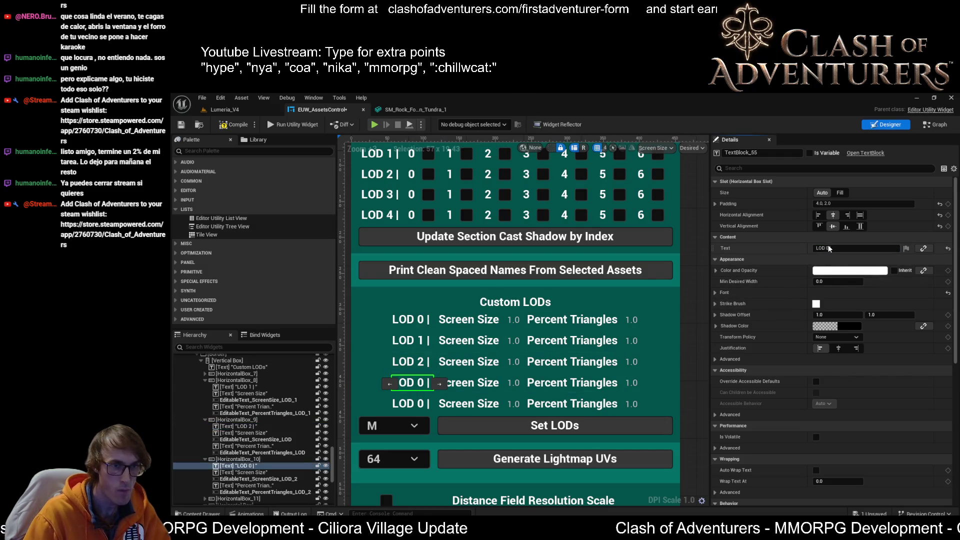
{"action": "left_click", "coordinate": [828, 249]}
{"action": "key", "text": "BackSpace"}
{"action": "type", "text": "3"}
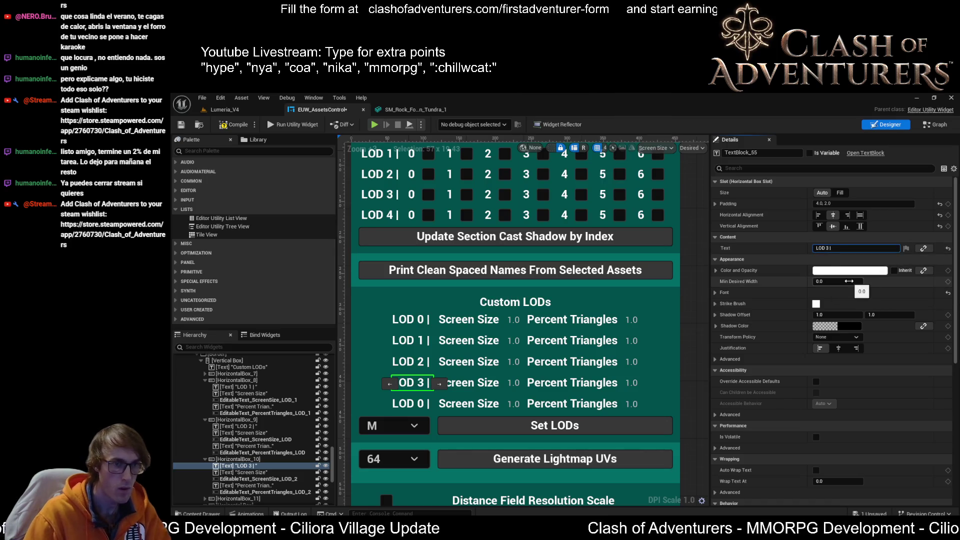
{"action": "left_click", "coordinate": [407, 403]}
{"action": "left_click", "coordinate": [827, 249]}
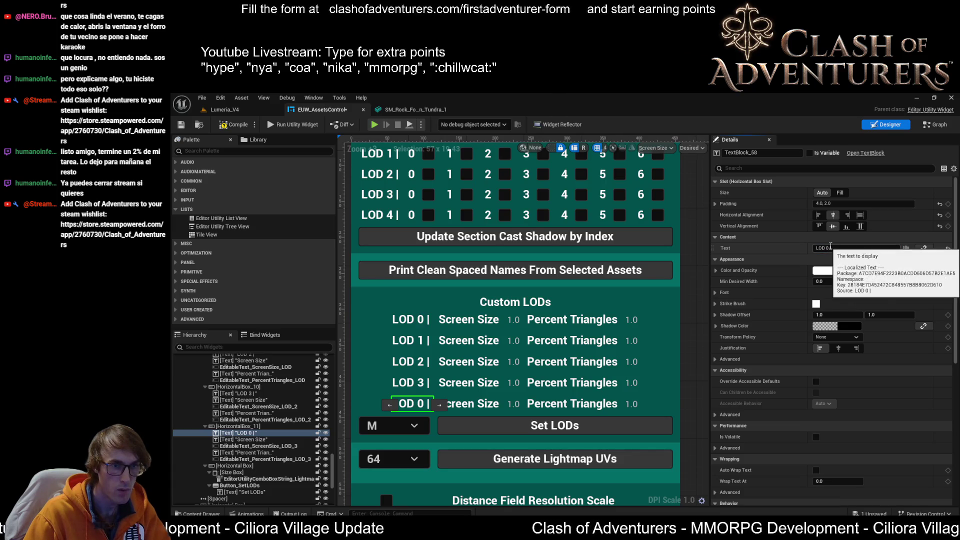
{"action": "key", "text": "BackSpace"}
{"action": "type", "text": "4"}
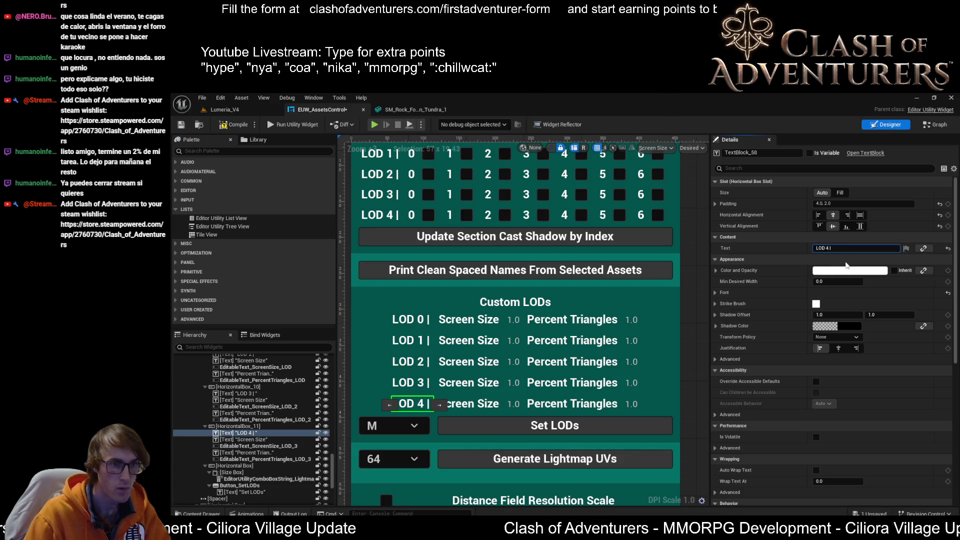
{"action": "left_click", "coordinate": [515, 340]}
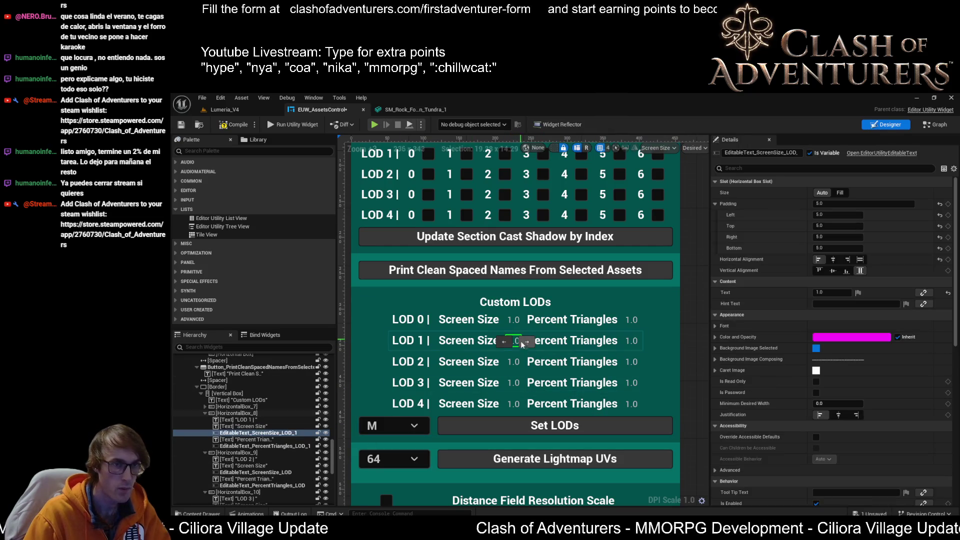
- Rename the LOD 2 Screen Size field with LOD_2 and the LOD 3 field to PercentTriangles_LOD_3
{"action": "left_click", "coordinate": [514, 362]}
{"action": "double_click", "coordinate": [791, 152]}
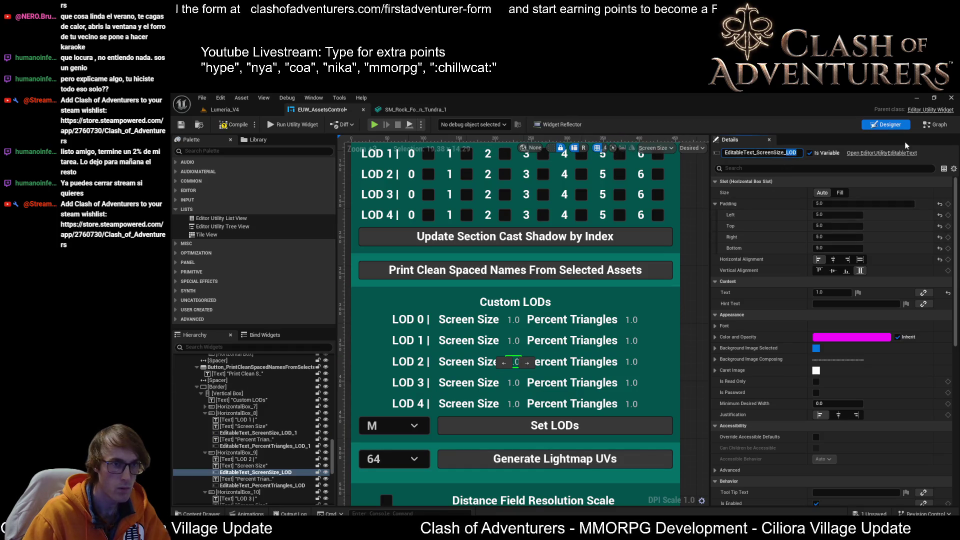
{"action": "type", "text": "LOD_2"}
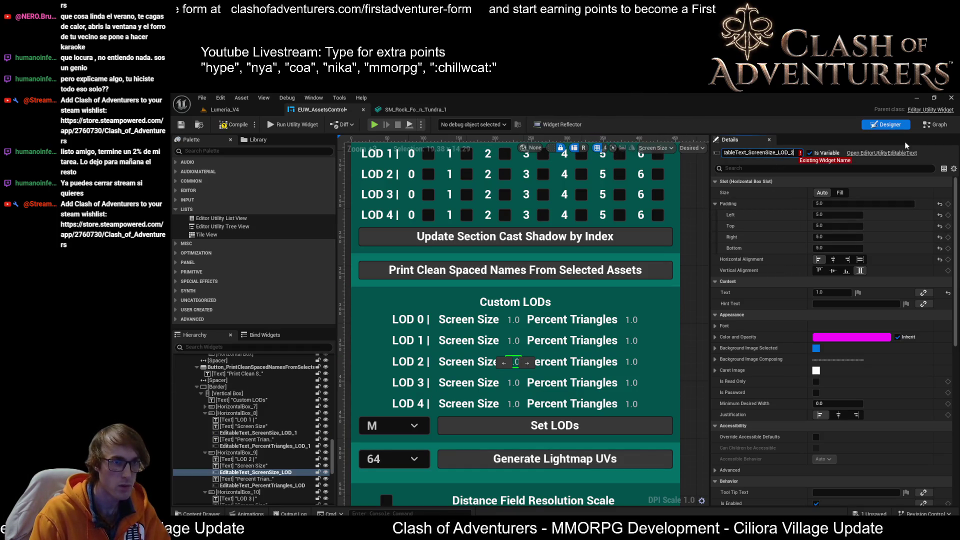
{"action": "key", "text": "Escape"}
{"action": "left_click", "coordinate": [517, 385]}
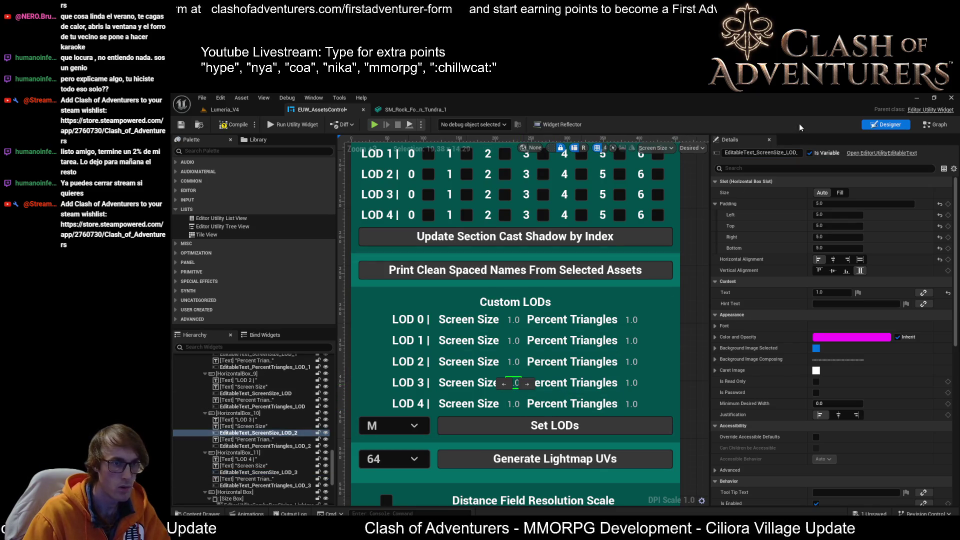
{"action": "left_click_drag", "start_coordinate": [781, 152], "coordinate": [797, 152]}
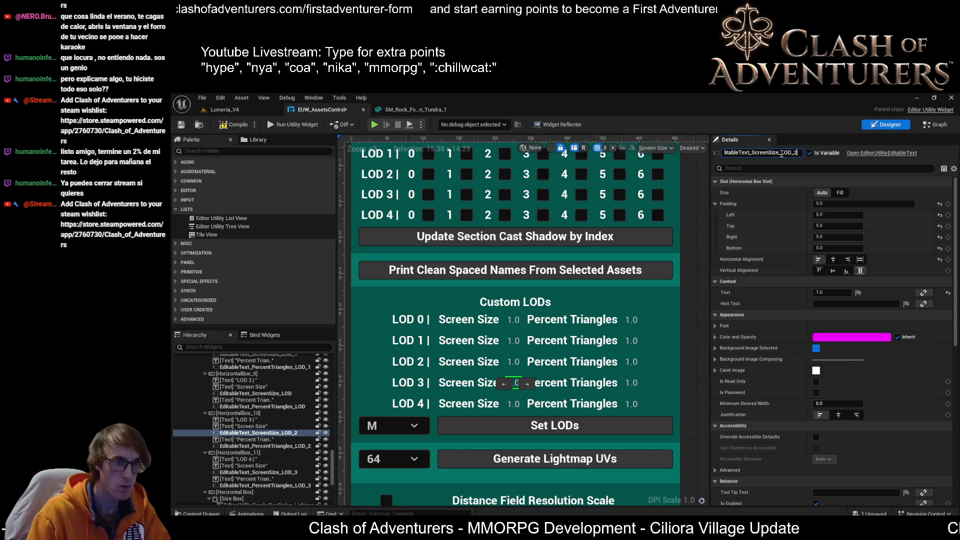
{"action": "left_click", "coordinate": [517, 405]}
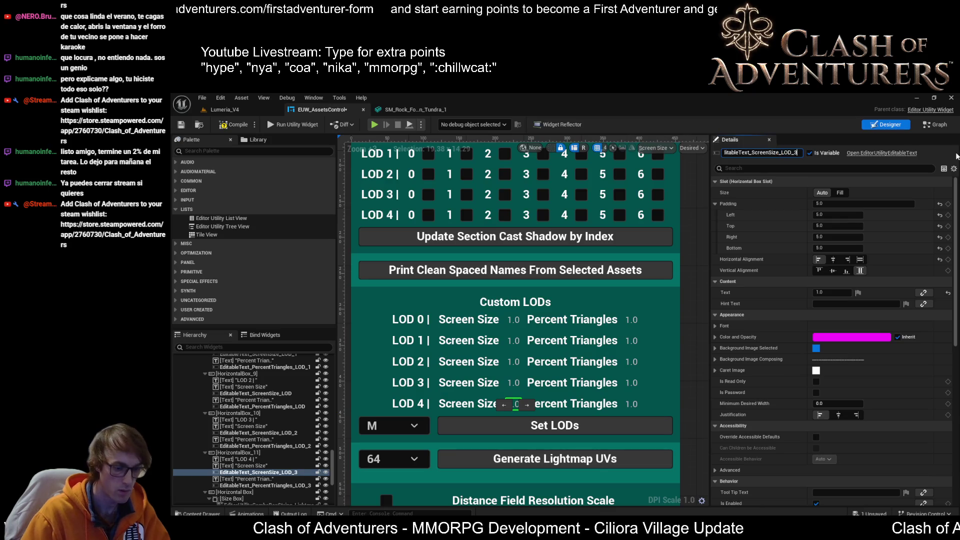
{"action": "left_click", "coordinate": [632, 404]}
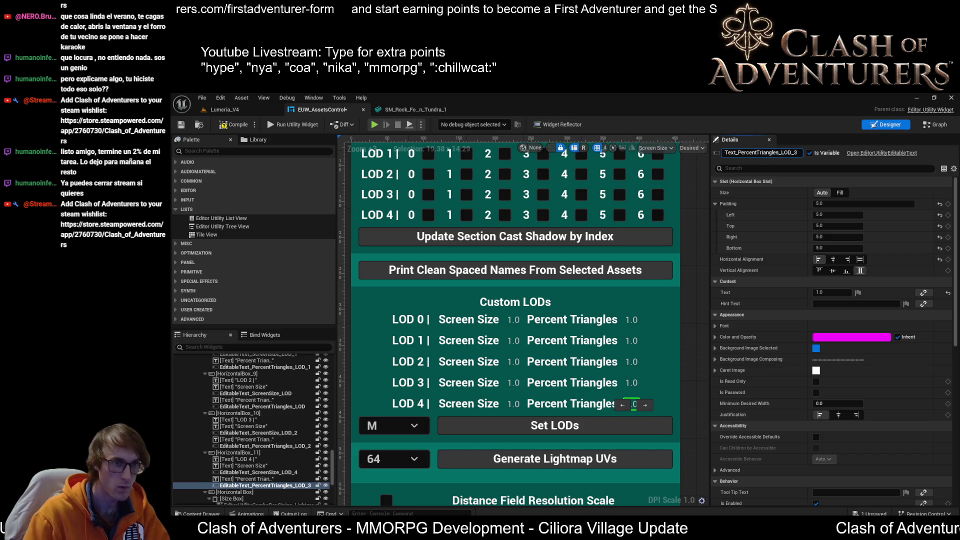
{"action": "left_click", "coordinate": [515, 383]}
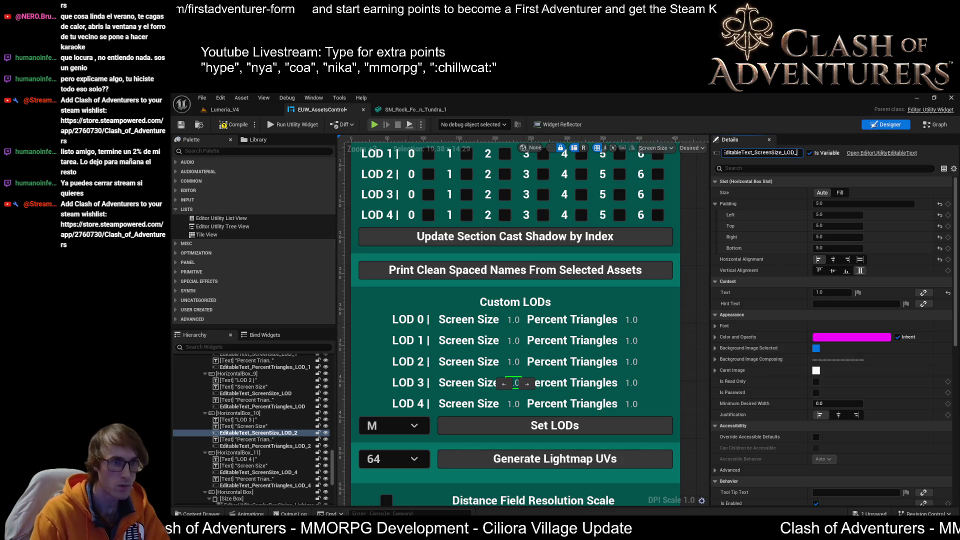
{"action": "left_click", "coordinate": [624, 391]}
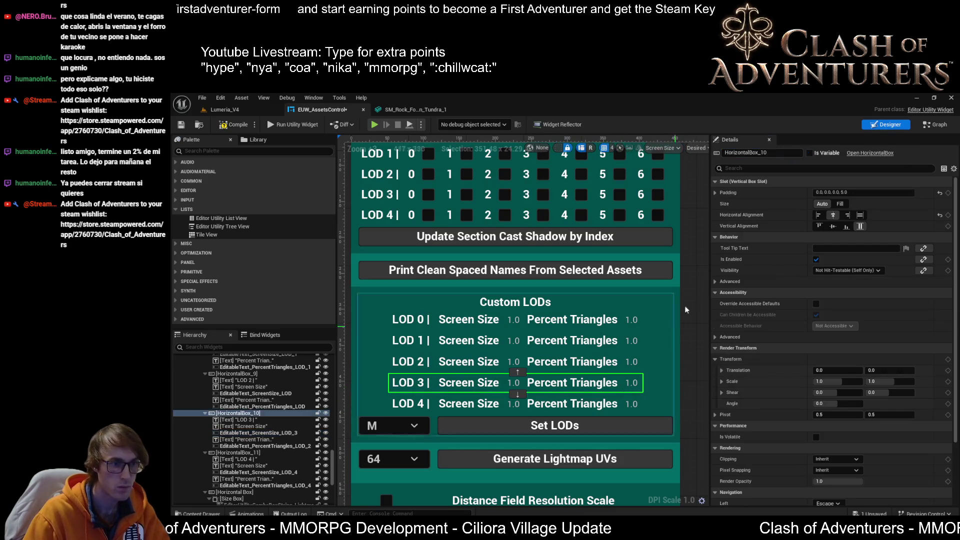
{"action": "left_click", "coordinate": [632, 384]}
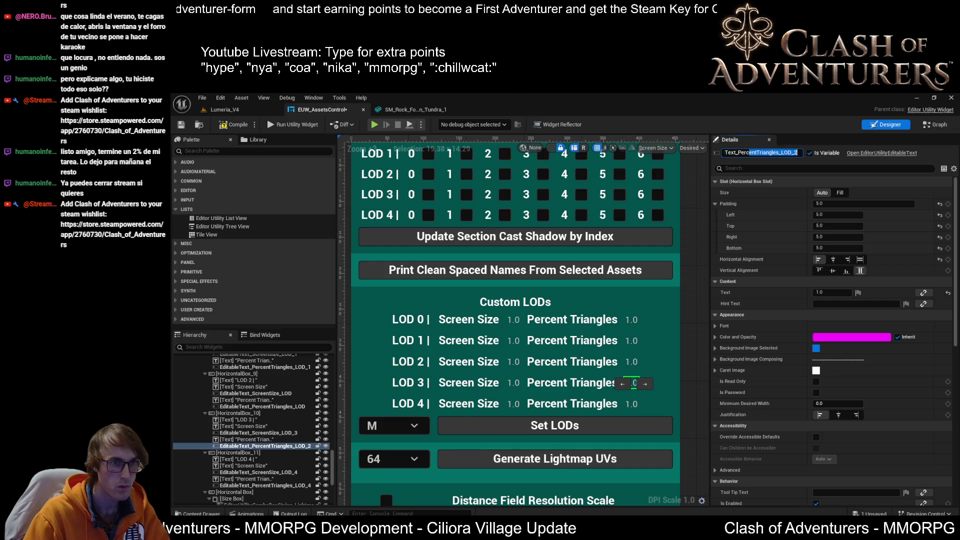
{"action": "type", "text": "3"}
{"action": "key", "text": "Return"}
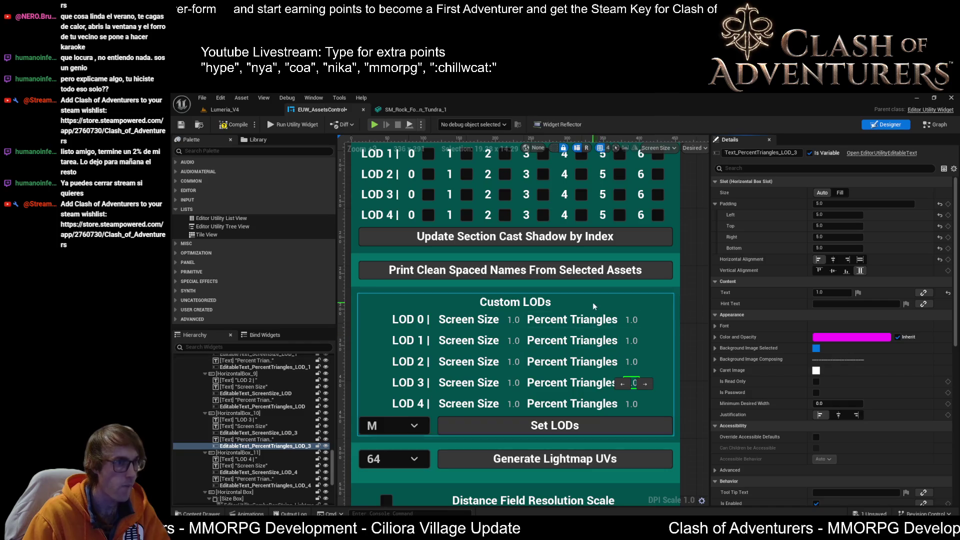
- Rename the LOD 2 field to EditableText_ScreenSize_LOD_2 and save the widget blueprint
{"action": "left_click", "coordinate": [515, 362]}
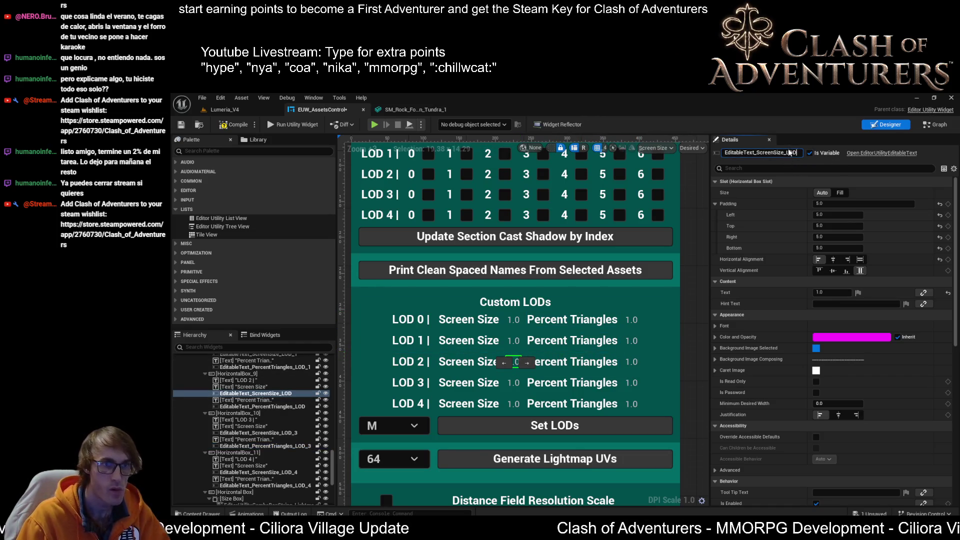
{"action": "key", "text": "End"}
{"action": "type", "text": "_2"}
{"action": "key", "text": "Return"}
{"action": "left_click", "coordinate": [634, 362]}
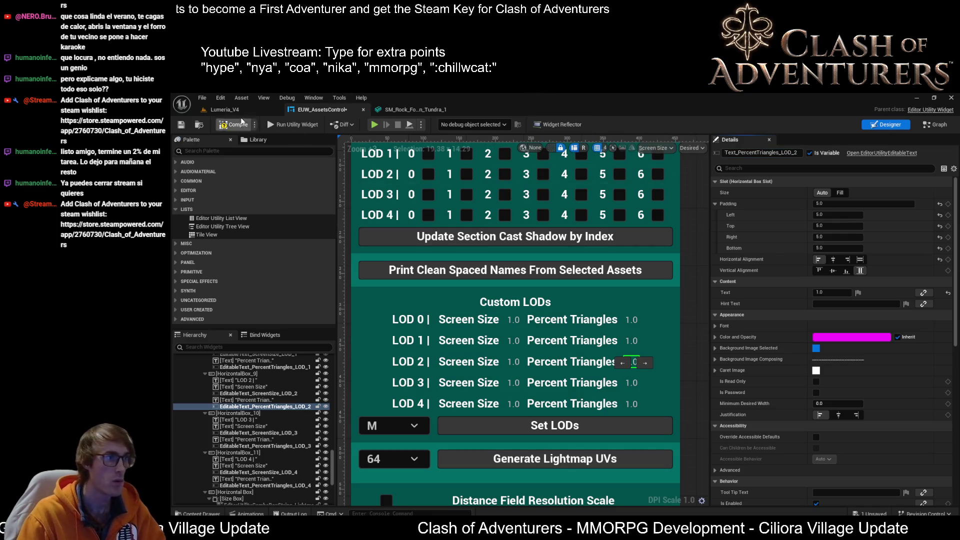
{"action": "left_click", "coordinate": [185, 124]}
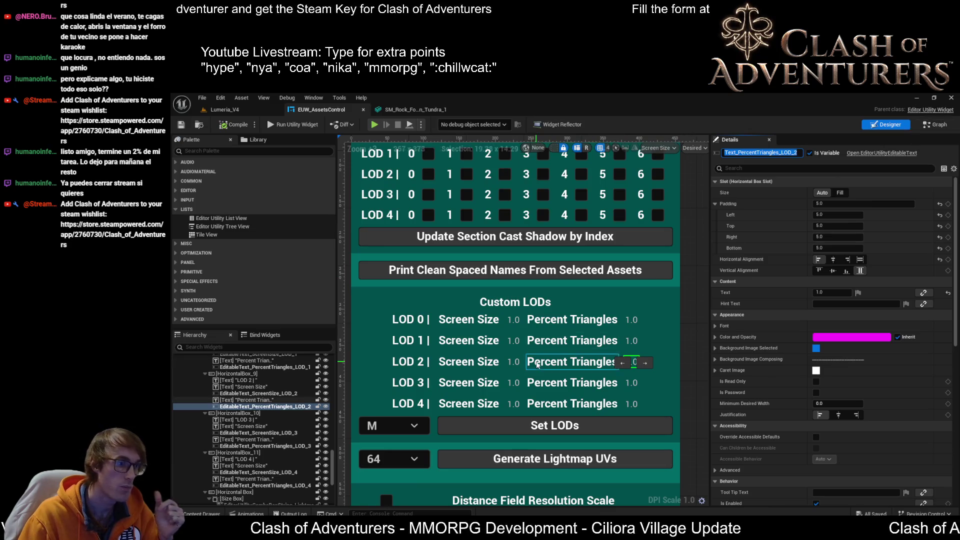
- Add an On Selection Changed event for the M size combo box, EditorUtilityComboBoxString_LightmapValue_1
{"action": "left_click", "coordinate": [406, 431]}
{"action": "left_click", "coordinate": [934, 124]}
{"action": "scroll", "coordinate": [631, 198], "scroll_direction": "down", "scroll_amount": 6}
{"action": "scroll", "coordinate": [613, 254], "scroll_direction": "up", "scroll_amount": 9}
{"action": "scroll", "coordinate": [560, 276], "scroll_direction": "down", "scroll_amount": 4}
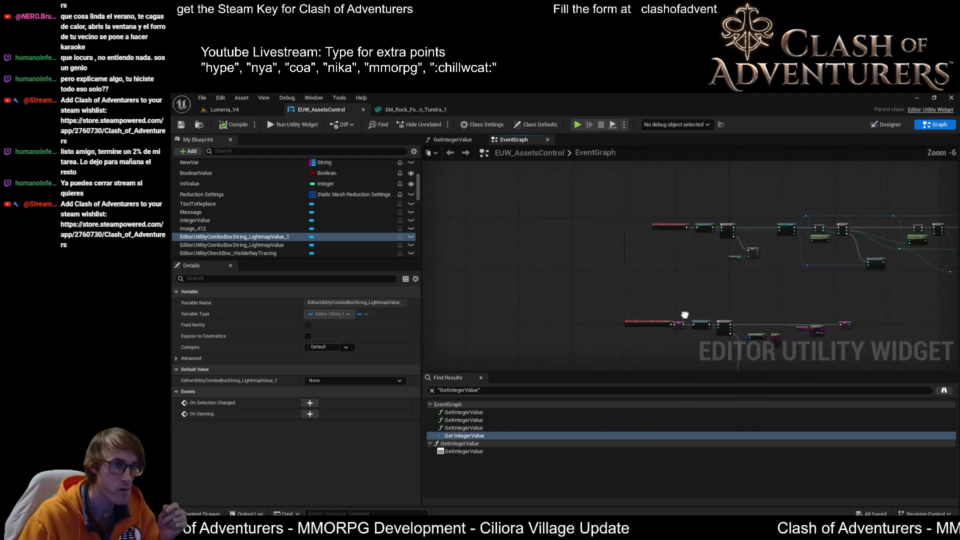
{"action": "left_click", "coordinate": [881, 128]}
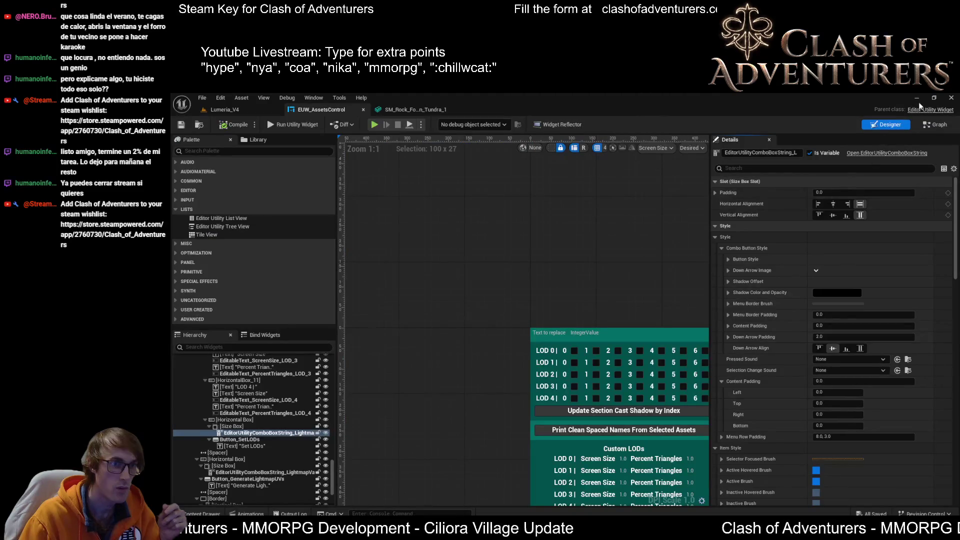
{"action": "left_click", "coordinate": [926, 127]}
{"action": "scroll", "coordinate": [832, 312], "scroll_direction": "up", "scroll_amount": 3}
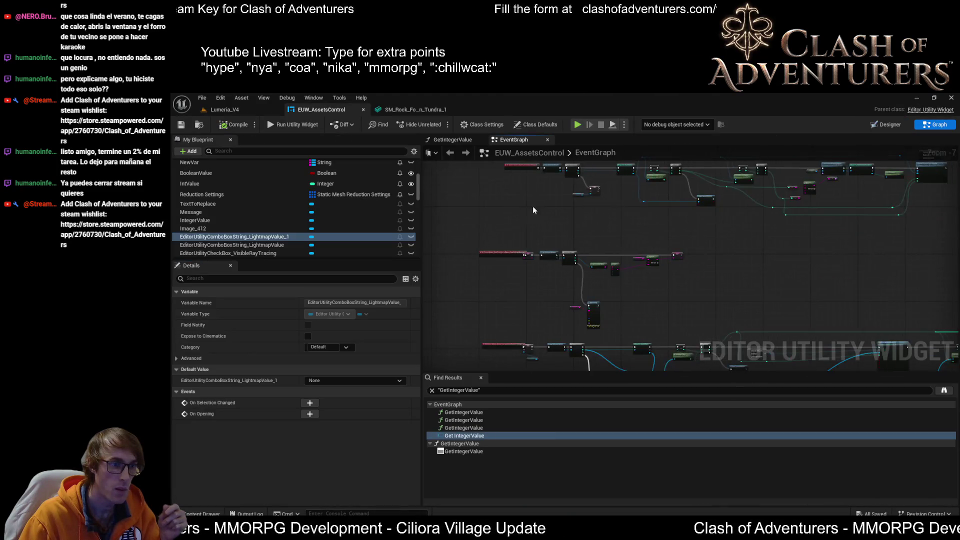
{"action": "left_click", "coordinate": [886, 125]}
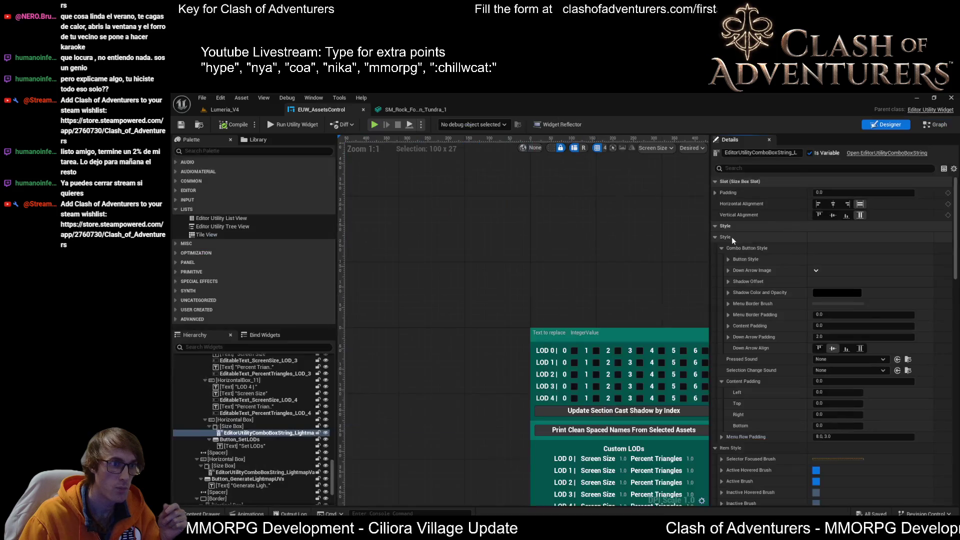
{"action": "scroll", "coordinate": [570, 300], "scroll_direction": "up", "scroll_amount": 4}
{"action": "scroll", "coordinate": [809, 408], "scroll_direction": "down", "scroll_amount": 10}
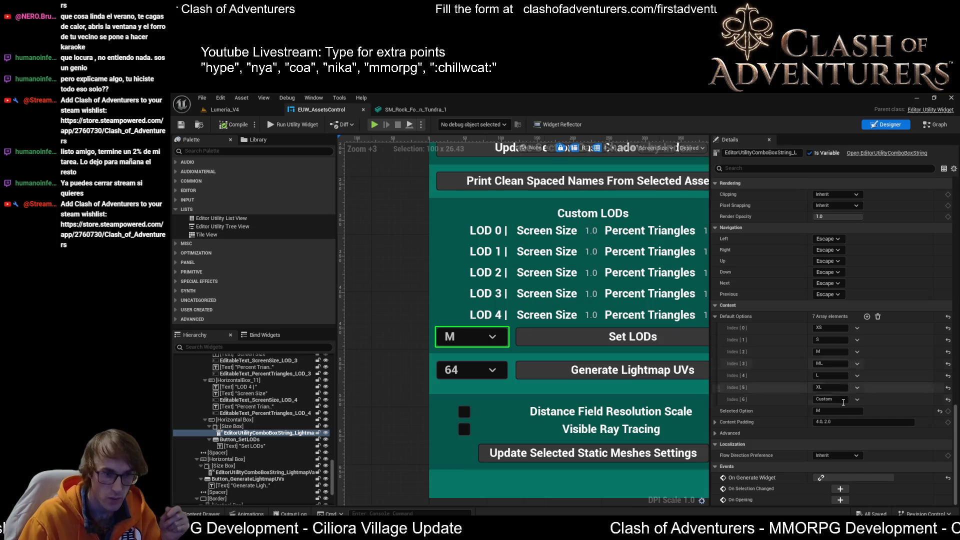
{"action": "left_click", "coordinate": [842, 490]}
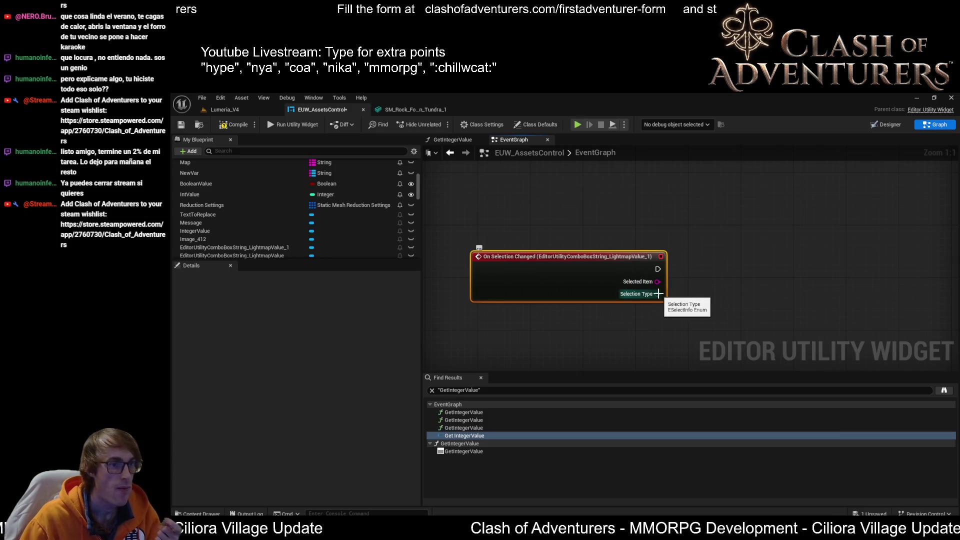
- Feed the combo box's Selected Item into a Matches Wildcard node and delete the unused == node
{"action": "left_click_drag", "start_coordinate": [657, 282], "coordinate": [721, 300]}
{"action": "type", "text": "e"}
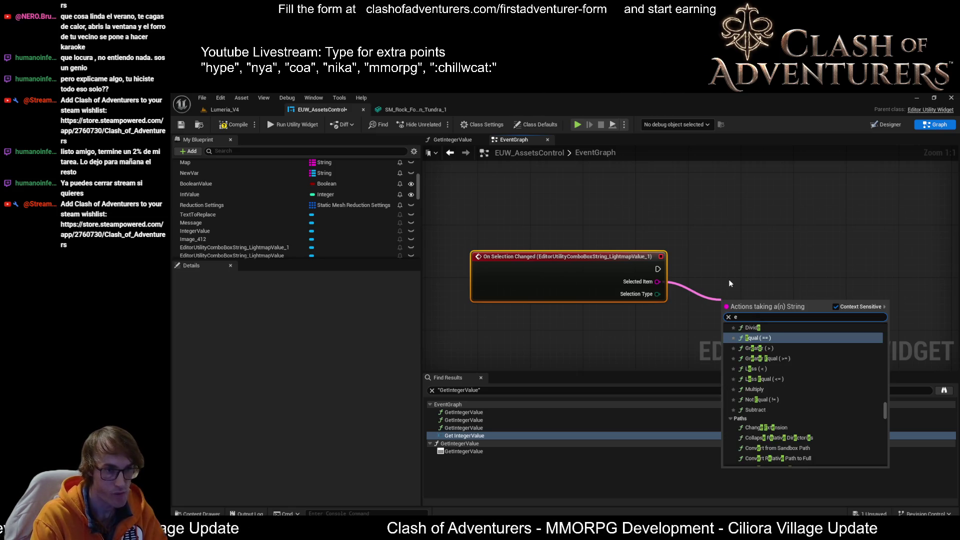
{"action": "key", "text": "Return"}
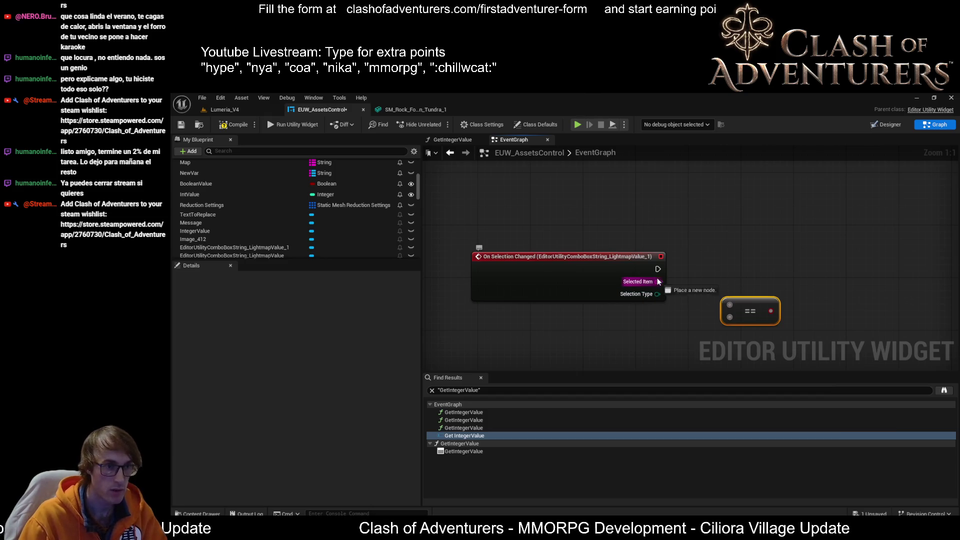
{"action": "left_click_drag", "start_coordinate": [719, 282], "coordinate": [723, 283]}
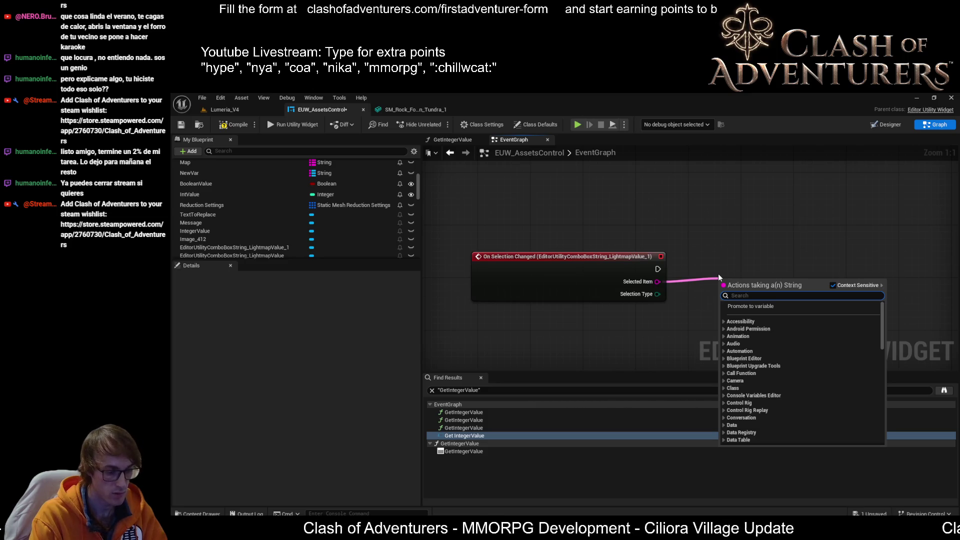
{"action": "type", "text": "string"}
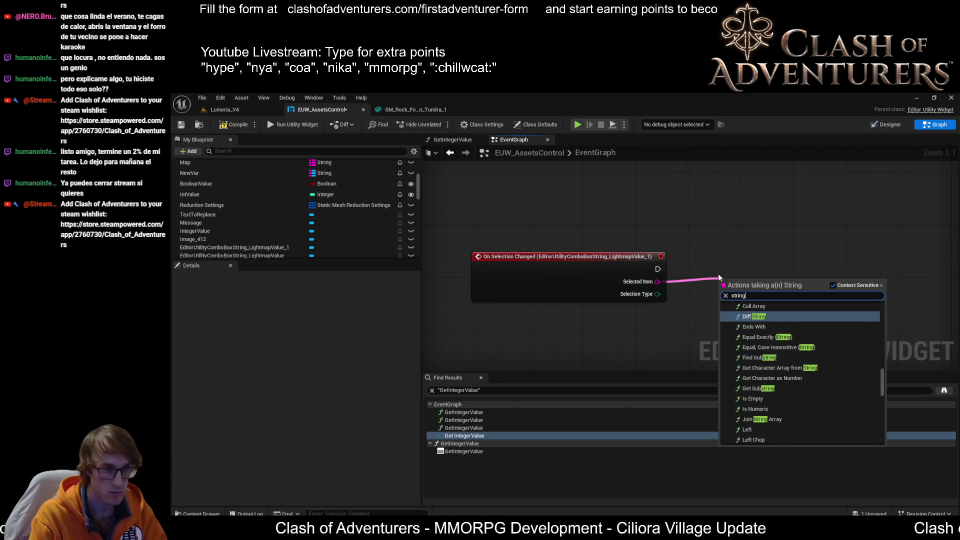
{"action": "scroll", "coordinate": [830, 394], "scroll_direction": "up", "scroll_amount": 5}
{"action": "scroll", "coordinate": [833, 396], "scroll_direction": "up", "scroll_amount": 1}
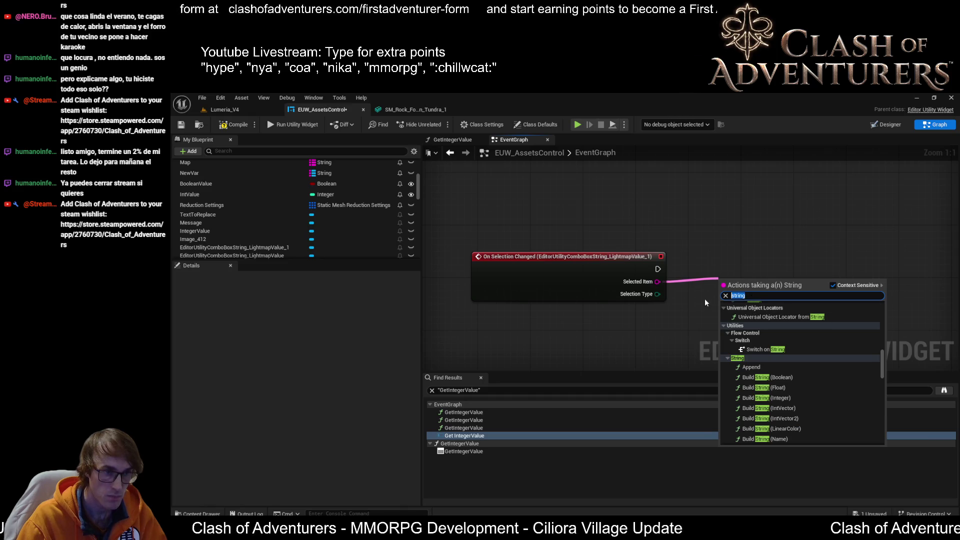
{"action": "type", "text": "match"}
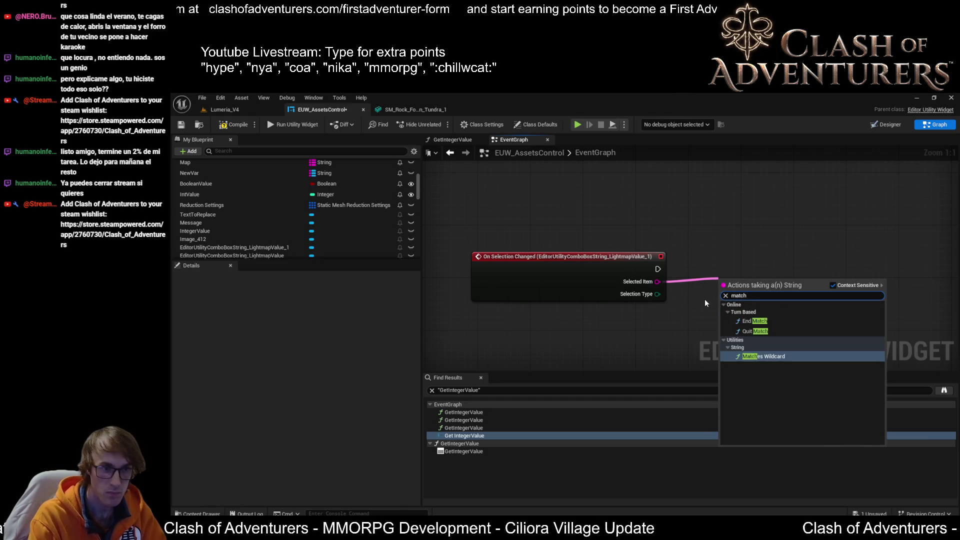
{"action": "left_click", "coordinate": [768, 356]}
{"action": "left_click_drag", "start_coordinate": [787, 288], "coordinate": [832, 244]}
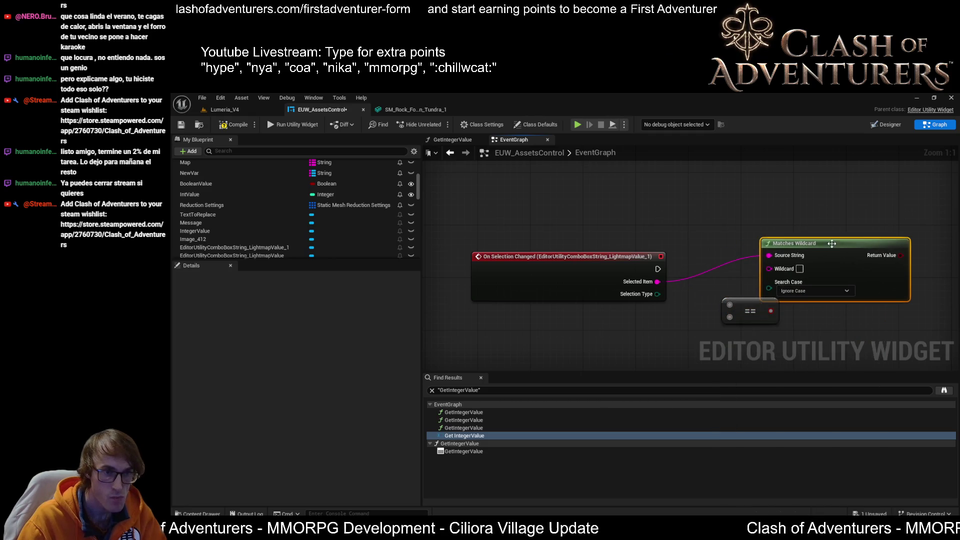
{"action": "left_click", "coordinate": [750, 311]}
{"action": "left_click_drag", "start_coordinate": [750, 311], "coordinate": [716, 330]}
{"action": "key", "text": "Delete"}
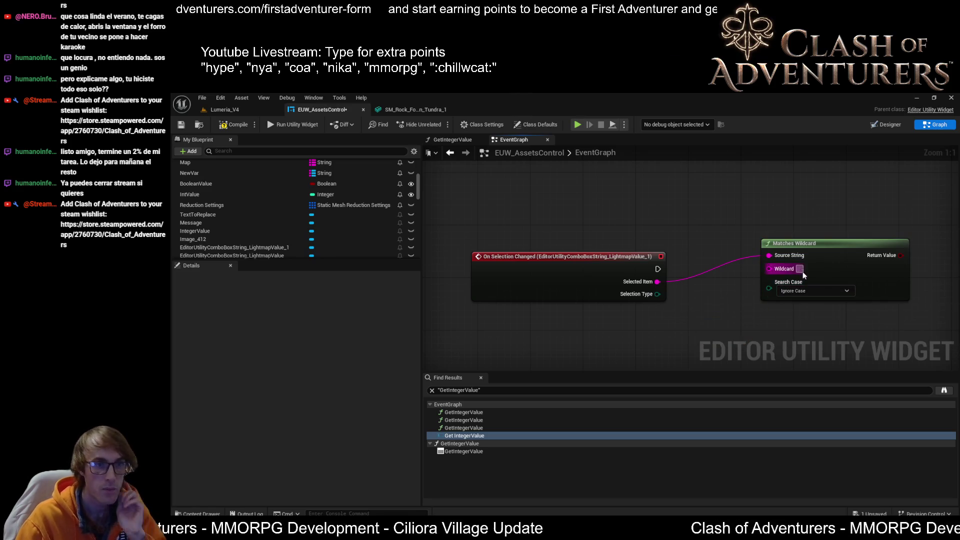
- Set the Matches Wildcard node's wildcard to 'Custom' and reposition the node
{"action": "left_click", "coordinate": [800, 269]}
{"action": "type", "text": "Custom"}
{"action": "left_click_drag", "start_coordinate": [846, 242], "coordinate": [832, 286]}
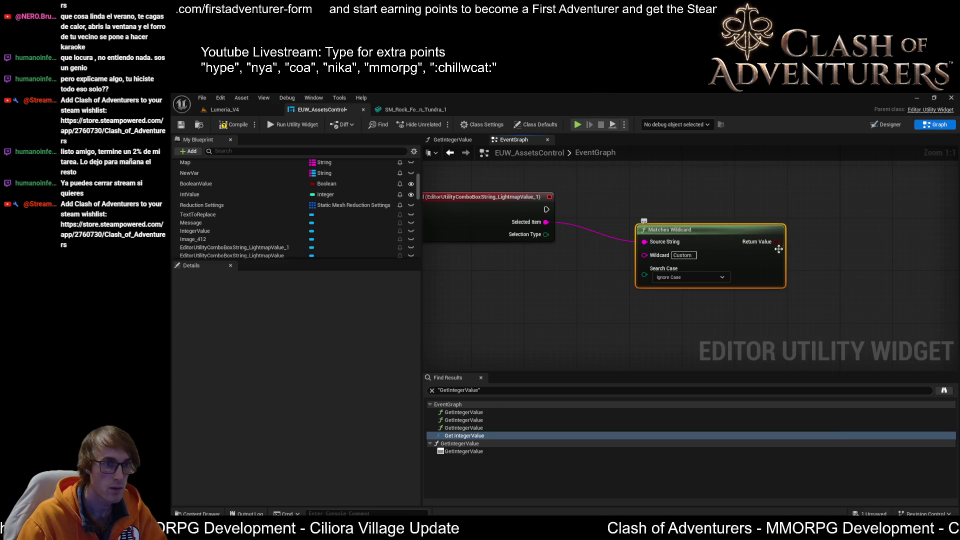
{"action": "left_click_drag", "start_coordinate": [776, 242], "coordinate": [825, 224]}
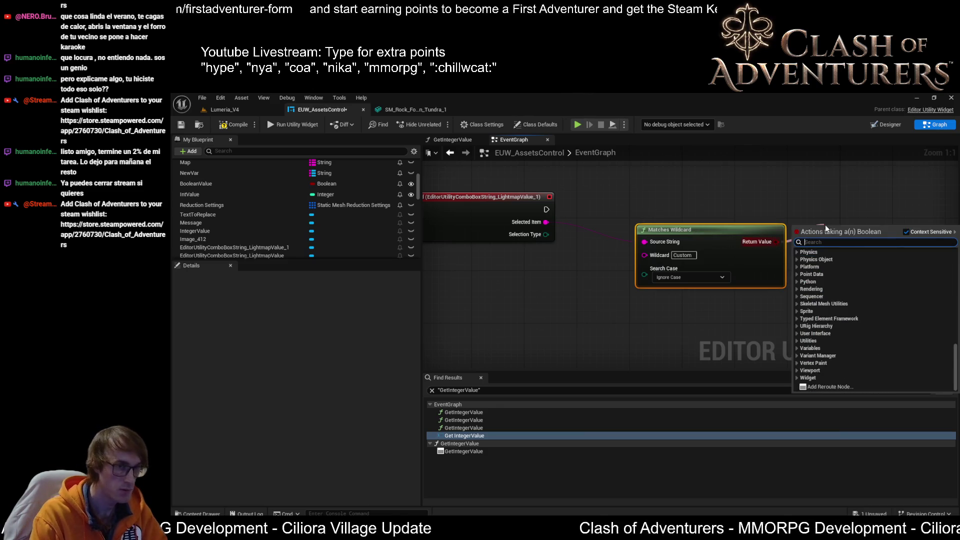
{"action": "left_click", "coordinate": [836, 181]}
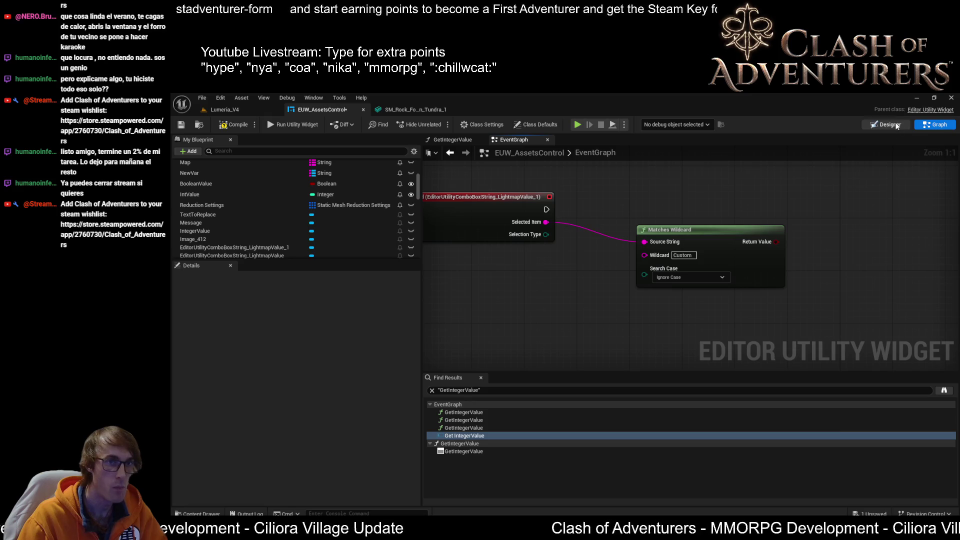
{"action": "left_click", "coordinate": [886, 124]}
- Collapse the LOD 1–4 and Set LODs rows in the Hierarchy under the Custom LODs box
{"action": "scroll", "coordinate": [646, 326], "scroll_direction": "up", "scroll_amount": 3}
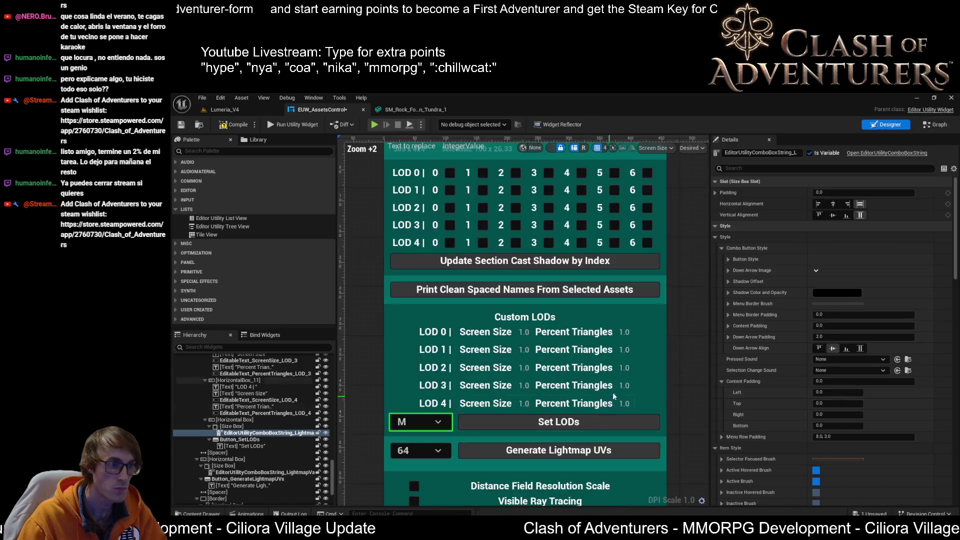
{"action": "left_click", "coordinate": [649, 326]}
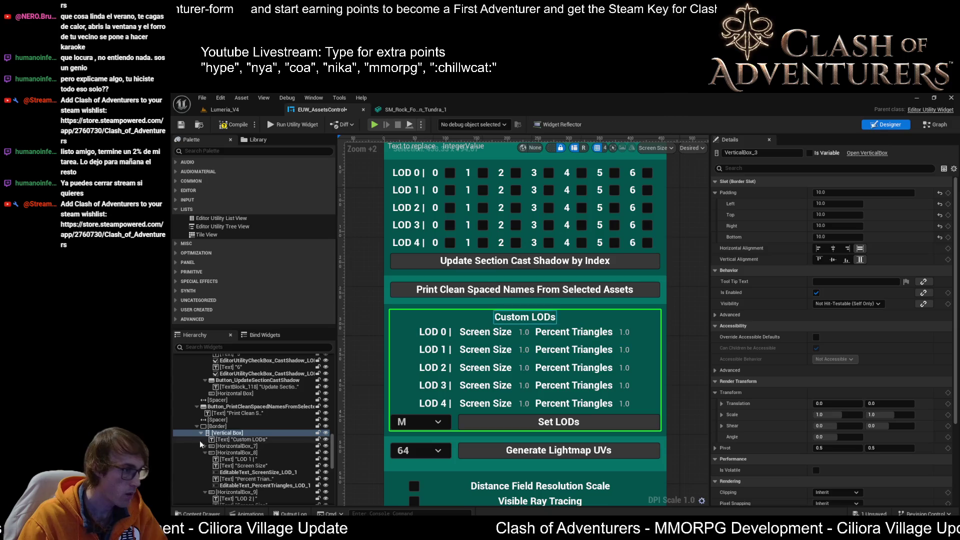
{"action": "left_click", "coordinate": [204, 452]}
{"action": "left_click", "coordinate": [204, 459]}
{"action": "left_click", "coordinate": [204, 466]}
{"action": "left_click", "coordinate": [204, 472]}
{"action": "left_click", "coordinate": [205, 478]}
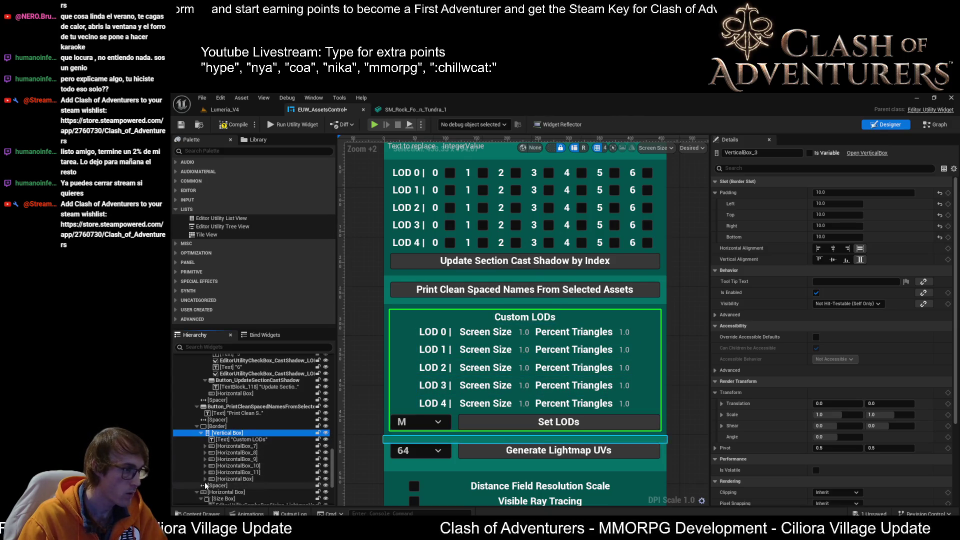
{"action": "left_click", "coordinate": [239, 440]}
{"action": "left_click", "coordinate": [231, 433]}
- Wrap the Custom LODs title through the Set LODs row in a new Vertical Box
{"action": "left_click", "coordinate": [231, 440]}
{"action": "left_click", "coordinate": [226, 478], "text": "shift"}
{"action": "right_click", "coordinate": [242, 453]}
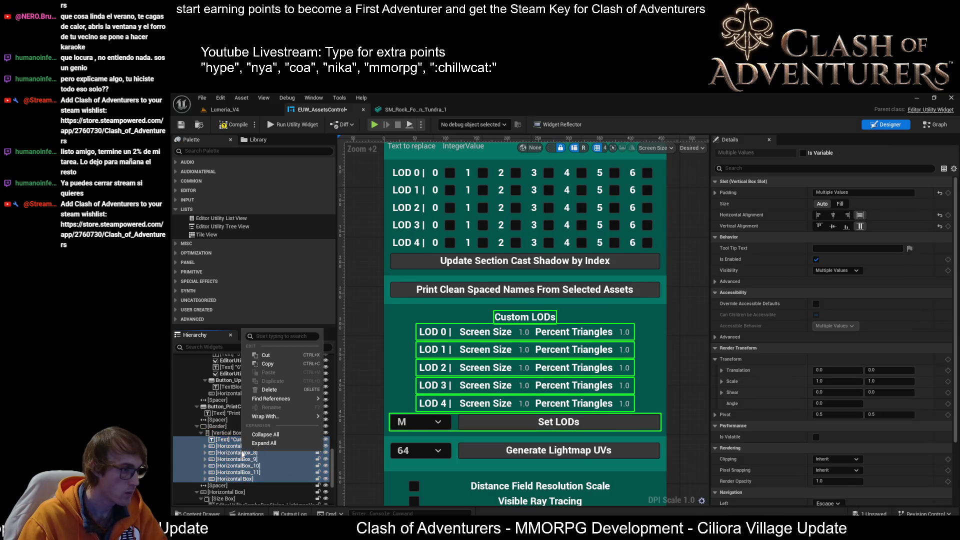
{"action": "mouse_move", "coordinate": [295, 417]}
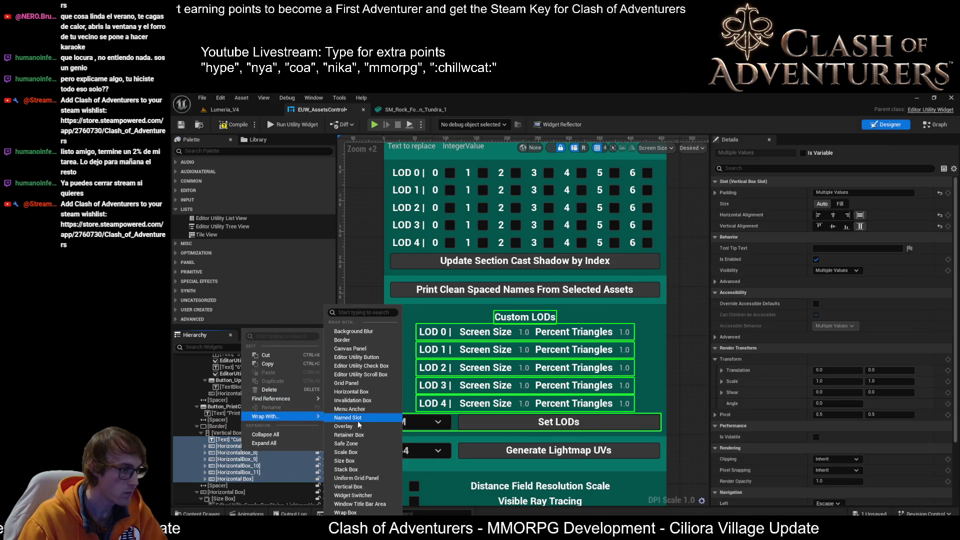
{"action": "left_click", "coordinate": [359, 488]}
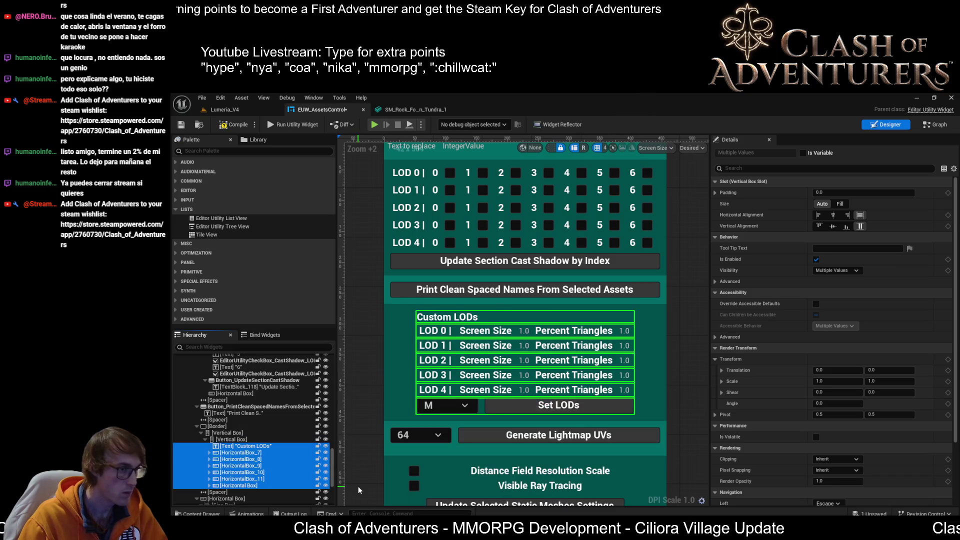
- Give the inner vertical box 0 padding on all sides, Size Fill and Fill alignment both ways
{"action": "left_click", "coordinate": [228, 445]}
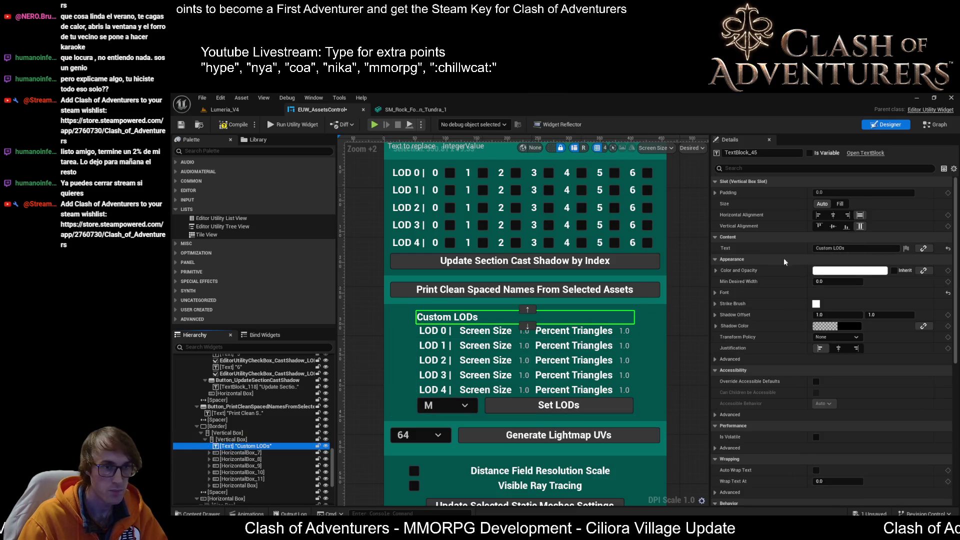
{"action": "left_click", "coordinate": [229, 440]}
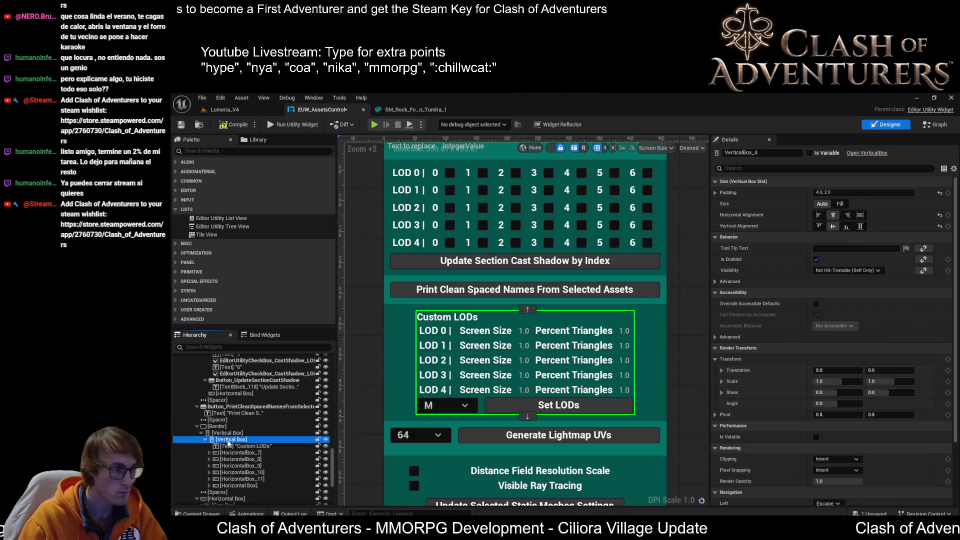
{"action": "left_click", "coordinate": [716, 192]}
{"action": "left_click", "coordinate": [840, 205]}
{"action": "type", "text": "0"}
{"action": "key", "text": "Tab"}
{"action": "type", "text": "0"}
{"action": "key", "text": "Tab"}
{"action": "type", "text": "0"}
{"action": "key", "text": "Tab"}
{"action": "type", "text": "0"}
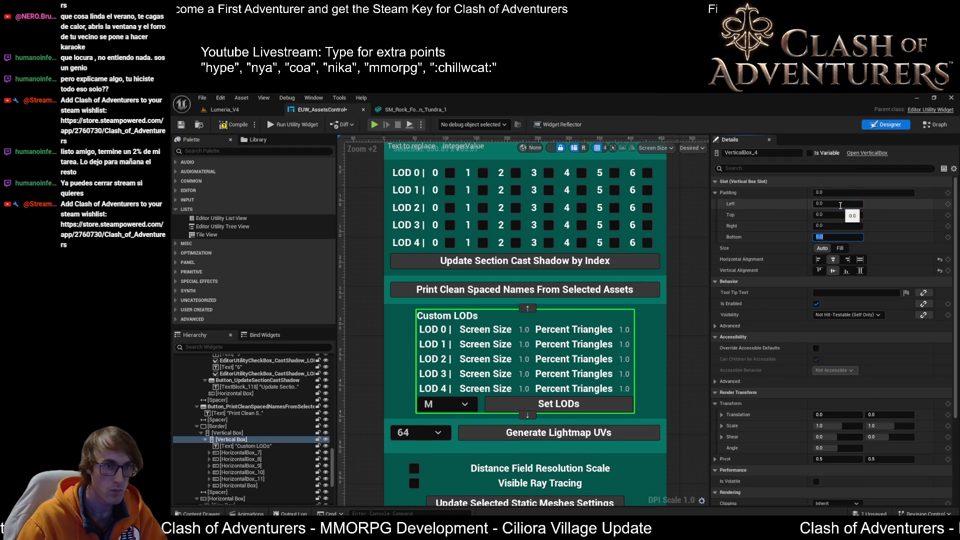
{"action": "left_click", "coordinate": [840, 248]}
{"action": "left_click", "coordinate": [860, 260]}
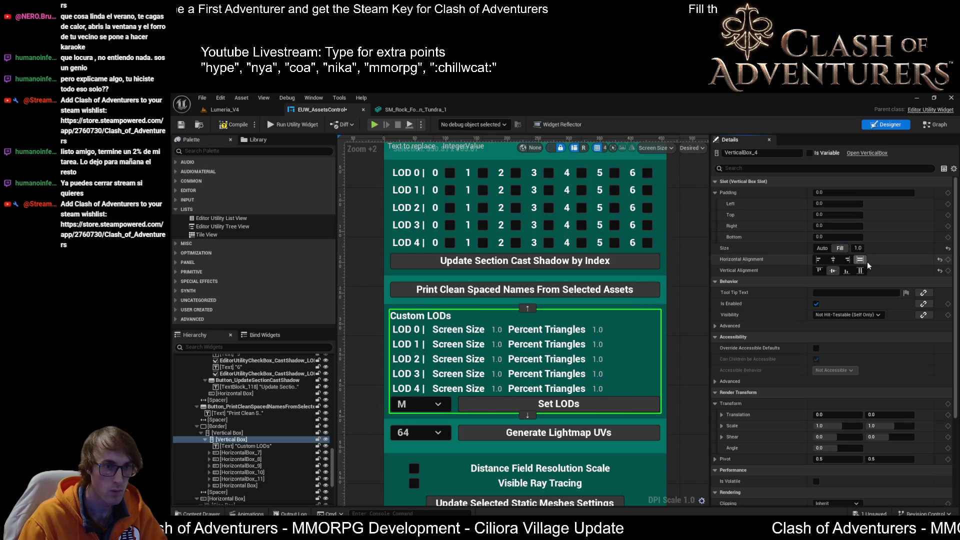
{"action": "left_click", "coordinate": [860, 270]}
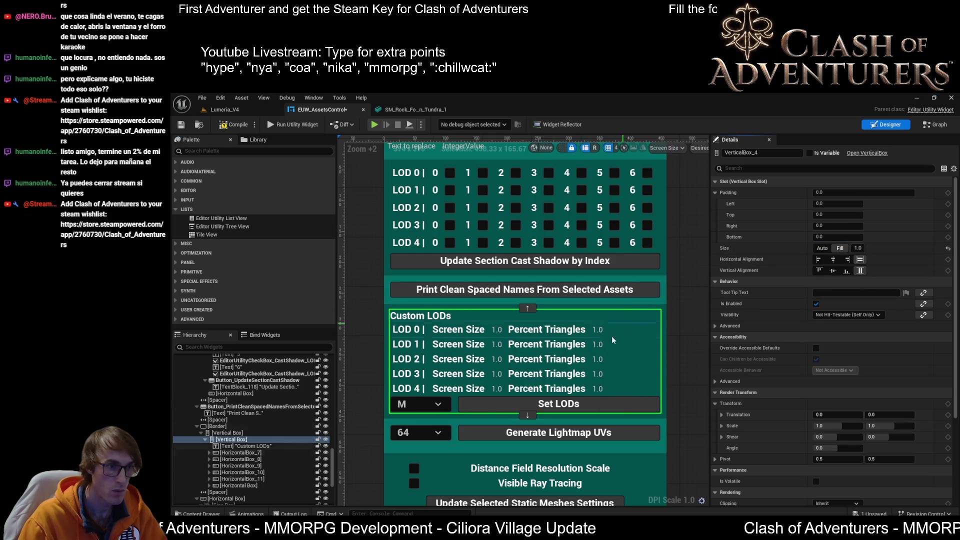
- Set the LOD 0 through Set LODs rows to Size Fill with Fill horizontal alignment
{"action": "left_click", "coordinate": [260, 453]}
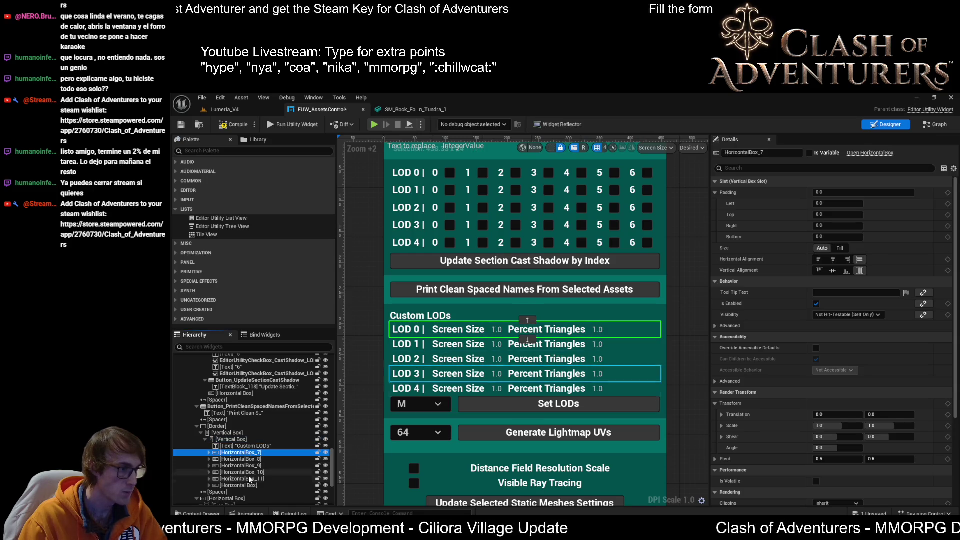
{"action": "left_click", "coordinate": [255, 483], "text": "shift"}
{"action": "left_click", "coordinate": [832, 260]}
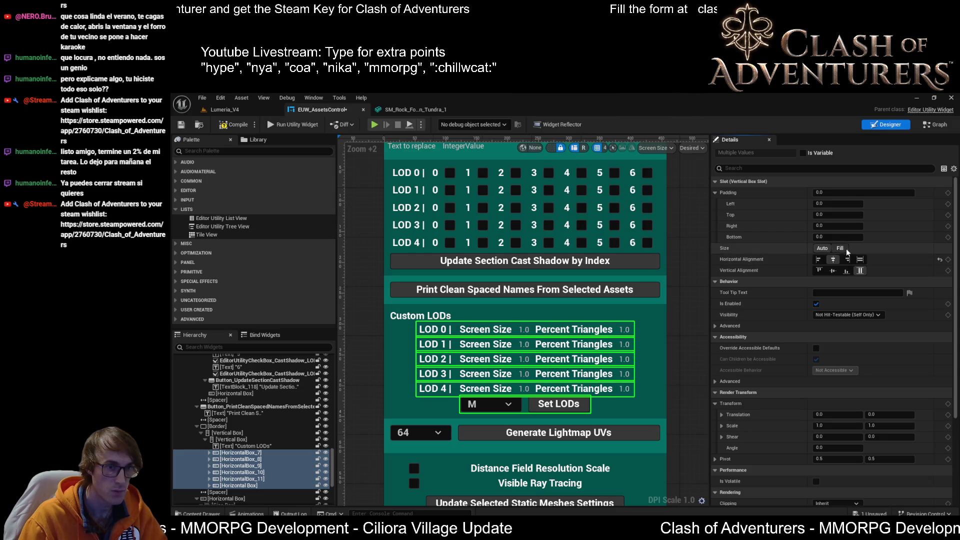
{"action": "left_click", "coordinate": [840, 248]}
{"action": "left_click", "coordinate": [860, 259]}
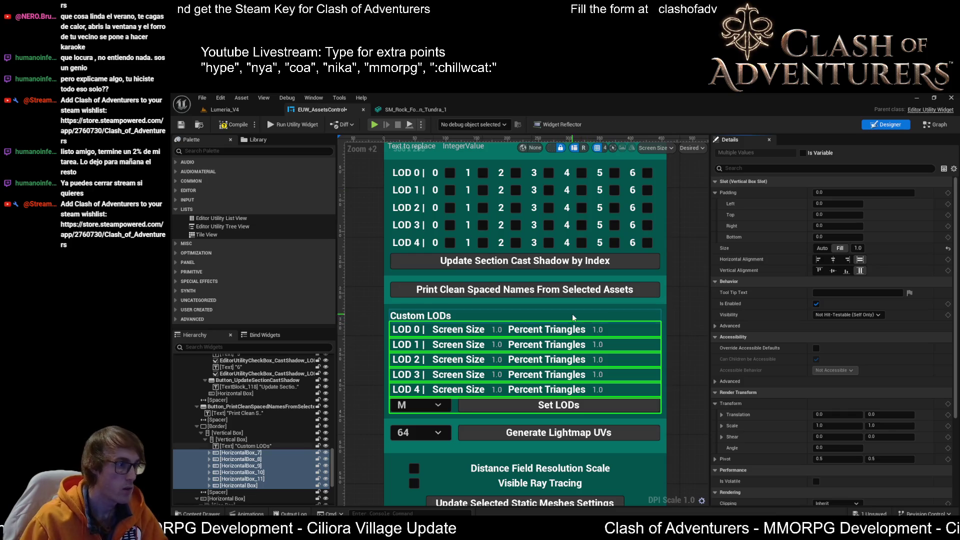
{"action": "left_click", "coordinate": [833, 259]}
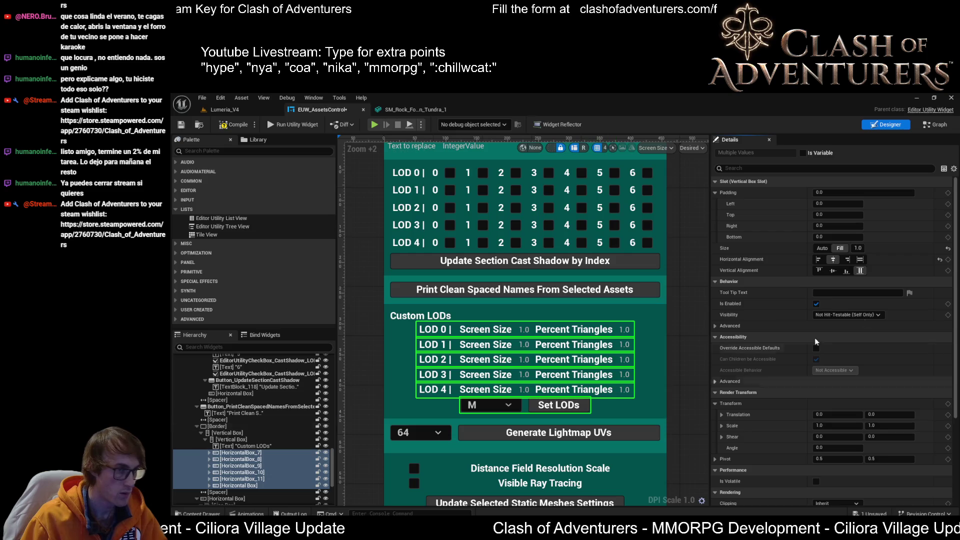
{"action": "left_click", "coordinate": [861, 259]}
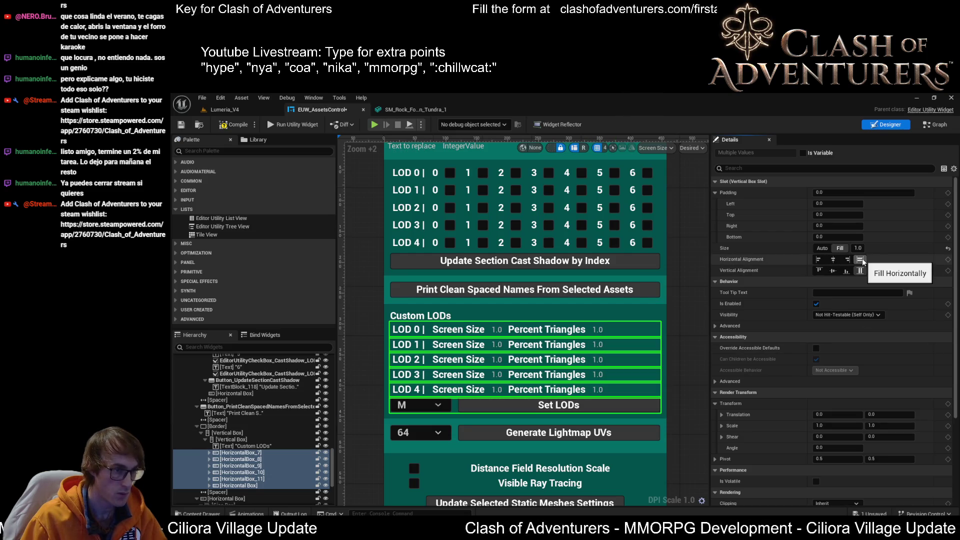
{"action": "left_click", "coordinate": [835, 259]}
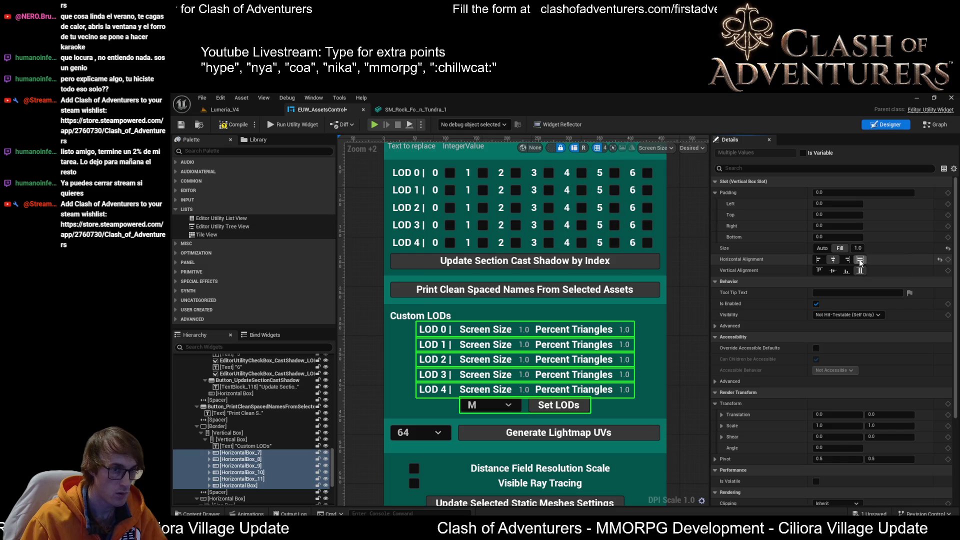
{"action": "left_click", "coordinate": [860, 259]}
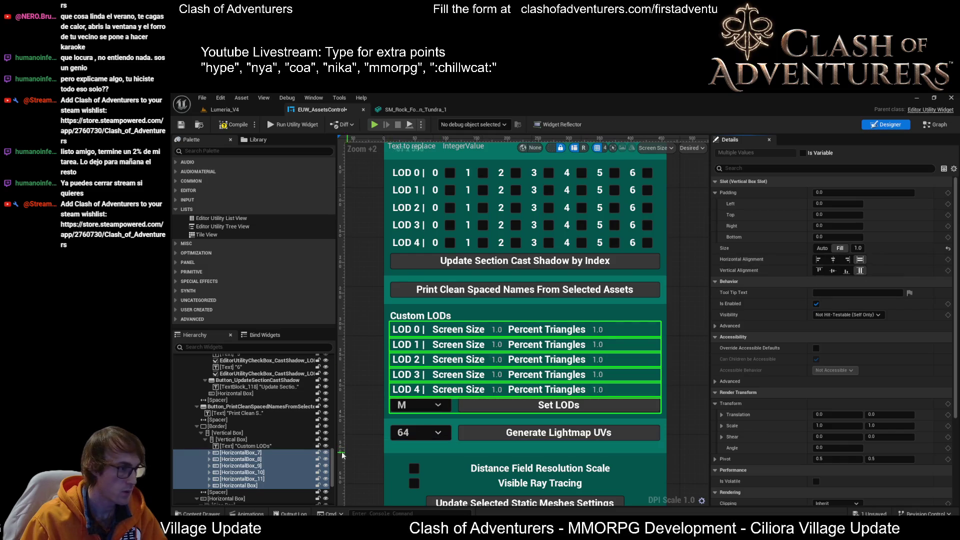
{"action": "left_click", "coordinate": [237, 486]}
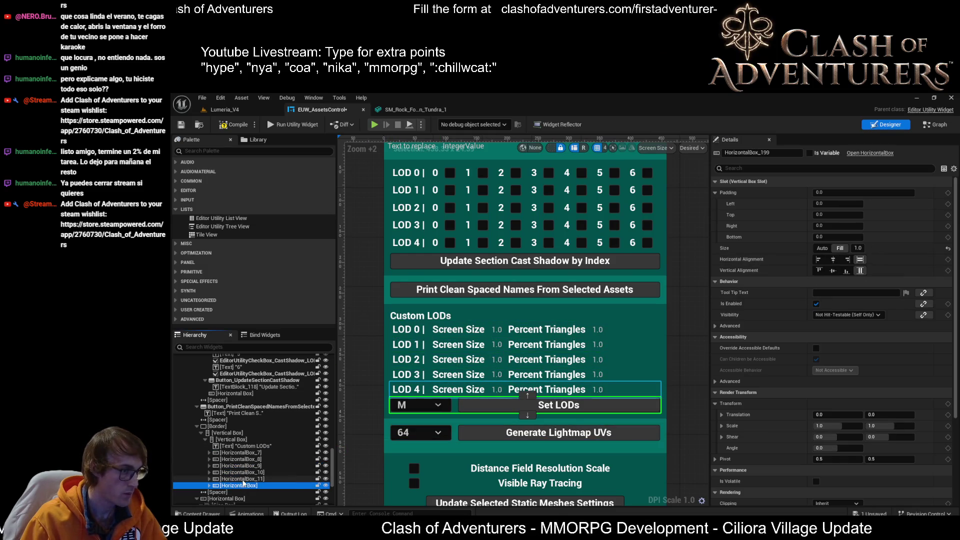
- Move the Set LODs row up the widget tree and make it size to its content
{"action": "left_click", "coordinate": [240, 478]}
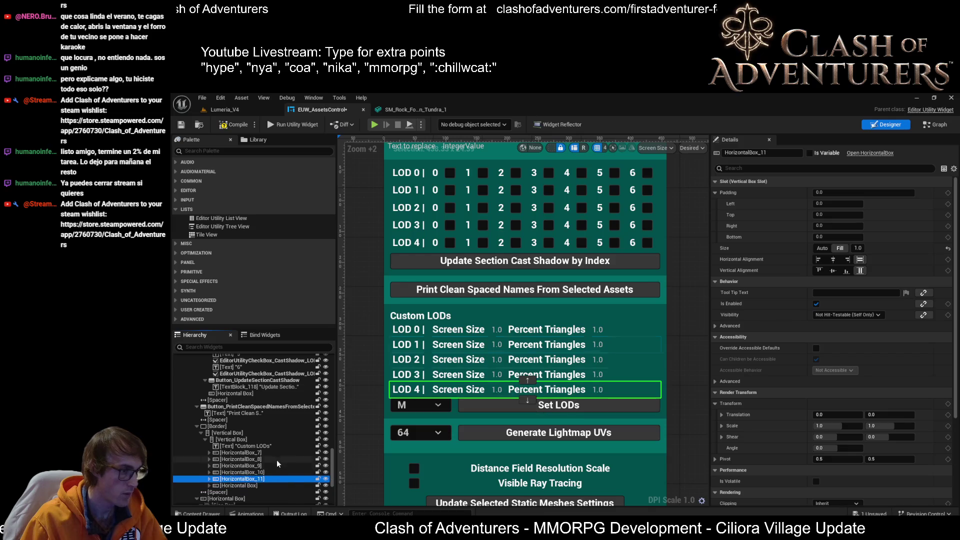
{"action": "left_click", "coordinate": [204, 439]}
{"action": "left_click", "coordinate": [224, 441]}
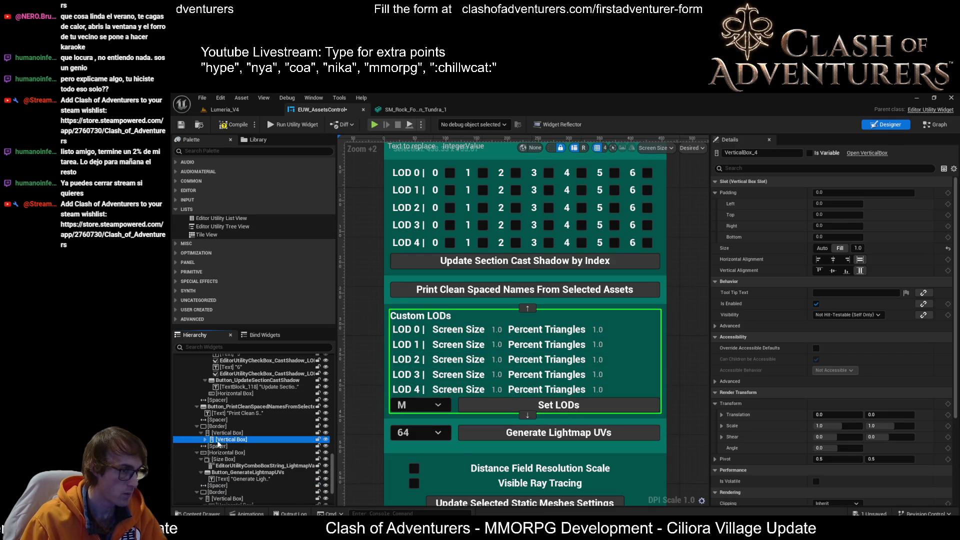
{"action": "left_click", "coordinate": [206, 439]}
{"action": "scroll", "coordinate": [224, 451], "scroll_direction": "down", "scroll_amount": 1}
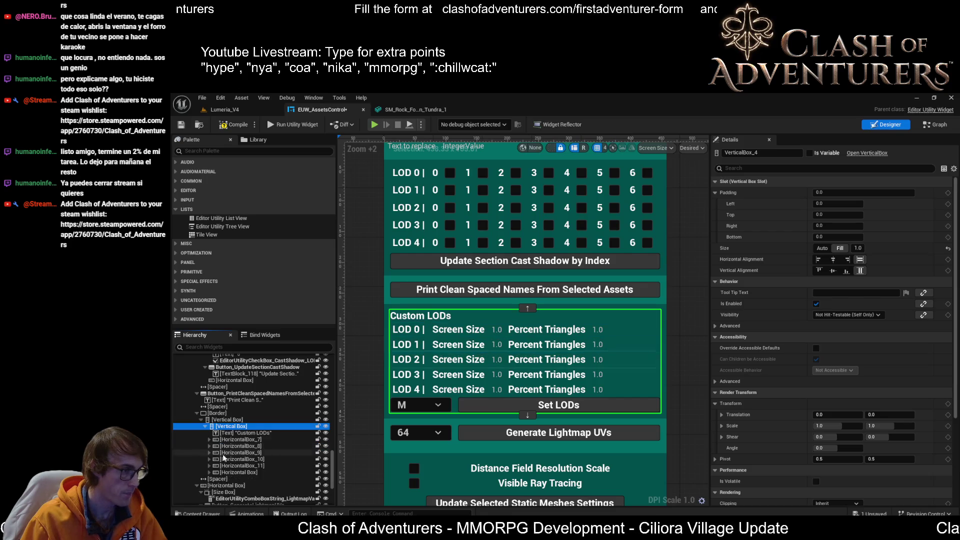
{"action": "left_click", "coordinate": [232, 472]}
{"action": "mouse_move", "coordinate": [228, 473]}
{"action": "left_mouse_down"}
{"action": "mouse_move", "coordinate": [236, 429]}
{"action": "mouse_move", "coordinate": [223, 422]}
{"action": "left_mouse_up"}
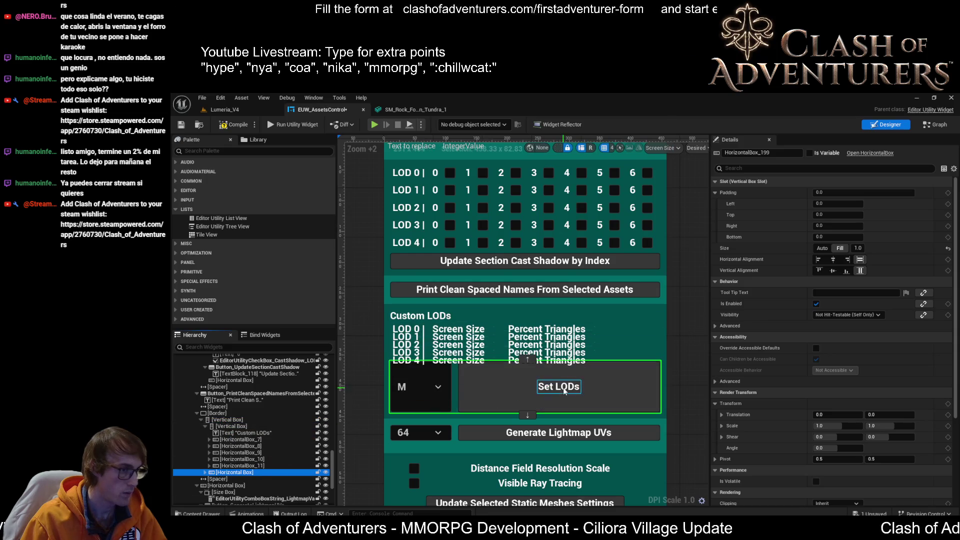
{"action": "left_click", "coordinate": [822, 249]}
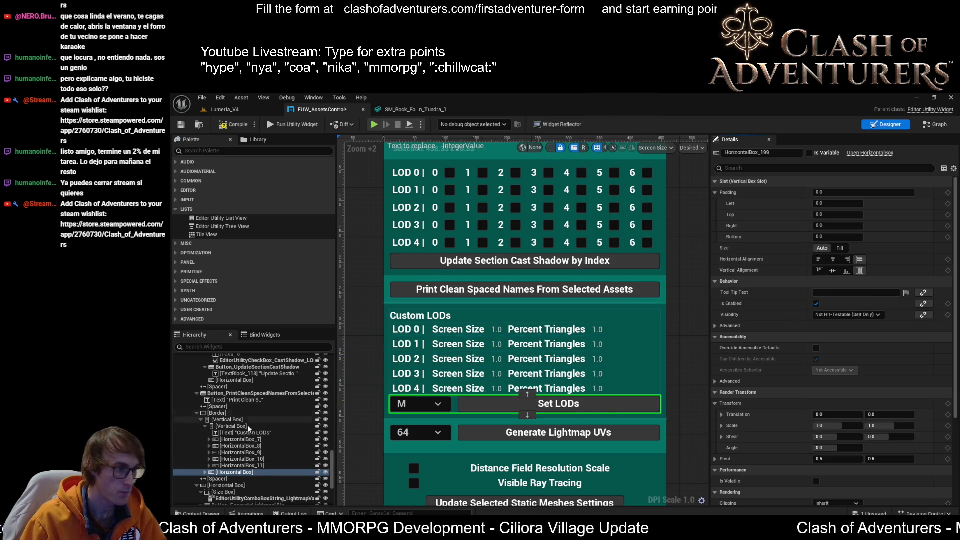
- Make all five Custom LOD rows size to their content
{"action": "left_click", "coordinate": [229, 420]}
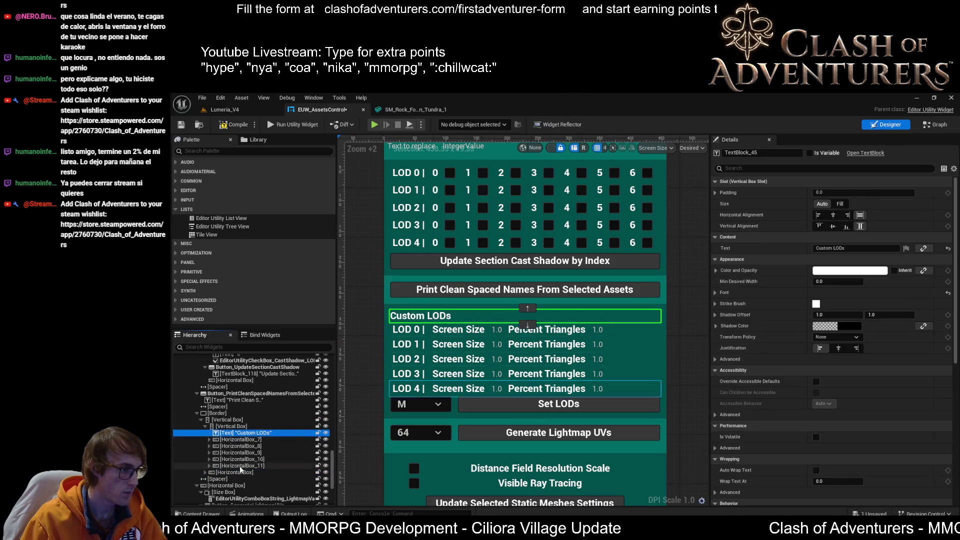
{"action": "left_click", "coordinate": [239, 466]}
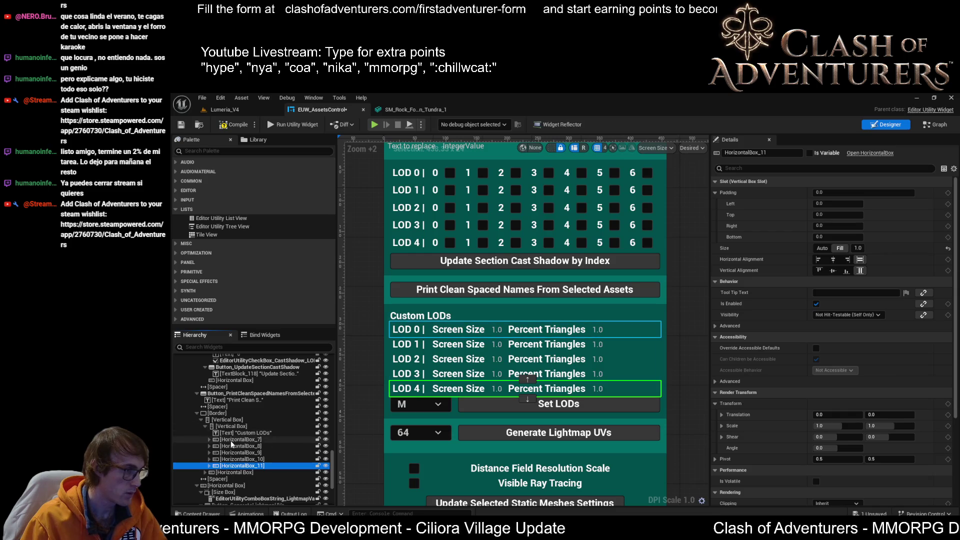
{"action": "left_click", "coordinate": [243, 439], "text": "shift"}
{"action": "left_click", "coordinate": [822, 249]}
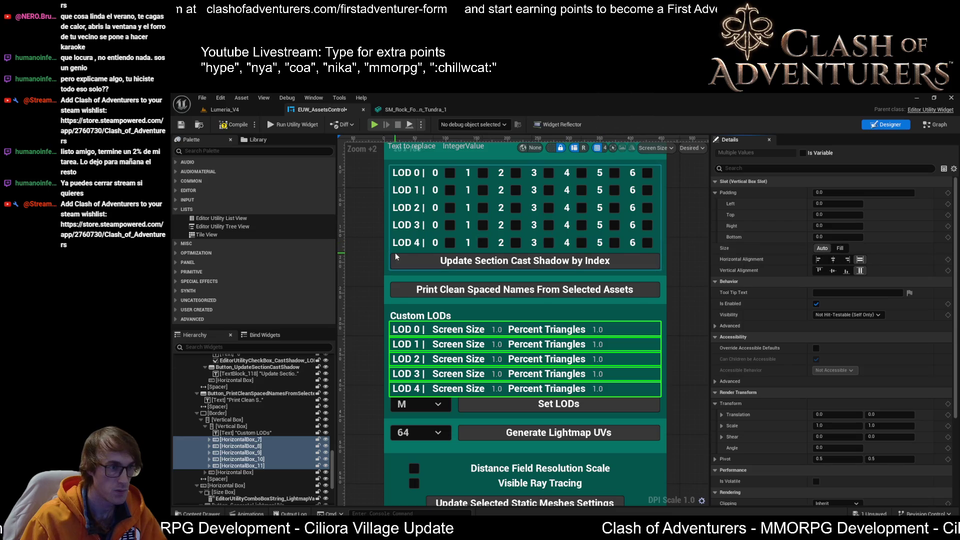
- Set Horizontal Alignment to Center for the five LOD rows and the Custom LODs heading
{"action": "left_click", "coordinate": [412, 242]}
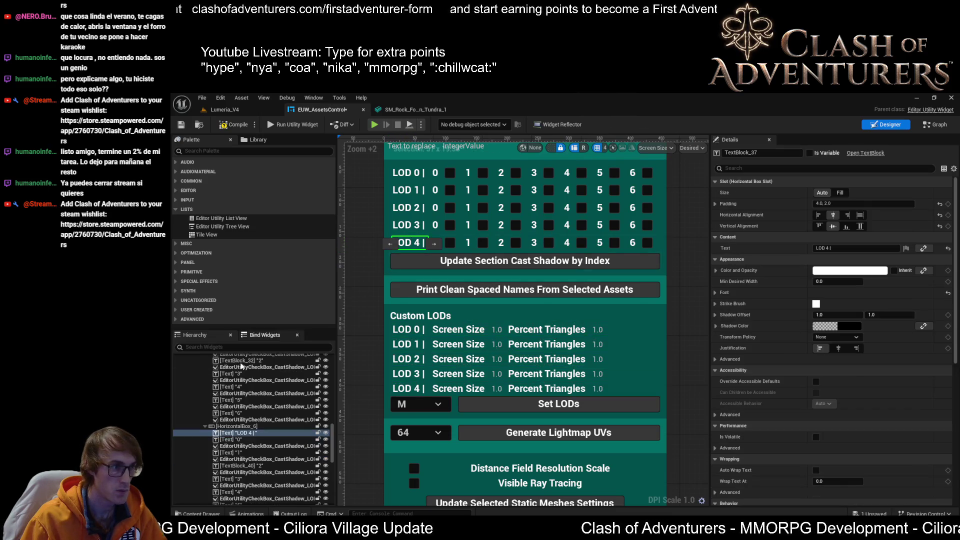
{"action": "left_click", "coordinate": [251, 426]}
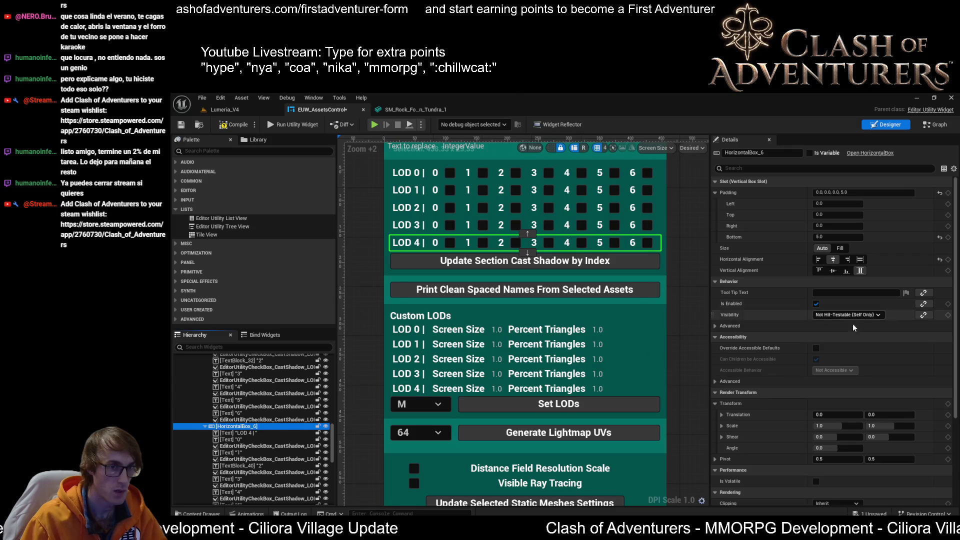
{"action": "left_click", "coordinate": [610, 388]}
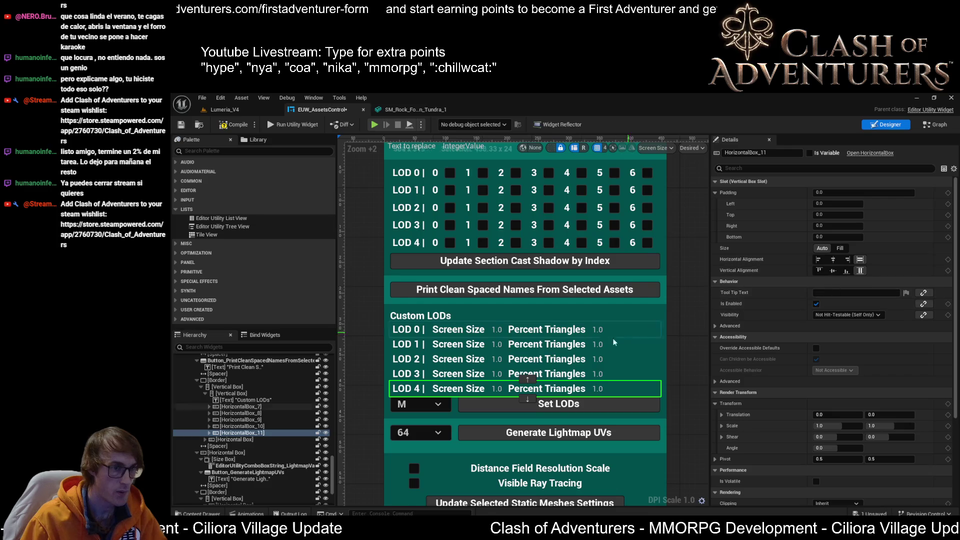
{"action": "left_click", "coordinate": [240, 406], "text": "shift"}
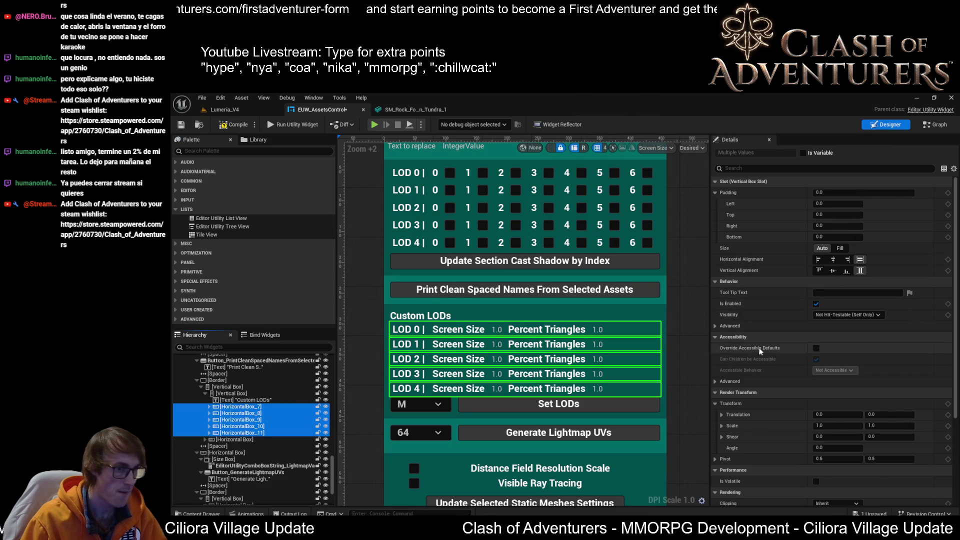
{"action": "left_click", "coordinate": [833, 259]}
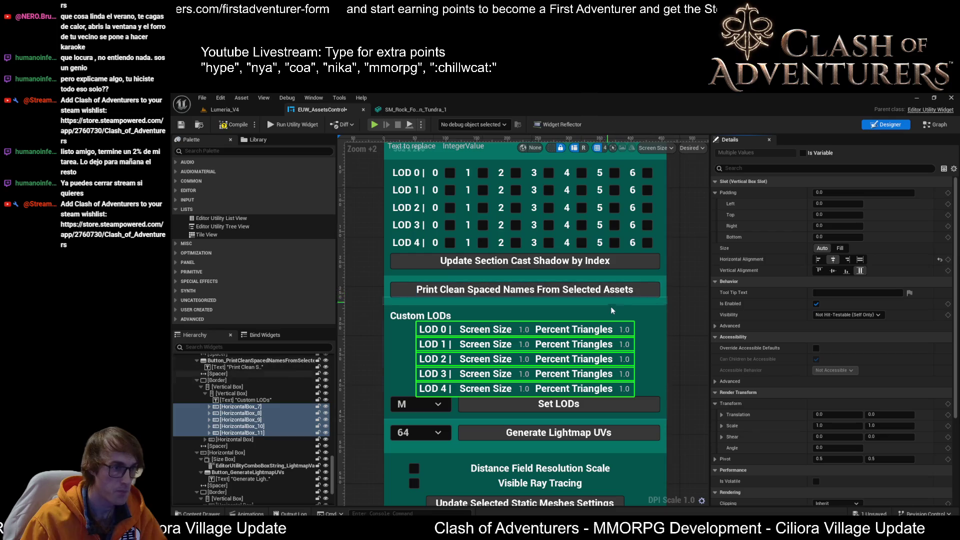
{"action": "left_click", "coordinate": [418, 315]}
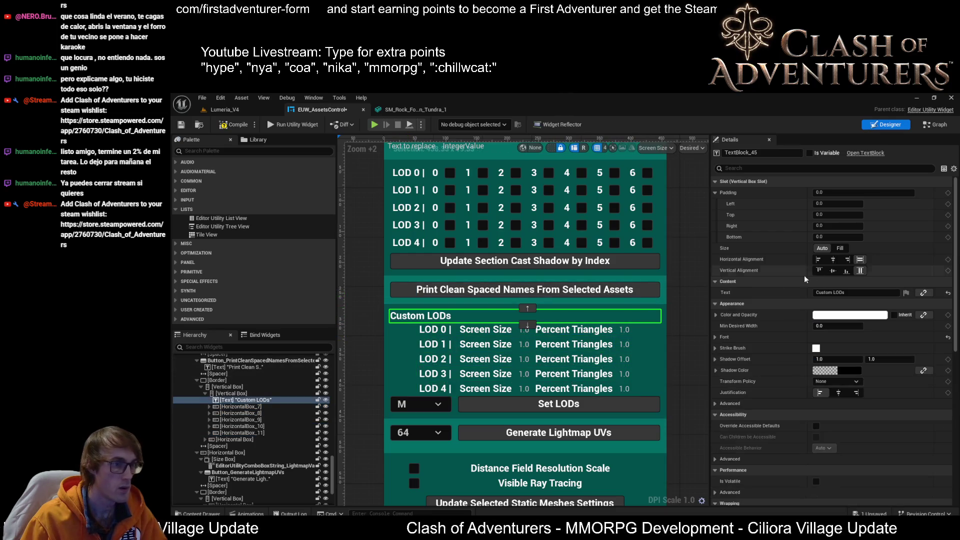
{"action": "left_click", "coordinate": [833, 259]}
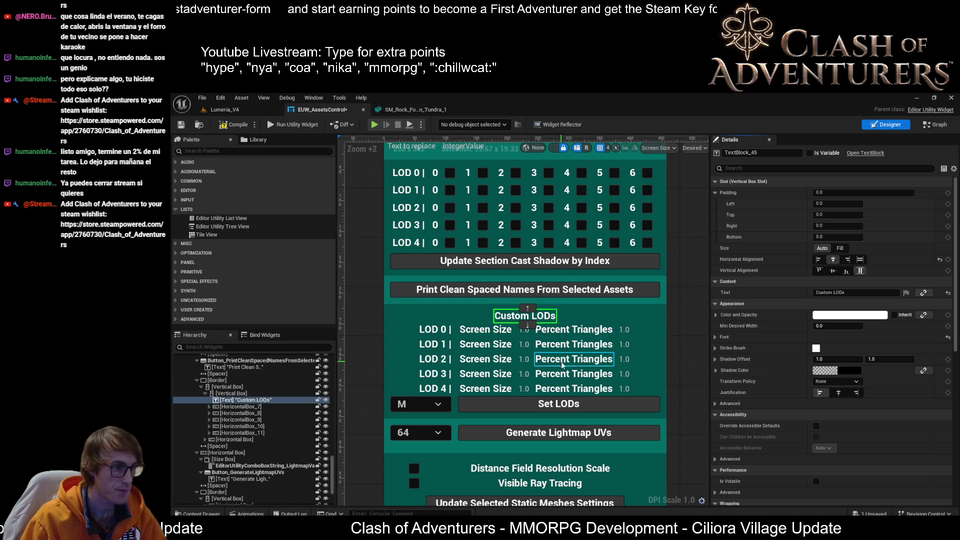
{"action": "left_click", "coordinate": [240, 387]}
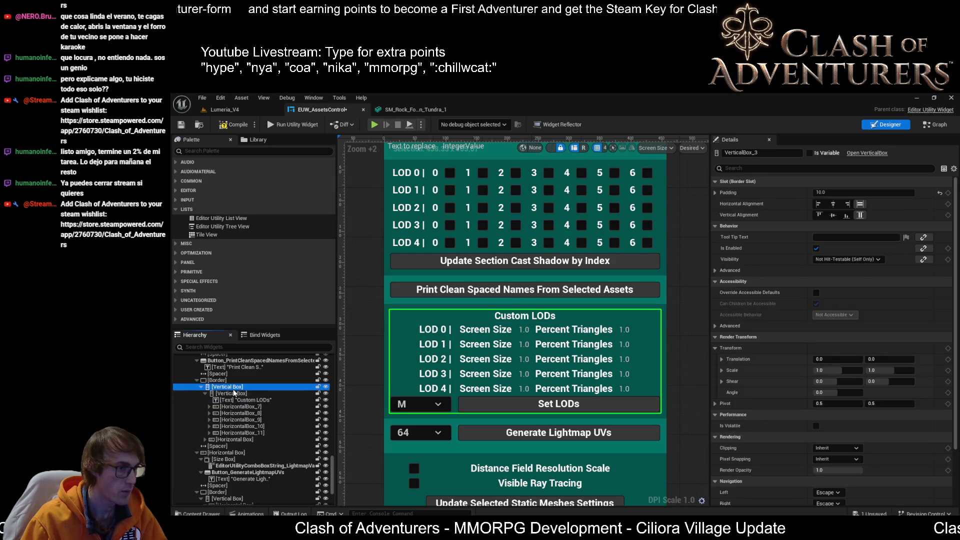
- Rename the inner vertical box holding the LOD rows to Vertical Box_CustomLODs
{"action": "left_click", "coordinate": [238, 388]}
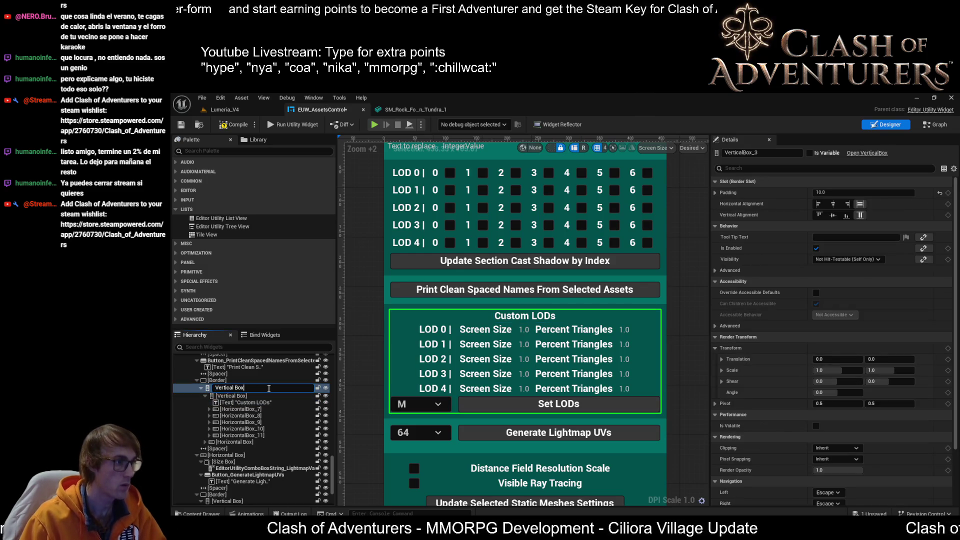
{"action": "left_click", "coordinate": [249, 395]}
{"action": "left_click", "coordinate": [248, 395]}
{"action": "type", "text": "_CustomLOD"}
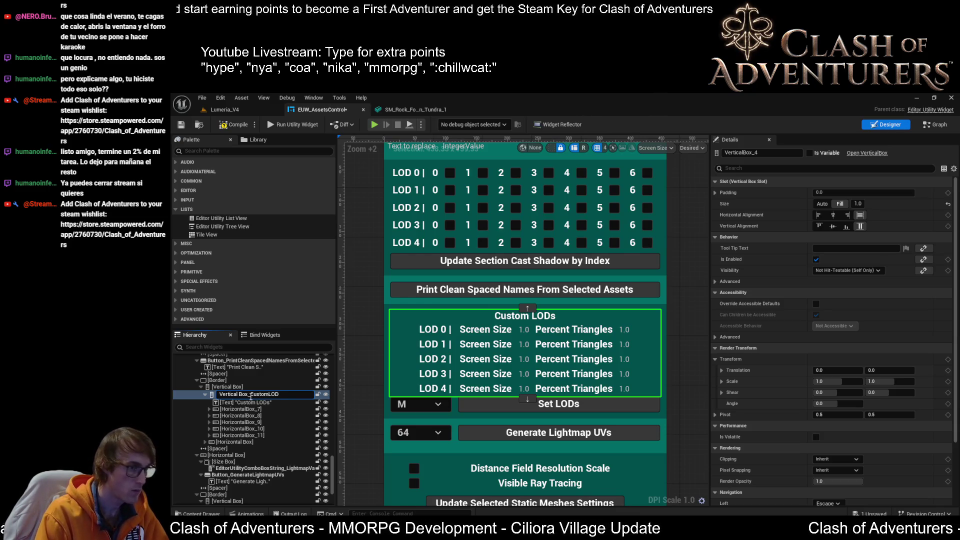
{"action": "type", "text": "s"}
{"action": "key", "text": "Return"}
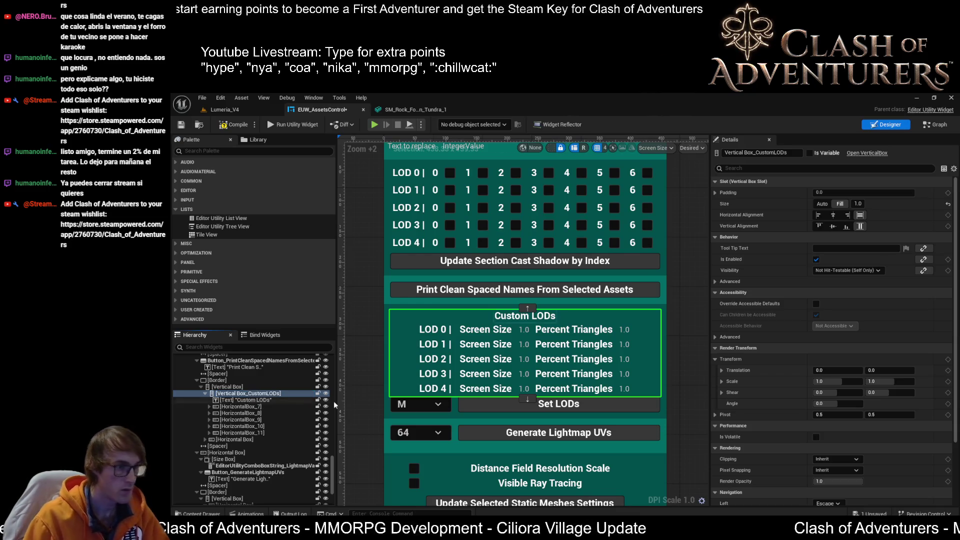
- Set Vertical Box_CustomLODs Visibility to Collapsed and save the widget asset
{"action": "scroll", "coordinate": [496, 335], "scroll_direction": "up", "scroll_amount": 1}
{"action": "scroll", "coordinate": [497, 338], "scroll_direction": "down", "scroll_amount": 2}
{"action": "scroll", "coordinate": [609, 297], "scroll_direction": "up", "scroll_amount": 2}
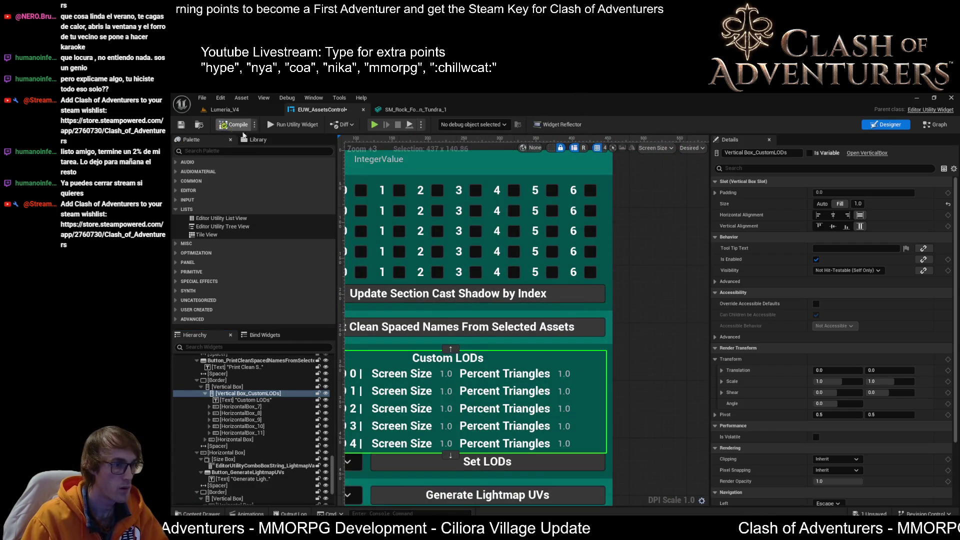
{"action": "scroll", "coordinate": [568, 298], "scroll_direction": "down", "scroll_amount": 2}
{"action": "scroll", "coordinate": [692, 320], "scroll_direction": "up", "scroll_amount": 2}
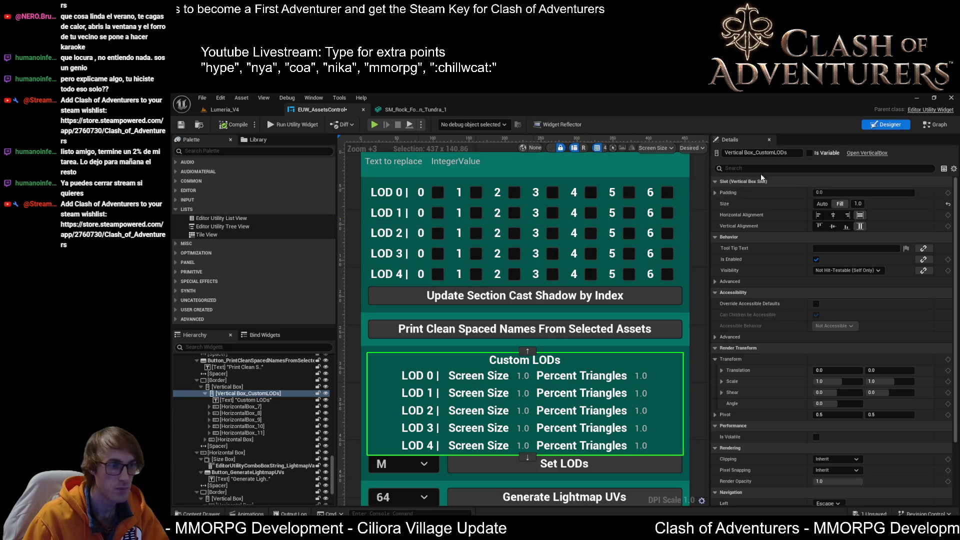
{"action": "type", "text": "visi"}
{"action": "left_click", "coordinate": [836, 181]}
{"action": "left_click", "coordinate": [848, 192]}
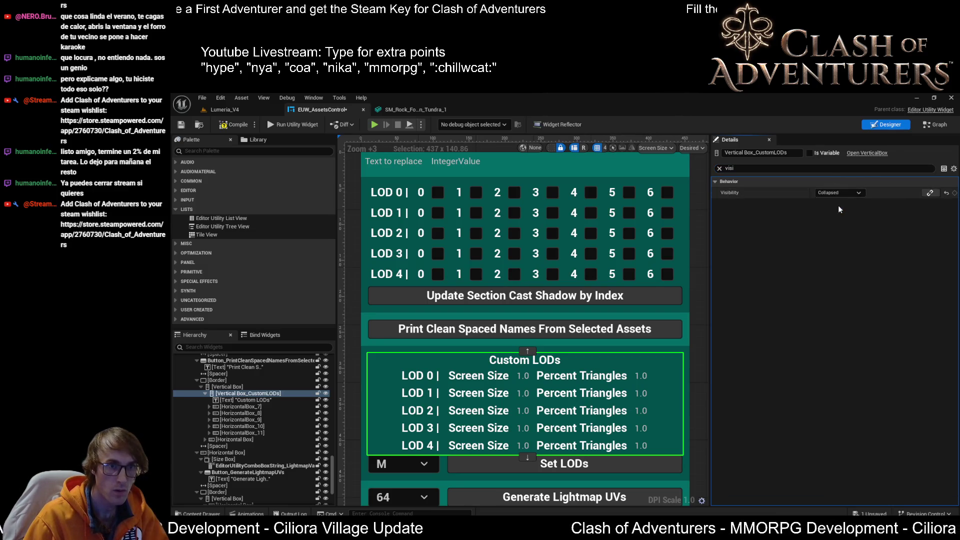
{"action": "left_click", "coordinate": [182, 125]}
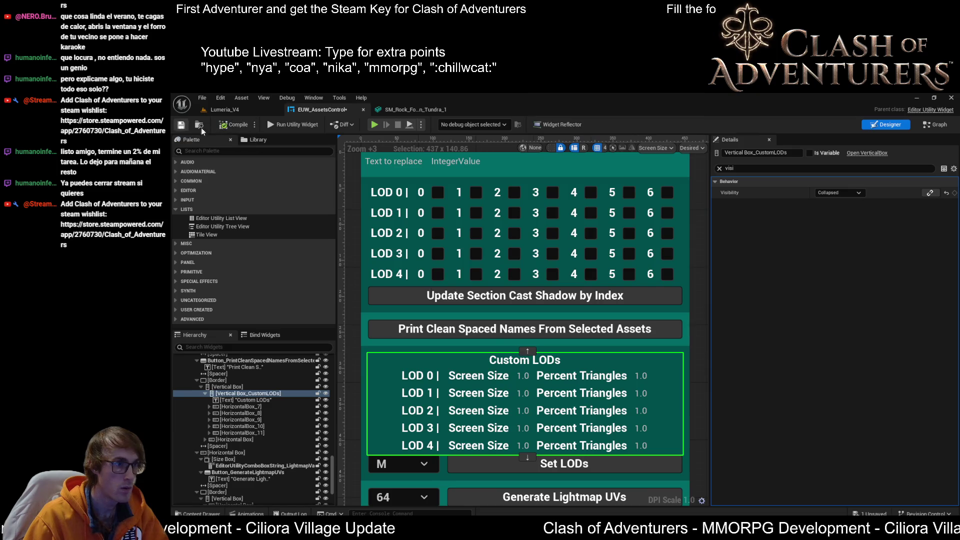
- Alternate between Designer and Graph views until Vertical Box_CustomLODs is usable as a variable, ending on the Graph
{"action": "left_click", "coordinate": [936, 125]}
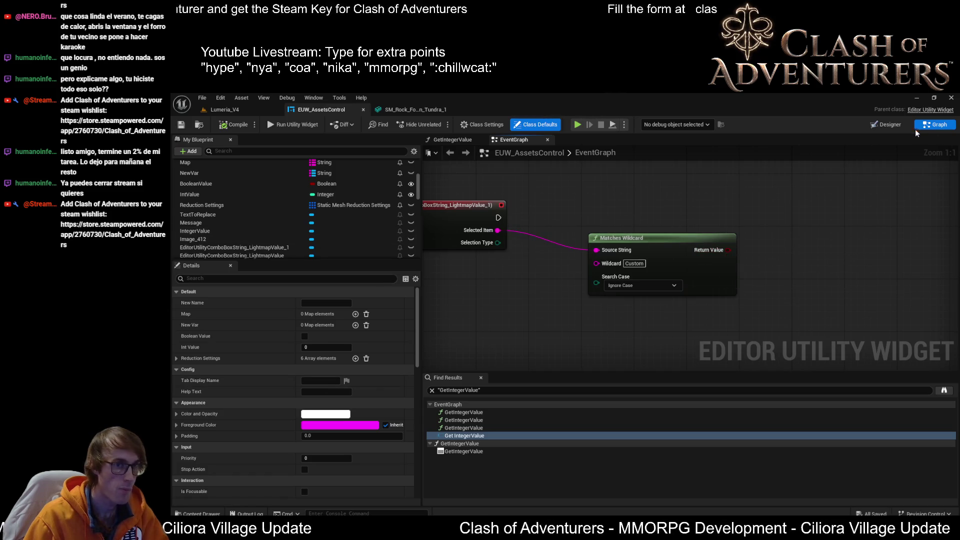
{"action": "left_click", "coordinate": [889, 124]}
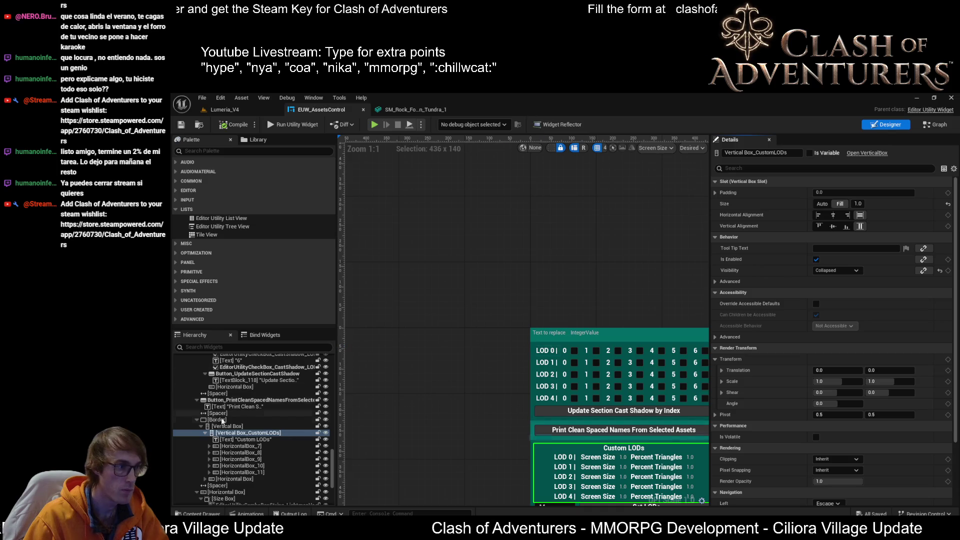
{"action": "left_click", "coordinate": [935, 124]}
{"action": "scroll", "coordinate": [319, 219], "scroll_direction": "down", "scroll_amount": 5}
{"action": "scroll", "coordinate": [365, 220], "scroll_direction": "down", "scroll_amount": 10}
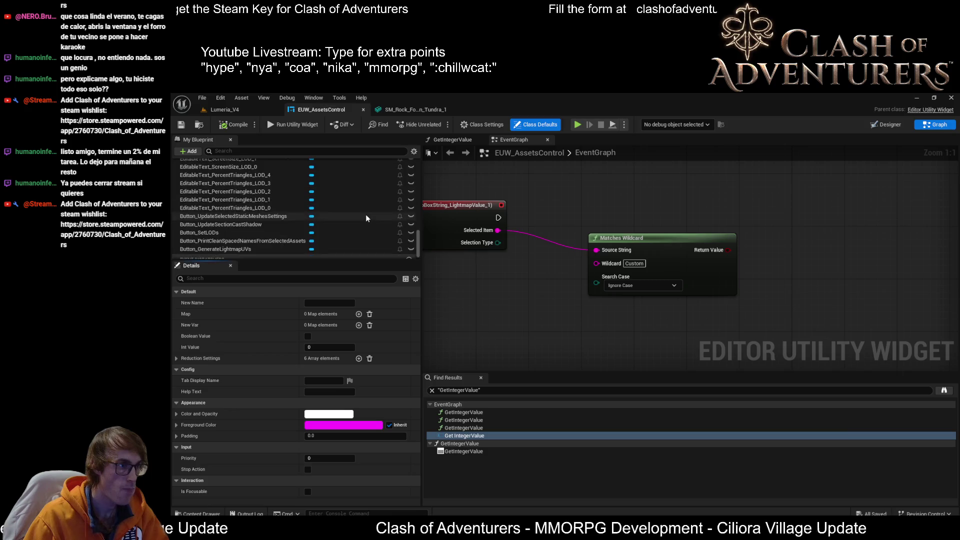
{"action": "left_click", "coordinate": [890, 125]}
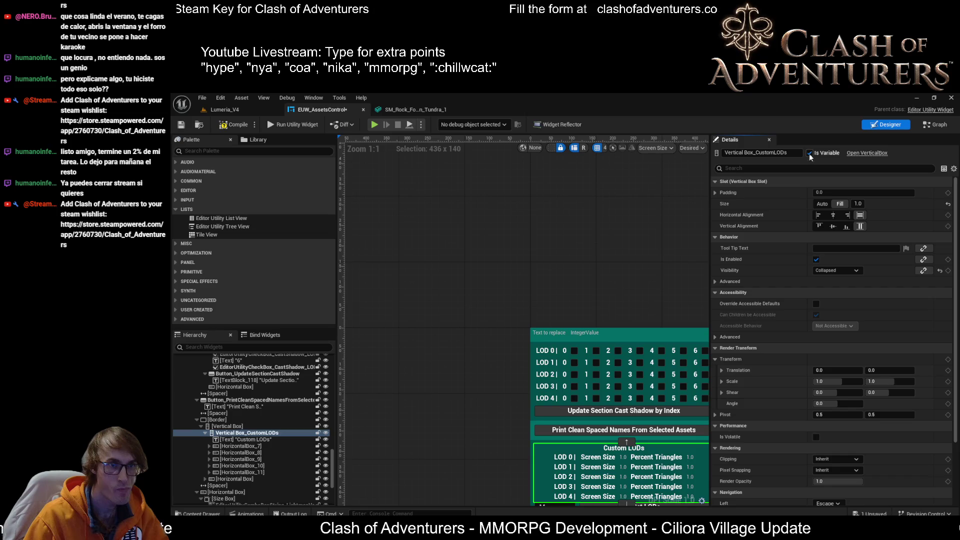
{"action": "left_click", "coordinate": [922, 128]}
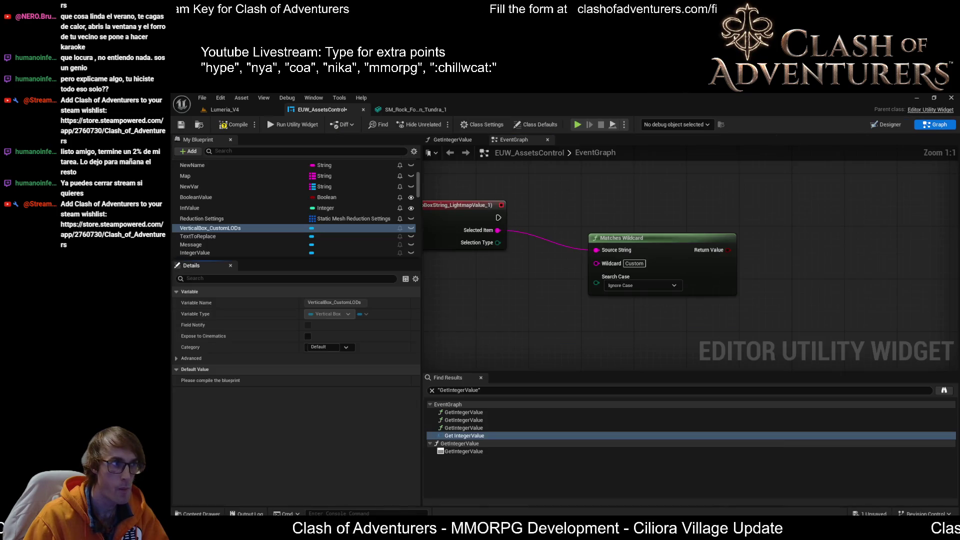
- Compile, then add a Set Visibility node for the Vertical Box_CustomLODs variable
{"action": "left_click", "coordinate": [226, 124]}
{"action": "left_click_drag", "start_coordinate": [232, 227], "coordinate": [830, 295]}
{"action": "mouse_move", "coordinate": [866, 287]}
{"action": "left_mouse_down"}
{"action": "mouse_move", "coordinate": [833, 254]}
{"action": "mouse_move", "coordinate": [864, 220]}
{"action": "left_mouse_up"}
{"action": "type", "text": "st"}
{"action": "key", "text": "BackSpace"}
{"action": "type", "text": "et visib"}
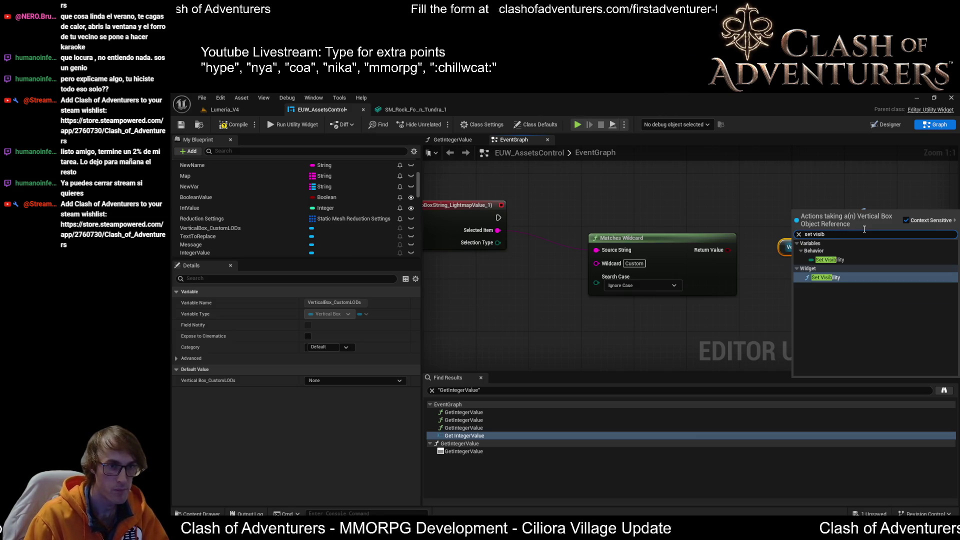
{"action": "key", "text": "Return"}
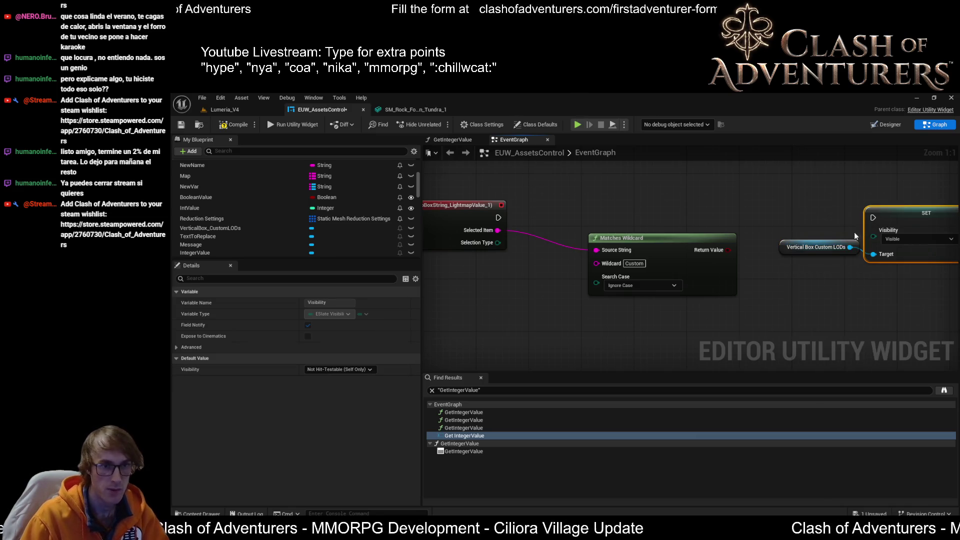
- Feed the SET node's Visibility from a Select node indexed by the Matches Wildcard result
{"action": "mouse_move", "coordinate": [703, 228]}
{"action": "left_mouse_down"}
{"action": "mouse_move", "coordinate": [755, 266]}
{"action": "mouse_move", "coordinate": [792, 254]}
{"action": "left_mouse_up"}
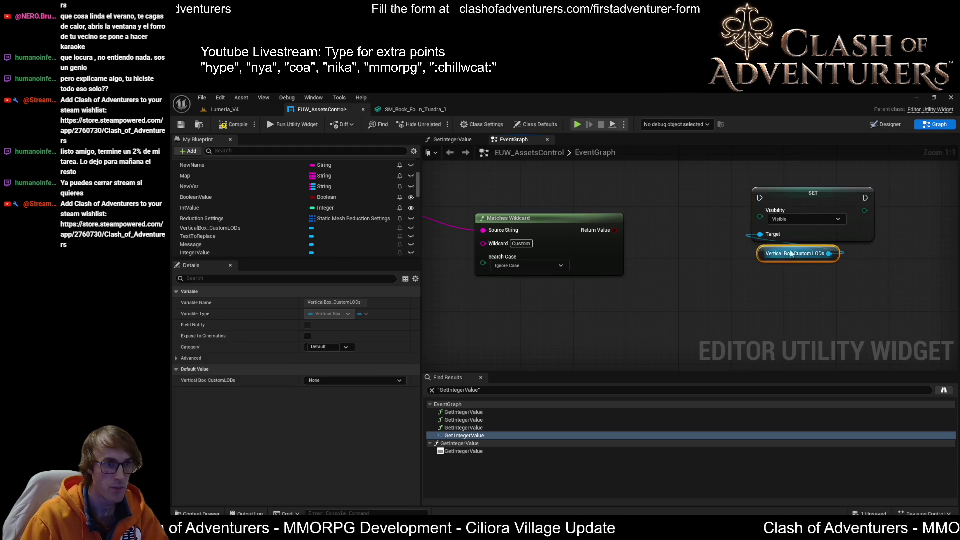
{"action": "left_click_drag", "start_coordinate": [620, 230], "coordinate": [651, 221]}
{"action": "type", "text": "select"}
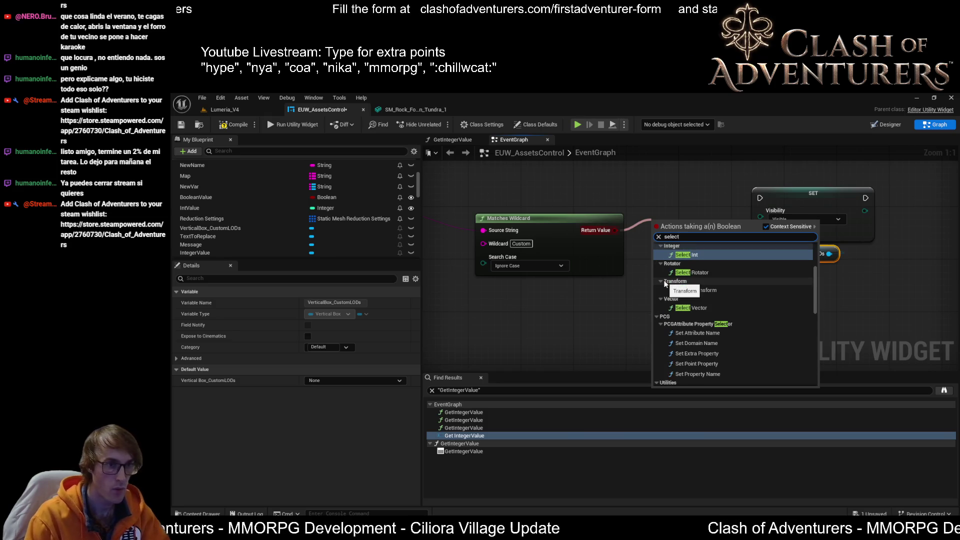
{"action": "left_click", "coordinate": [721, 204]}
{"action": "left_click_drag", "start_coordinate": [760, 217], "coordinate": [692, 250]}
{"action": "type", "text": "sel"}
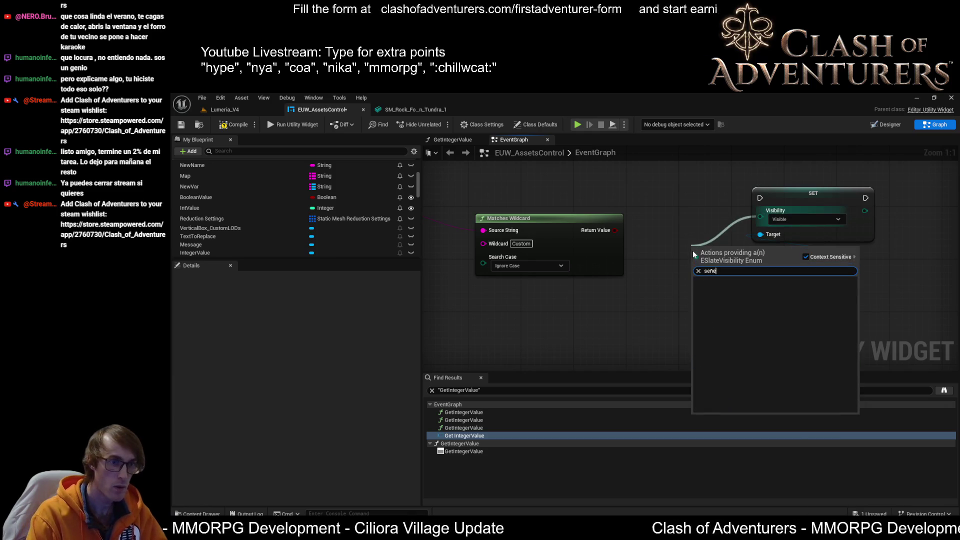
{"action": "key", "text": "Return"}
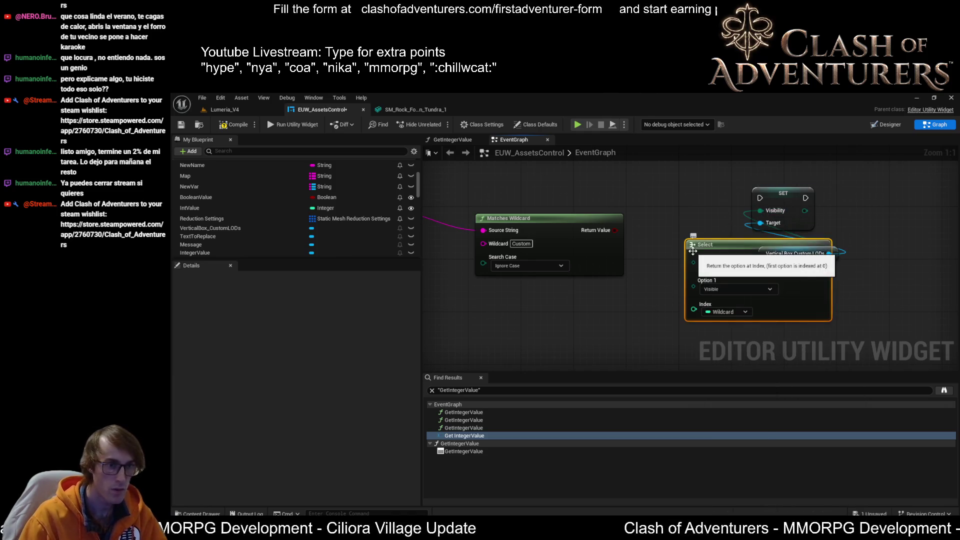
{"action": "left_click_drag", "start_coordinate": [693, 311], "coordinate": [694, 310]}
- Set the Select's False option to Collapsed and True to Not Hit-Testable (Self Only)
{"action": "left_click", "coordinate": [735, 268]}
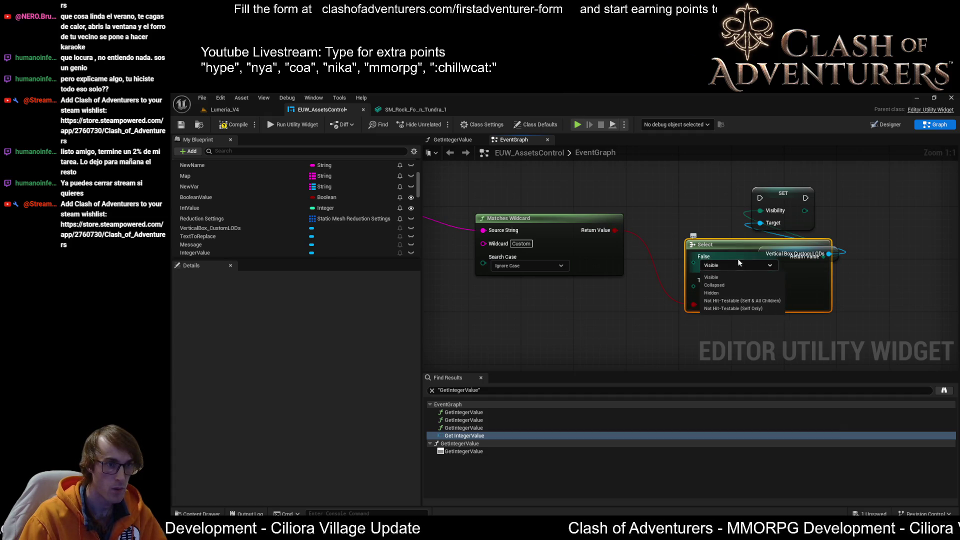
{"action": "left_click", "coordinate": [715, 285]}
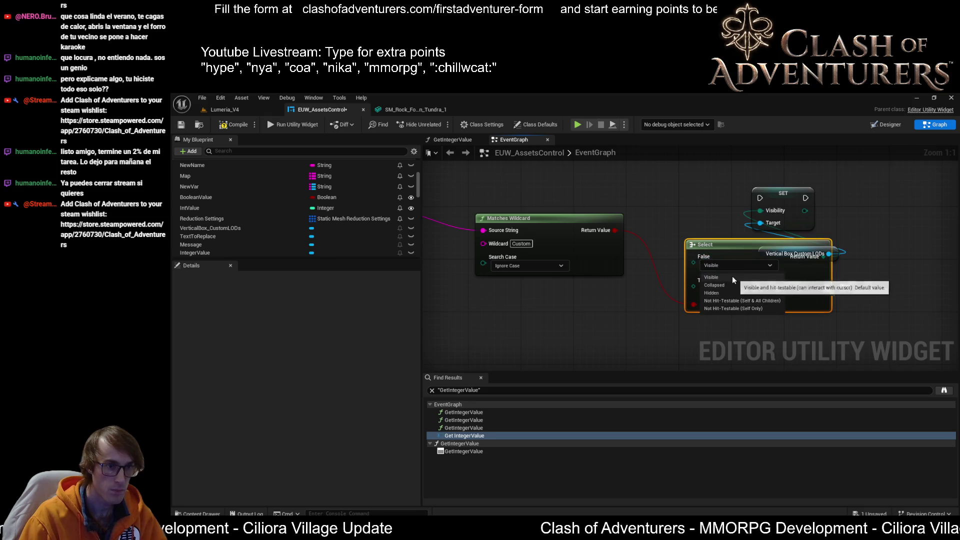
{"action": "left_click", "coordinate": [727, 287]}
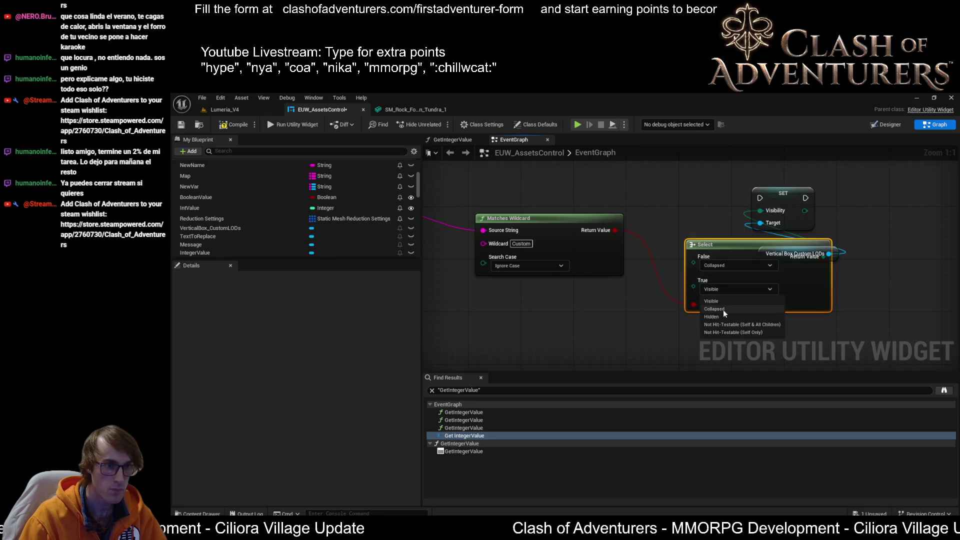
{"action": "left_click", "coordinate": [719, 303]}
{"action": "mouse_move", "coordinate": [719, 303]}
{"action": "left_mouse_down"}
{"action": "mouse_move", "coordinate": [690, 300]}
{"action": "mouse_move", "coordinate": [641, 206]}
{"action": "mouse_move", "coordinate": [616, 202]}
{"action": "mouse_move", "coordinate": [734, 197]}
{"action": "left_mouse_up"}
{"action": "left_click_drag", "start_coordinate": [668, 270], "coordinate": [778, 259]}
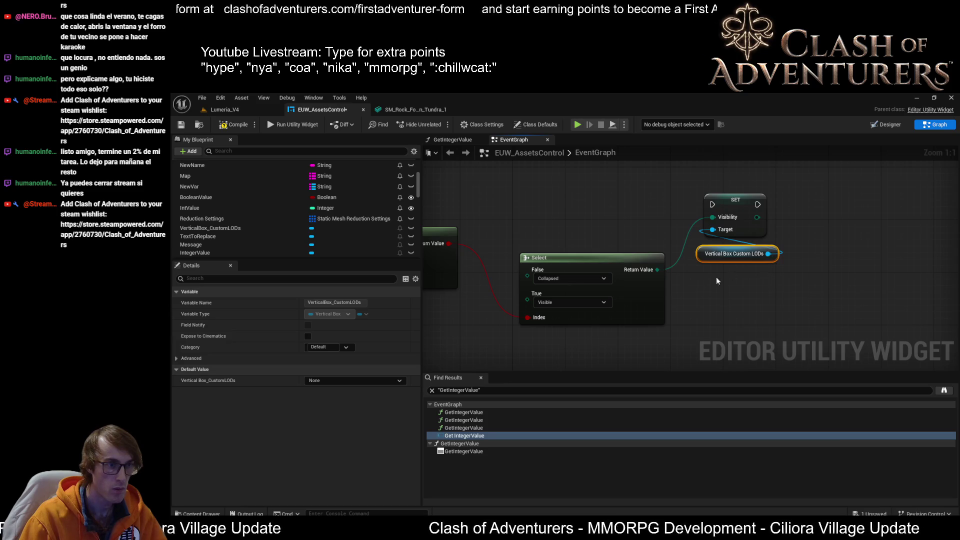
{"action": "left_click_drag", "start_coordinate": [591, 331], "coordinate": [709, 329]}
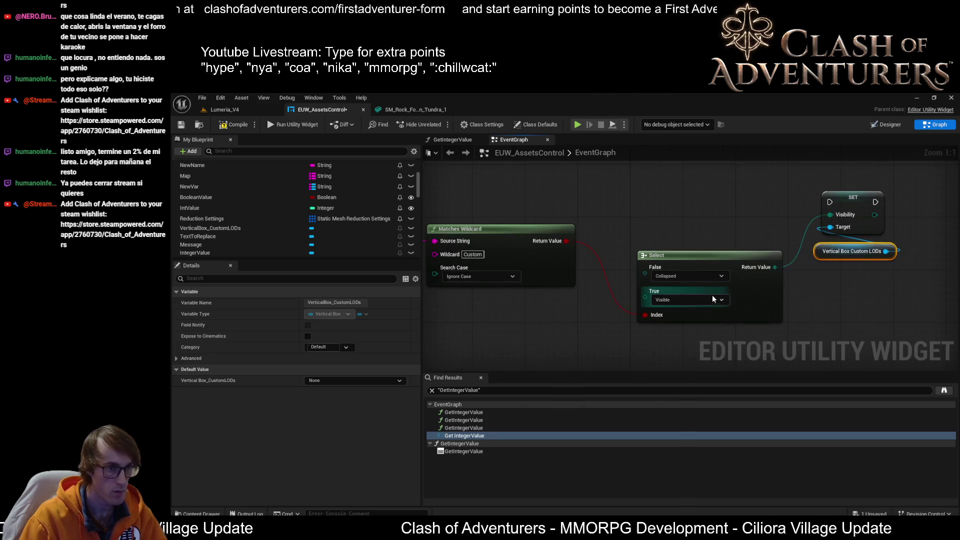
{"action": "left_click", "coordinate": [690, 300]}
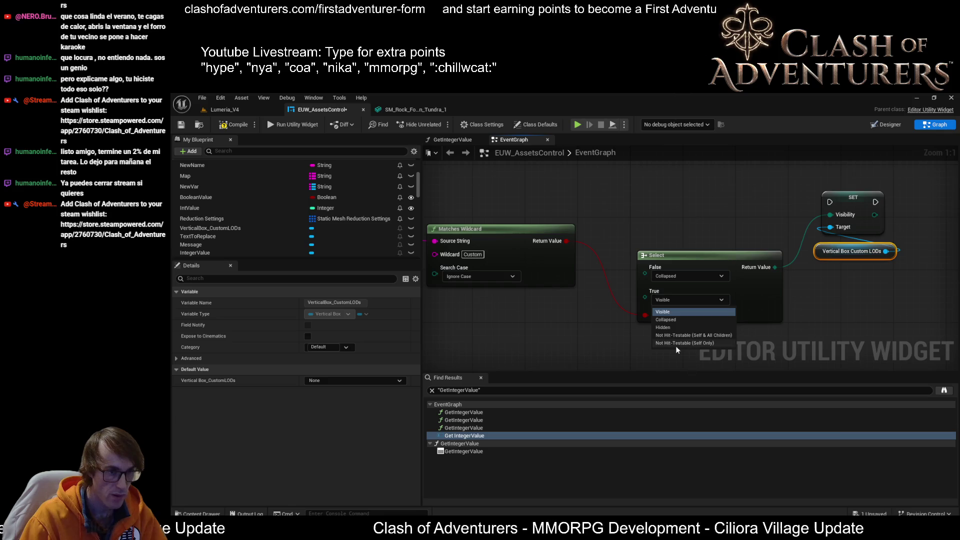
{"action": "left_click", "coordinate": [696, 343]}
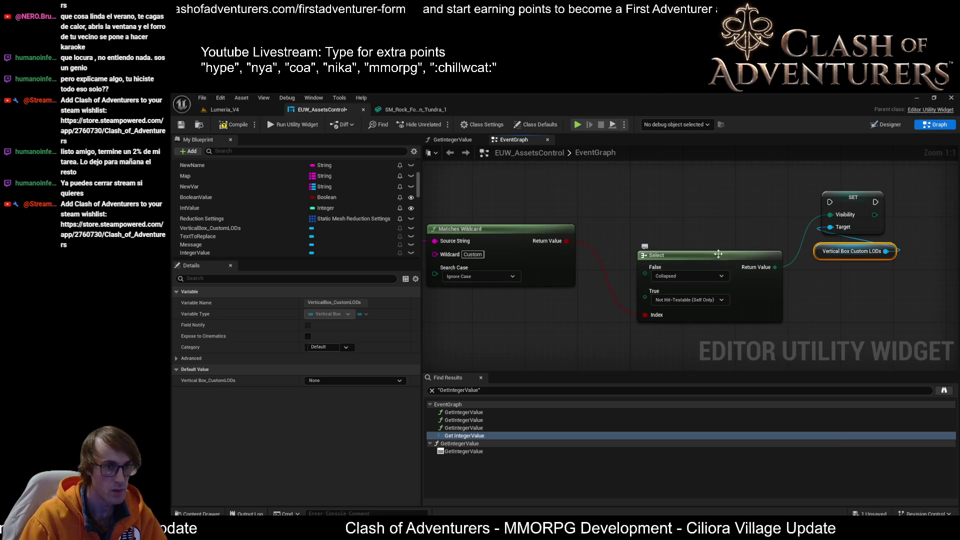
{"action": "left_click_drag", "start_coordinate": [717, 256], "coordinate": [696, 229]}
{"action": "mouse_move", "coordinate": [622, 212]}
{"action": "left_mouse_down"}
{"action": "mouse_move", "coordinate": [655, 272]}
{"action": "mouse_move", "coordinate": [600, 265]}
{"action": "left_mouse_up"}
- Connect the selection-change event to the visibility SET node and tidy the node layout
{"action": "mouse_move", "coordinate": [453, 284]}
{"action": "left_mouse_down"}
{"action": "mouse_move", "coordinate": [910, 289]}
{"action": "mouse_move", "coordinate": [915, 278]}
{"action": "mouse_move", "coordinate": [884, 253]}
{"action": "left_mouse_up"}
{"action": "scroll", "coordinate": [911, 288], "scroll_direction": "down", "scroll_amount": 2}
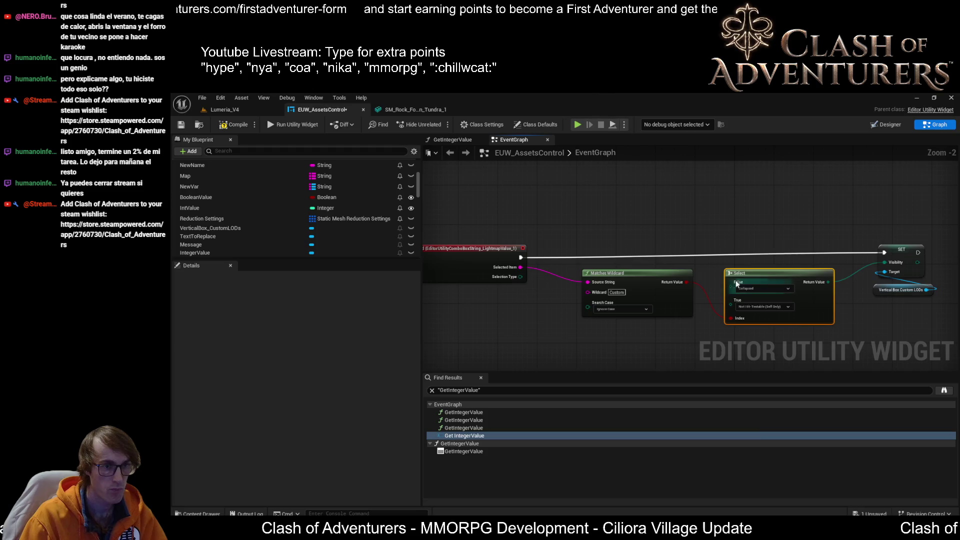
{"action": "mouse_move", "coordinate": [654, 277]}
{"action": "left_mouse_down"}
{"action": "mouse_move", "coordinate": [619, 278]}
{"action": "mouse_move", "coordinate": [633, 346]}
{"action": "left_mouse_up"}
{"action": "left_click_drag", "start_coordinate": [783, 279], "coordinate": [619, 287]}
{"action": "left_click", "coordinate": [901, 251]}
{"action": "left_click_drag", "start_coordinate": [900, 252], "coordinate": [729, 257]}
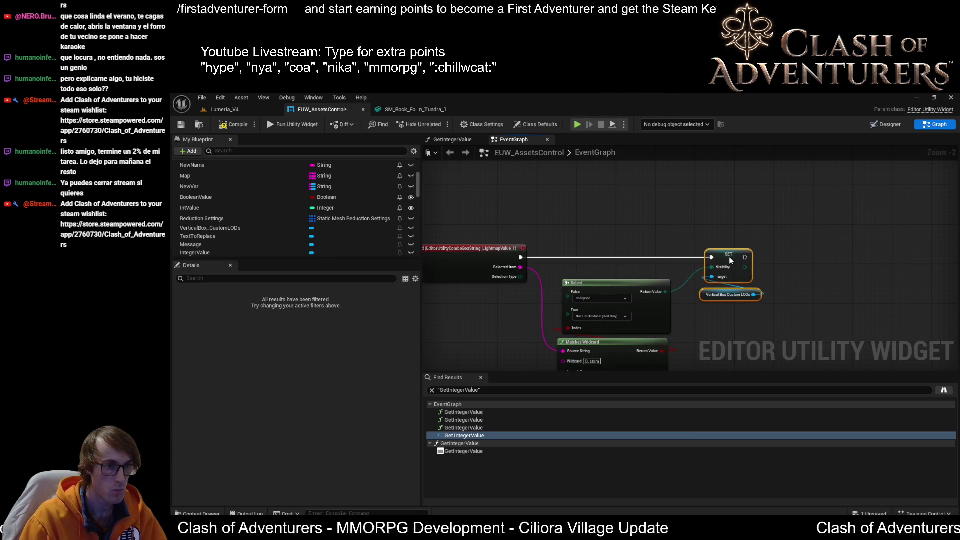
{"action": "scroll", "coordinate": [729, 256], "scroll_direction": "down", "scroll_amount": 6}
{"action": "scroll", "coordinate": [688, 266], "scroll_direction": "up", "scroll_amount": 2}
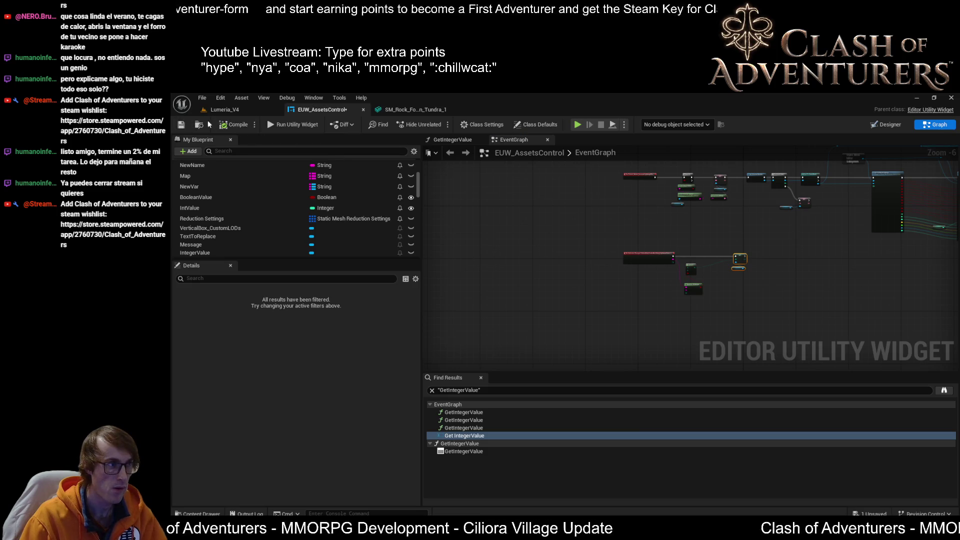
{"action": "left_click", "coordinate": [231, 112]}
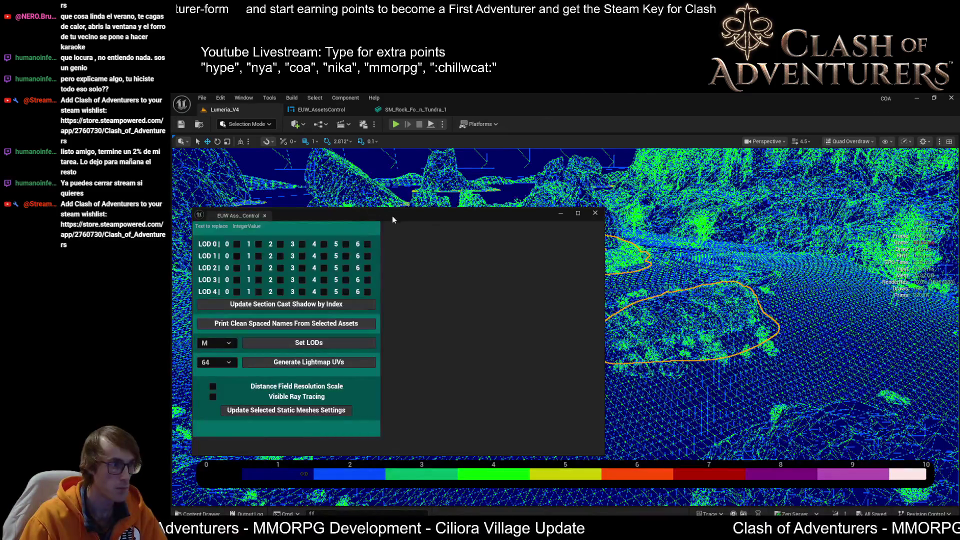
- Choose Custom in the running widget's LOD preset combo box, then return to the blueprint
{"action": "left_click_drag", "start_coordinate": [392, 219], "coordinate": [633, 216]}
{"action": "left_click", "coordinate": [456, 340]}
{"action": "left_click", "coordinate": [454, 415]}
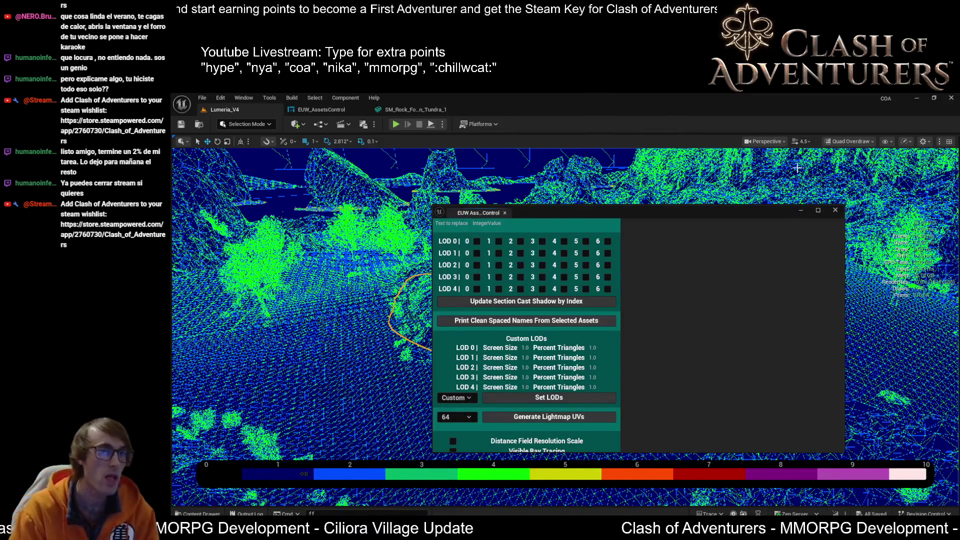
{"action": "left_click", "coordinate": [332, 113]}
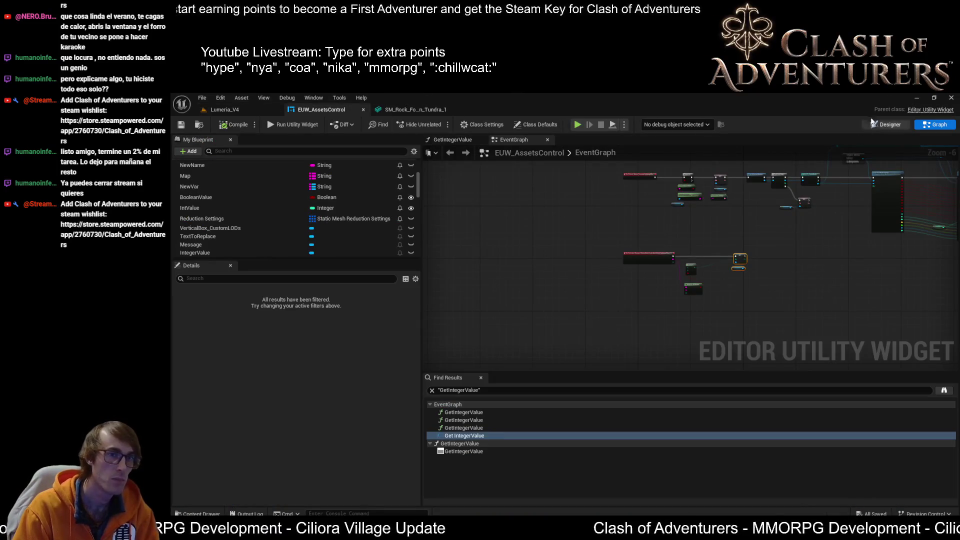
- Give the Custom LODs heading text a bottom padding of 5
{"action": "left_click", "coordinate": [886, 125]}
{"action": "scroll", "coordinate": [614, 348], "scroll_direction": "up", "scroll_amount": 3}
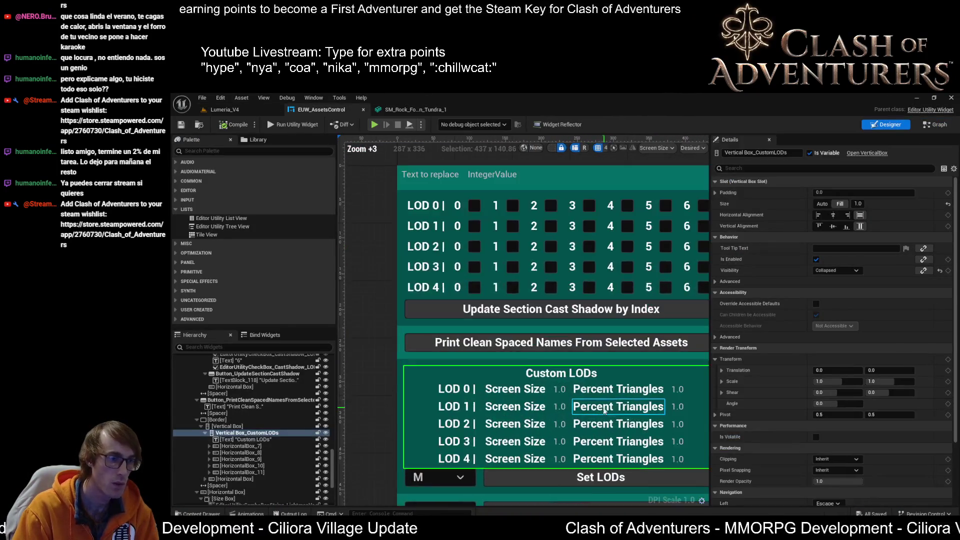
{"action": "left_click", "coordinate": [250, 446]}
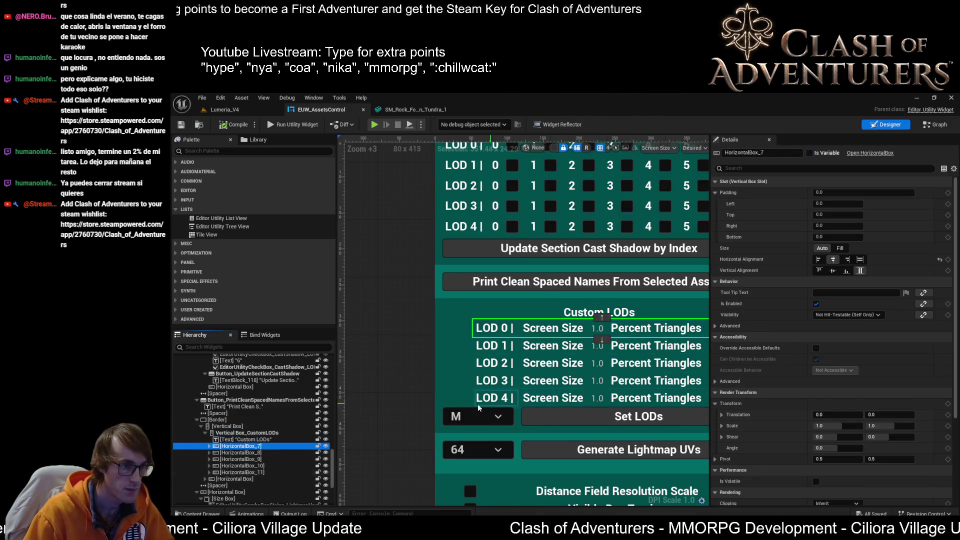
{"action": "left_click", "coordinate": [600, 313]}
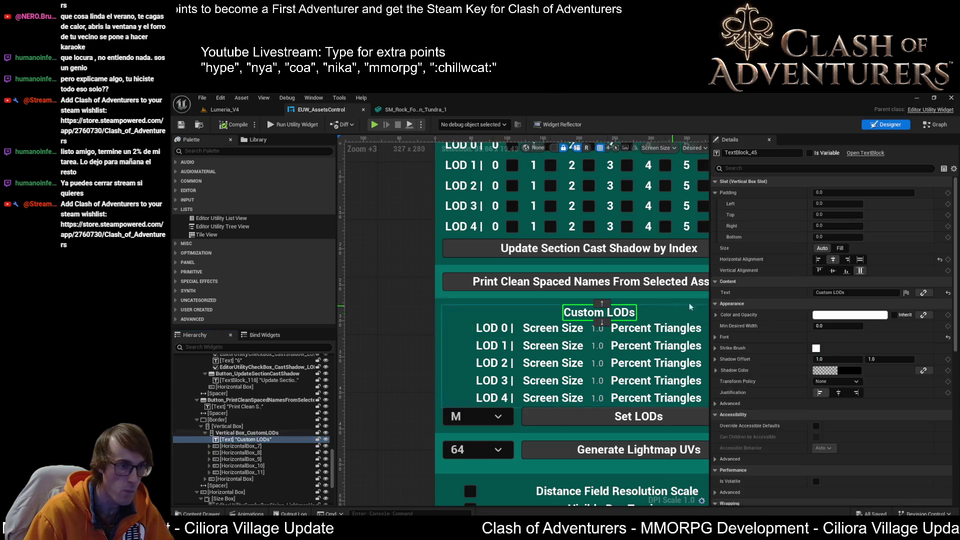
{"action": "left_click", "coordinate": [837, 235]}
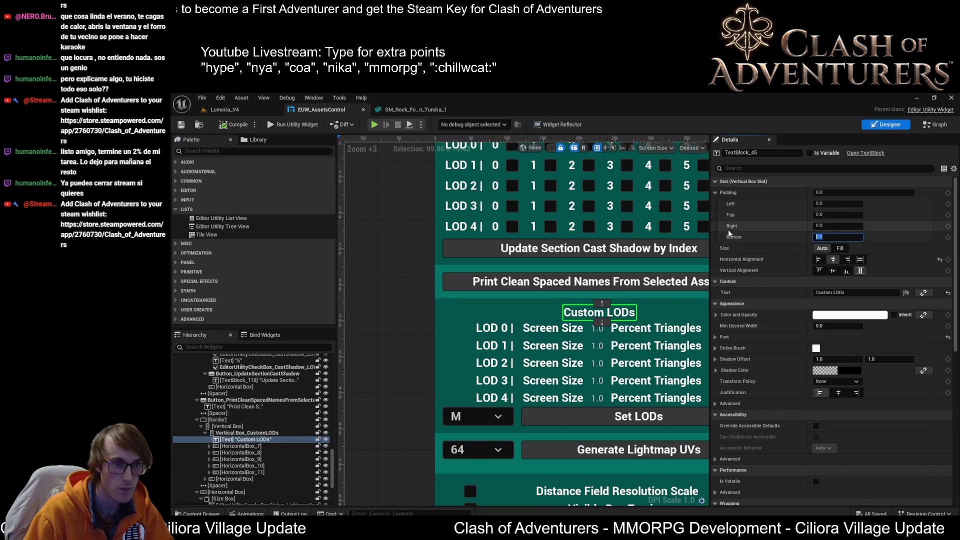
{"action": "type", "text": "10"}
{"action": "key", "text": "Return"}
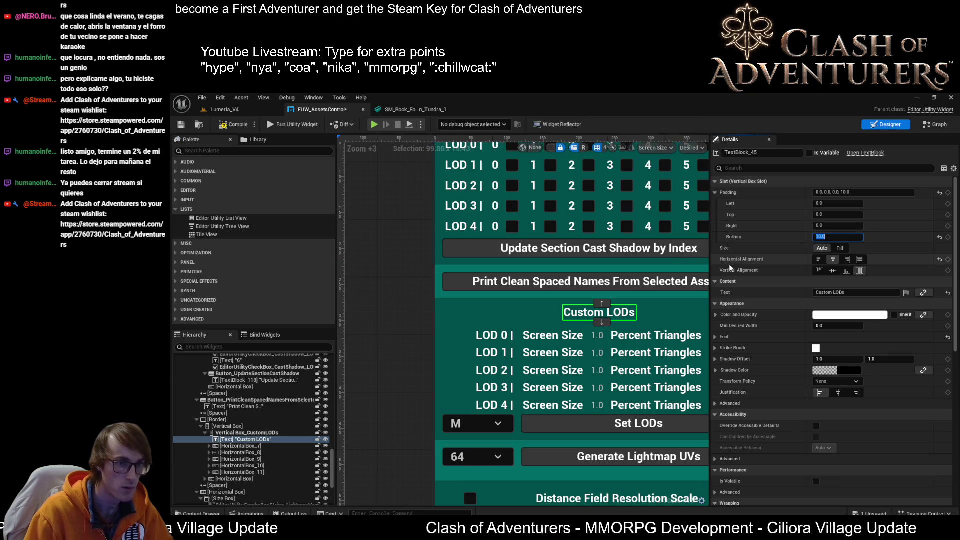
{"action": "type", "text": "5"}
{"action": "key", "text": "Return"}
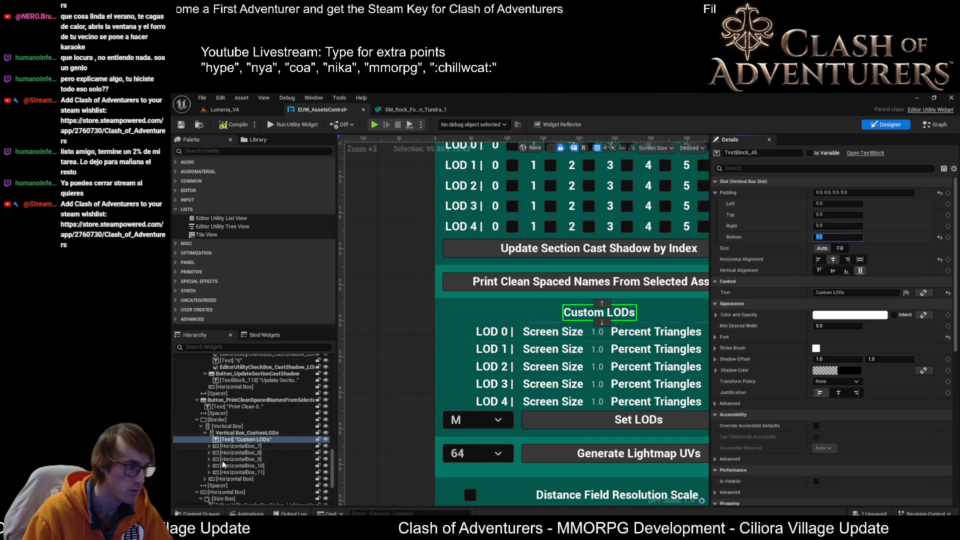
- Give Vertical Box_CustomLODs a bottom padding of 5
{"action": "left_click", "coordinate": [230, 433]}
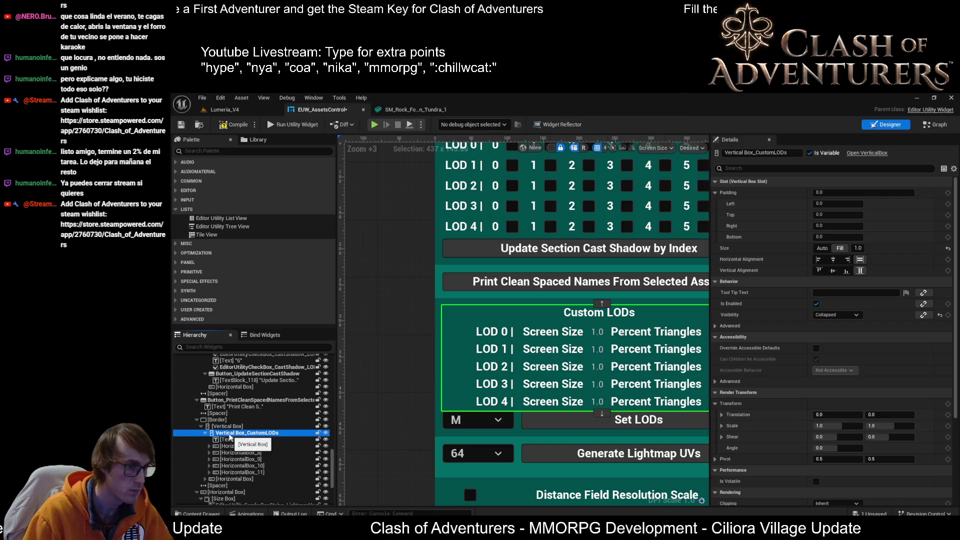
{"action": "left_click", "coordinate": [837, 236]}
{"action": "type", "text": "5"}
{"action": "key", "text": "Return"}
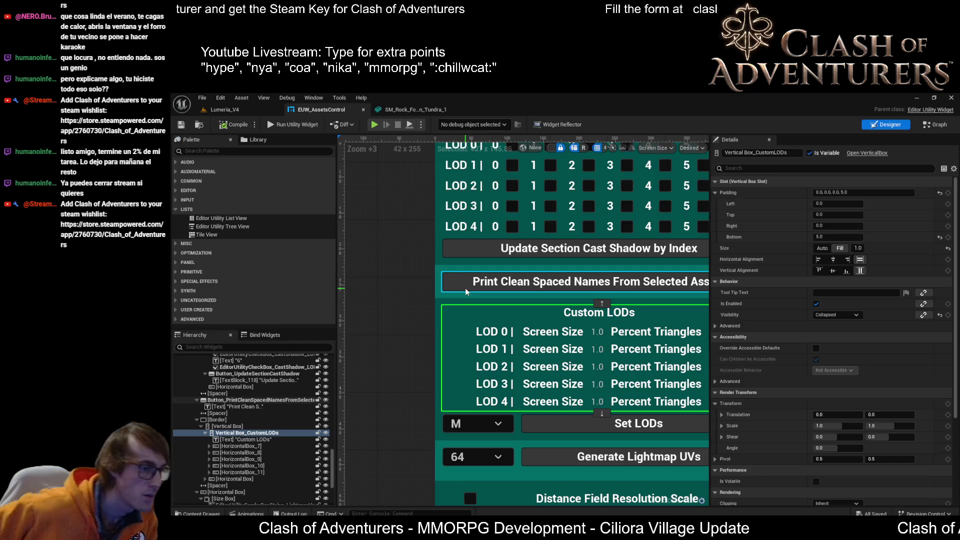
{"action": "left_click_drag", "start_coordinate": [507, 282], "coordinate": [426, 212]}
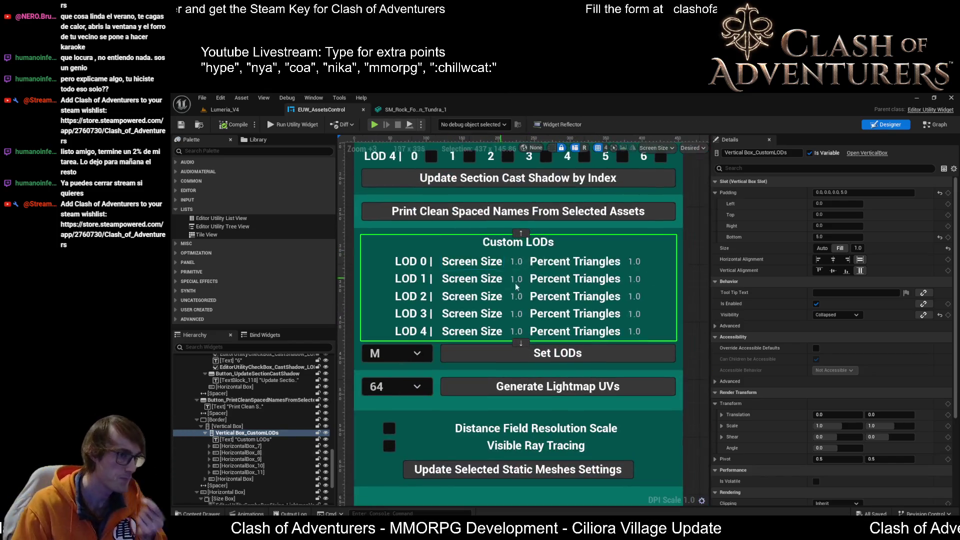
- Check the LOD 4 Screen Size and Percent Triangles fields and save the widget blueprint
{"action": "left_click", "coordinate": [523, 330]}
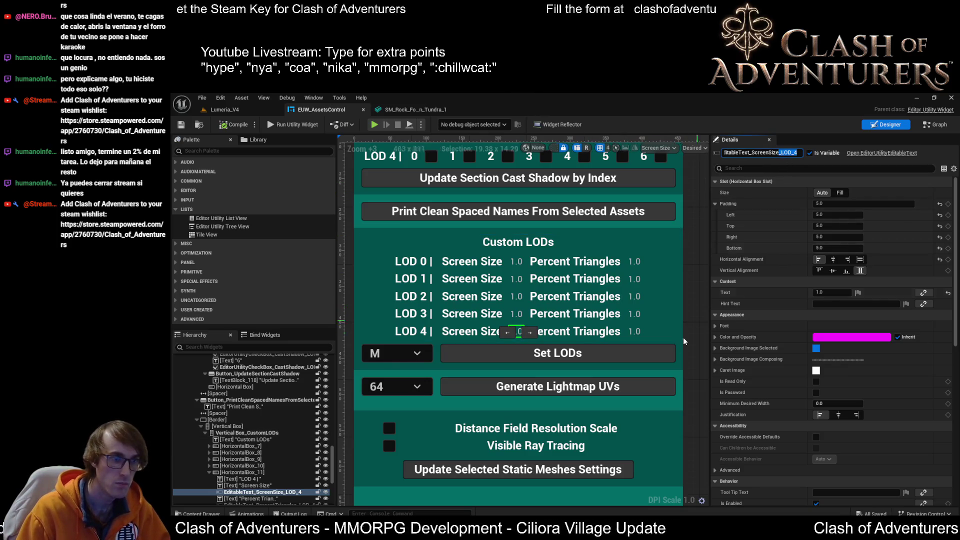
{"action": "left_click", "coordinate": [636, 332]}
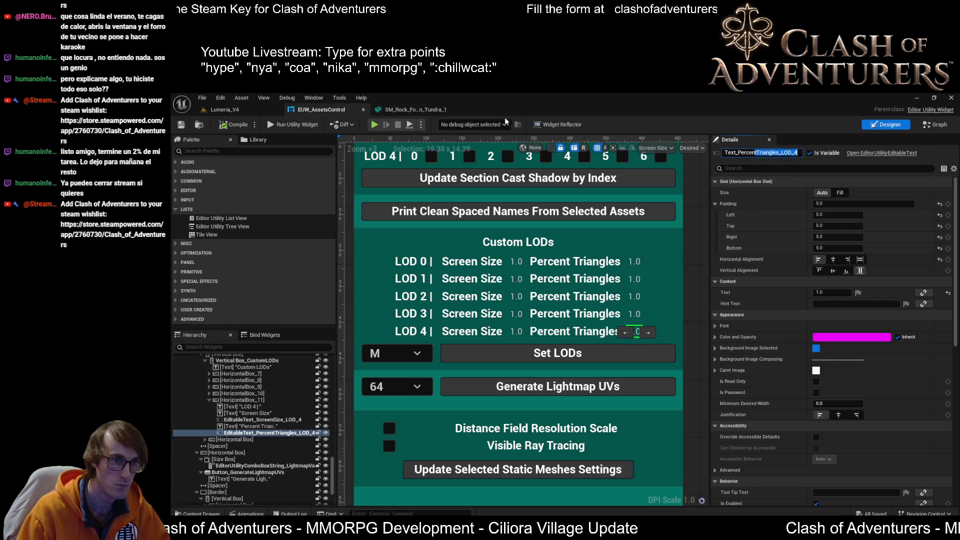
{"action": "left_click", "coordinate": [181, 124]}
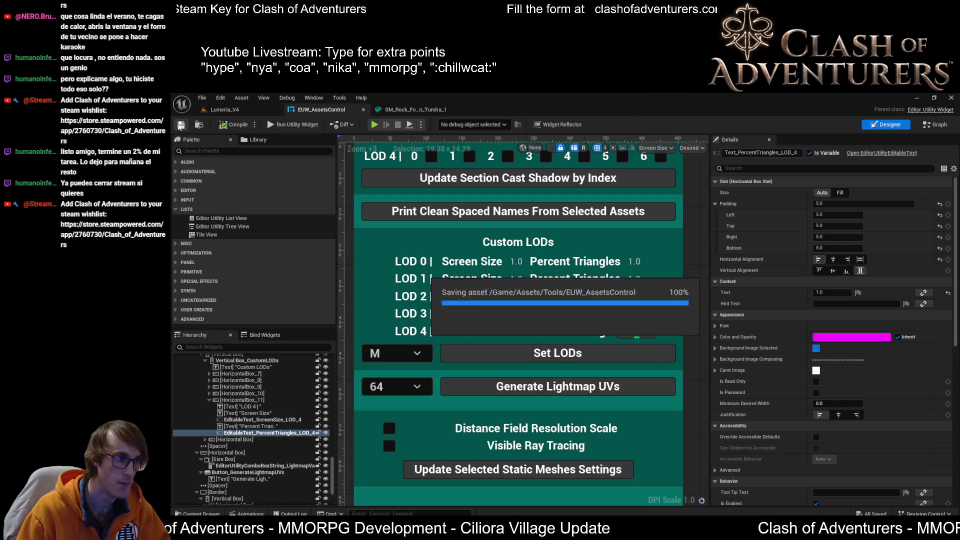
- Review the visibility logic in the EventGraph
{"action": "left_click", "coordinate": [936, 126]}
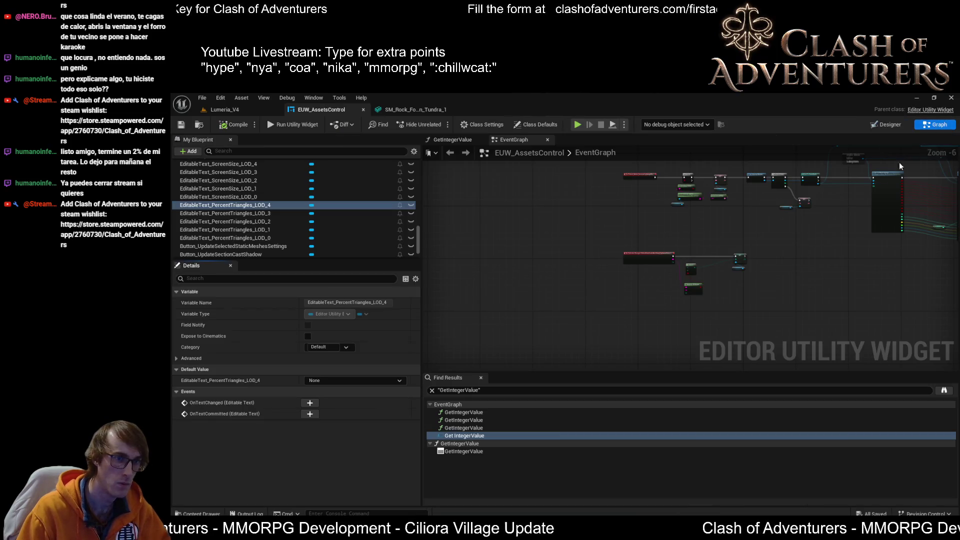
{"action": "scroll", "coordinate": [666, 257], "scroll_direction": "up", "scroll_amount": 8}
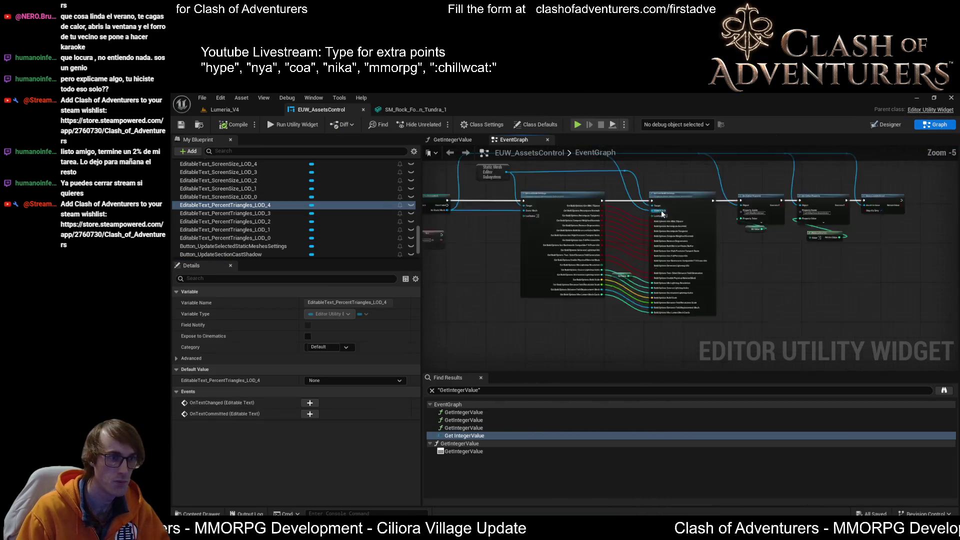
{"action": "scroll", "coordinate": [609, 324], "scroll_direction": "down", "scroll_amount": 2}
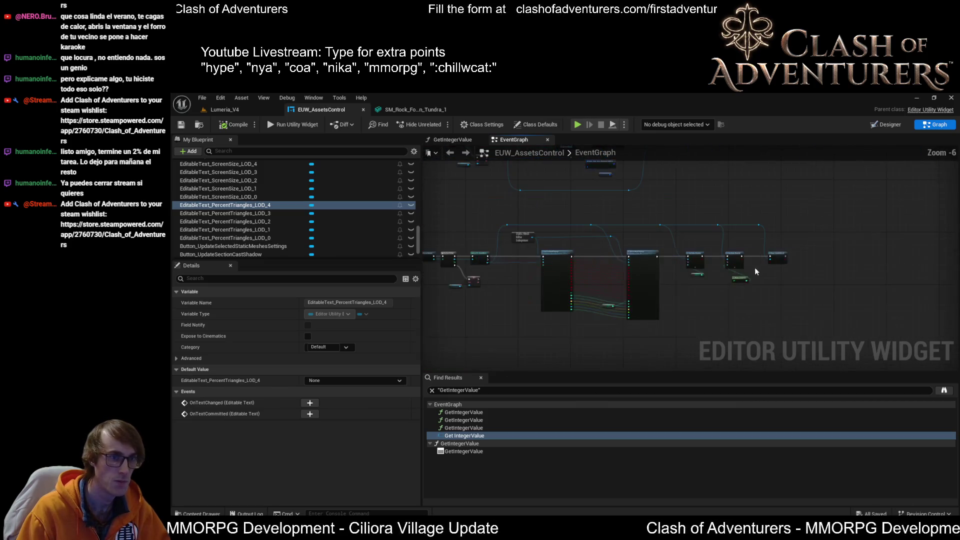
{"action": "scroll", "coordinate": [754, 269], "scroll_direction": "up", "scroll_amount": 2}
{"action": "scroll", "coordinate": [789, 229], "scroll_direction": "down", "scroll_amount": 5}
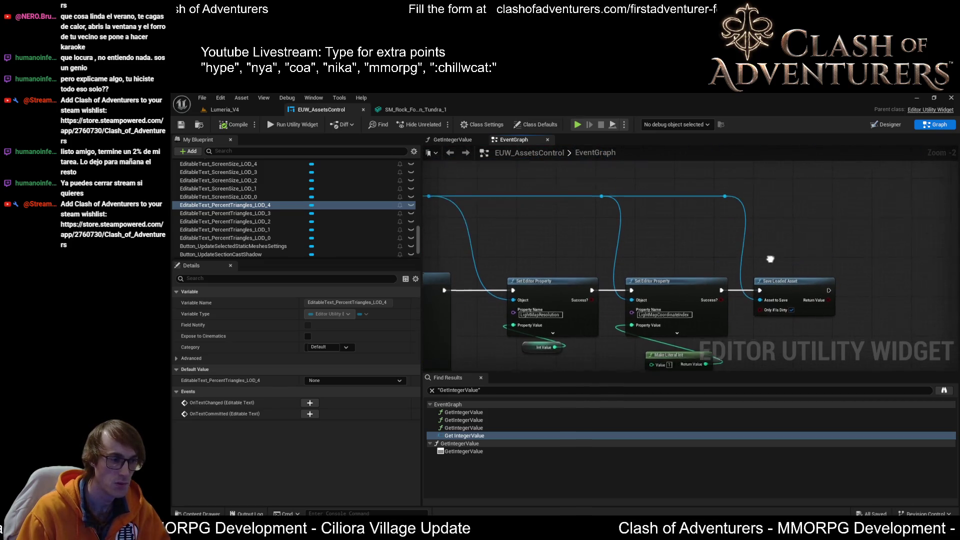
{"action": "scroll", "coordinate": [684, 259], "scroll_direction": "up", "scroll_amount": 4}
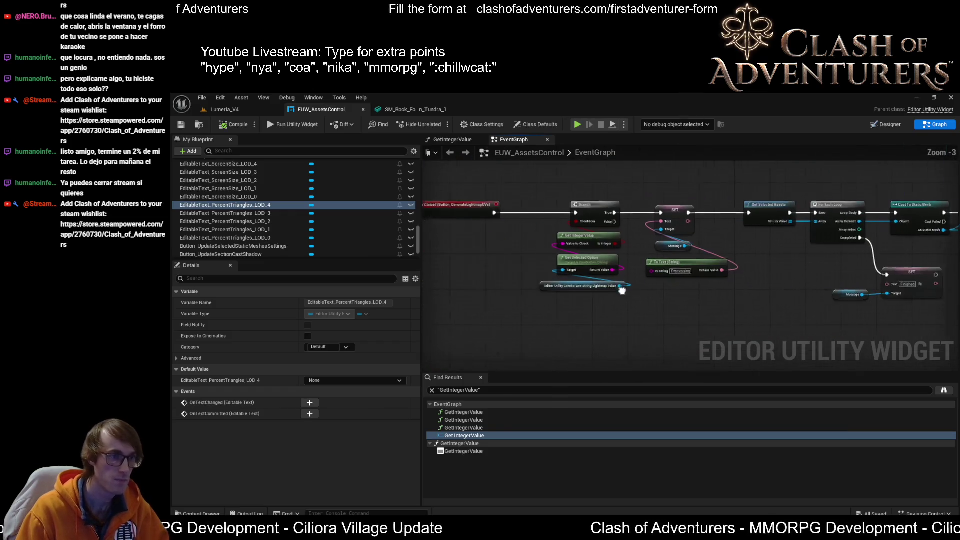
{"action": "scroll", "coordinate": [646, 260], "scroll_direction": "down", "scroll_amount": 1}
{"action": "scroll", "coordinate": [646, 260], "scroll_direction": "down", "scroll_amount": 1}
{"action": "scroll", "coordinate": [646, 259], "scroll_direction": "up", "scroll_amount": 5}
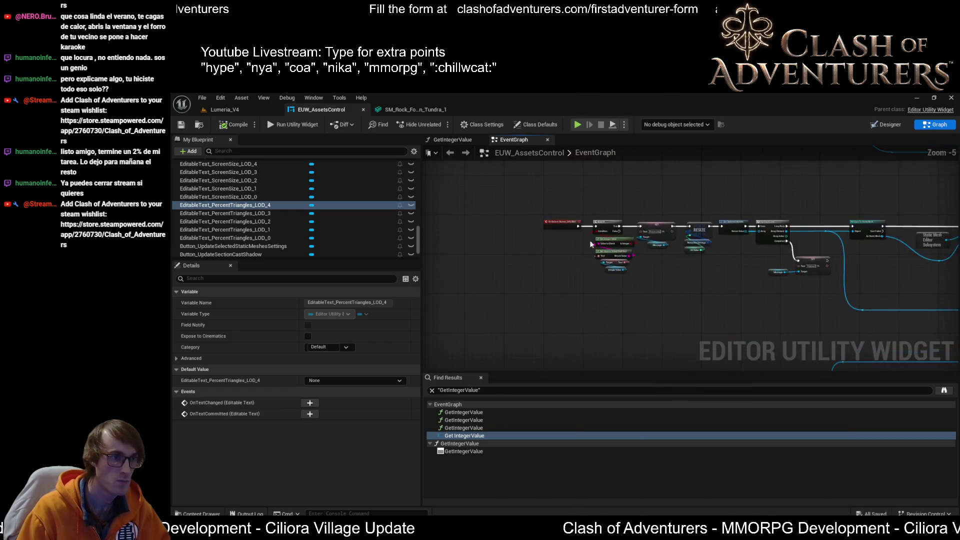
{"action": "scroll", "coordinate": [653, 218], "scroll_direction": "down", "scroll_amount": 2}
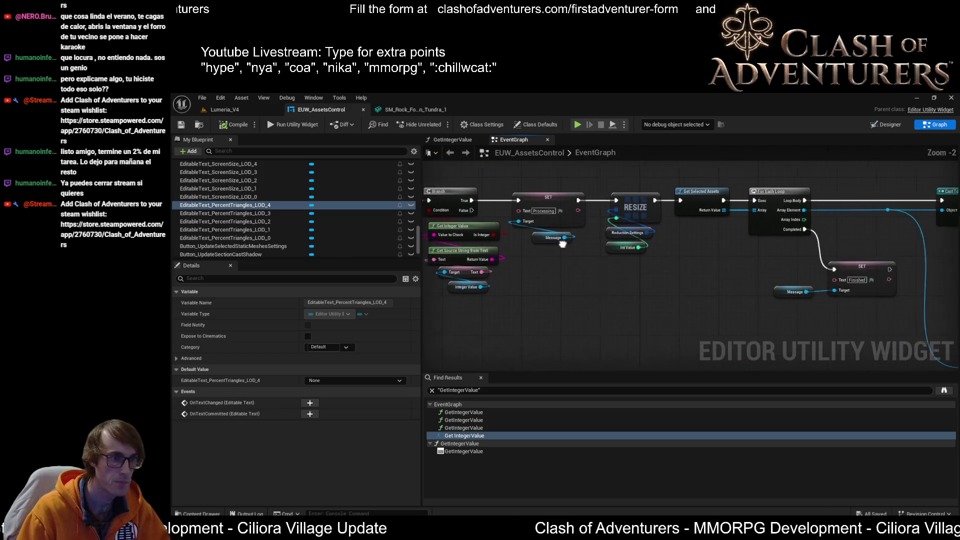
- Return to the Designer and frame the Custom LODs section in the preview
{"action": "left_click", "coordinate": [895, 126]}
{"action": "left_click_drag", "start_coordinate": [608, 225], "coordinate": [627, 177]}
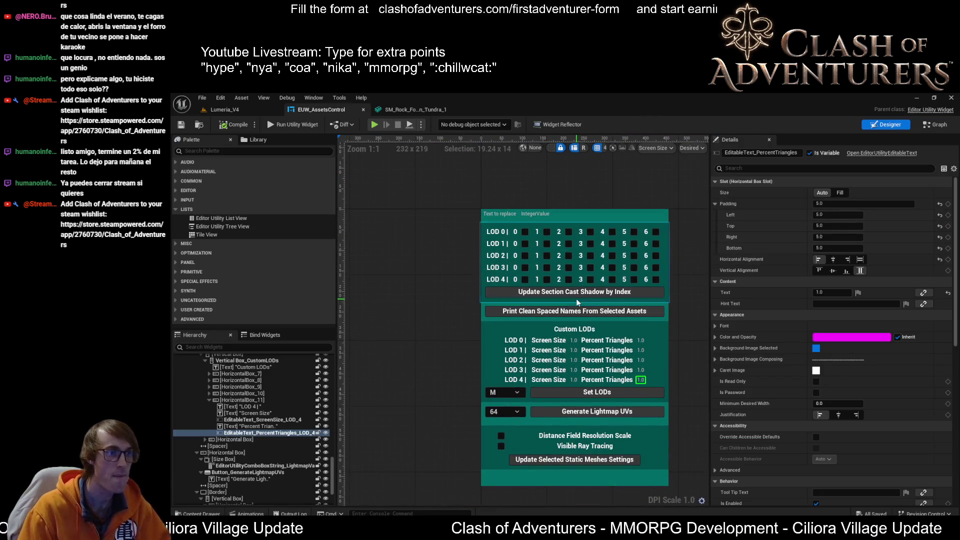
{"action": "scroll", "coordinate": [506, 228], "scroll_direction": "up", "scroll_amount": 2}
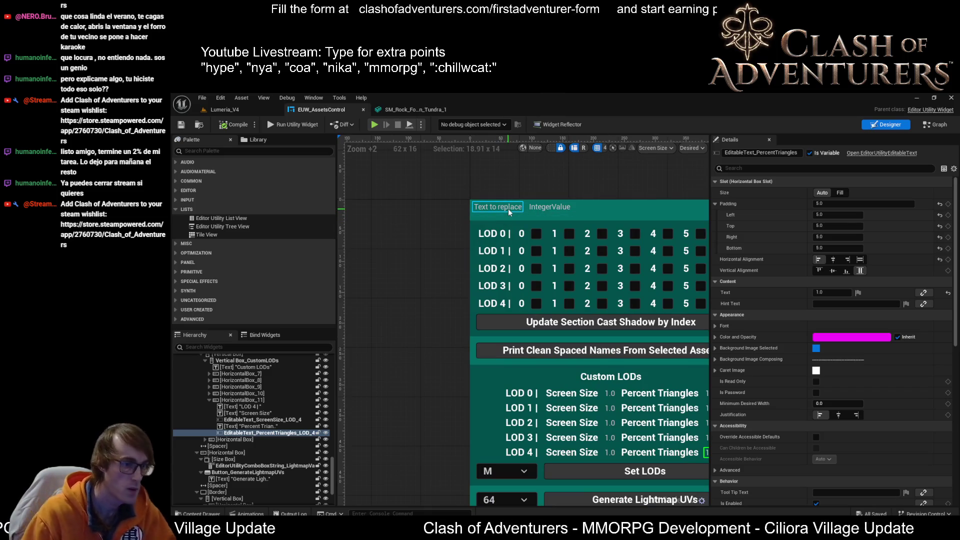
{"action": "mouse_move", "coordinate": [475, 304]}
{"action": "left_mouse_down"}
{"action": "mouse_move", "coordinate": [452, 275]}
{"action": "mouse_move", "coordinate": [410, 268]}
{"action": "left_mouse_up"}
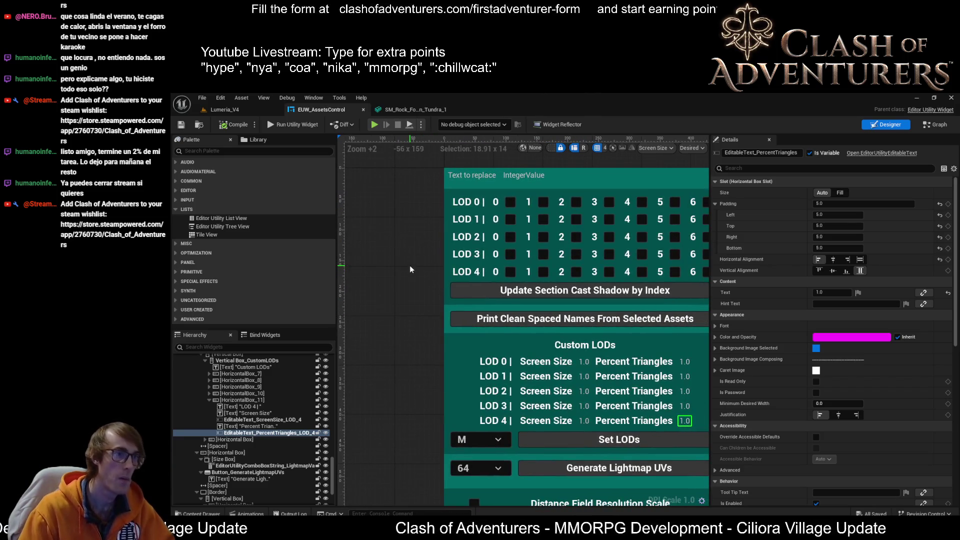
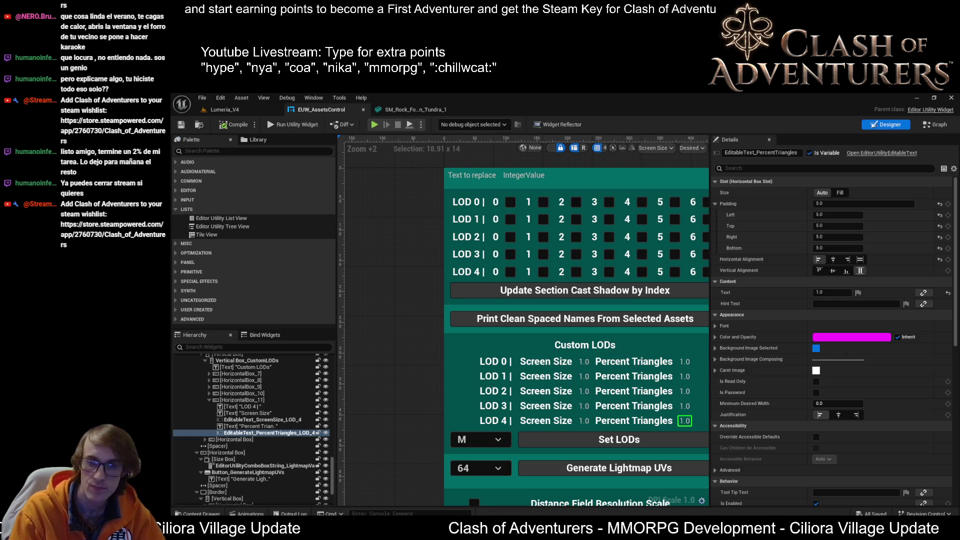
- Switch to the widget's event graph and move toward the Set LODs resize logic
{"action": "left_click_drag", "start_coordinate": [396, 369], "coordinate": [385, 339]}
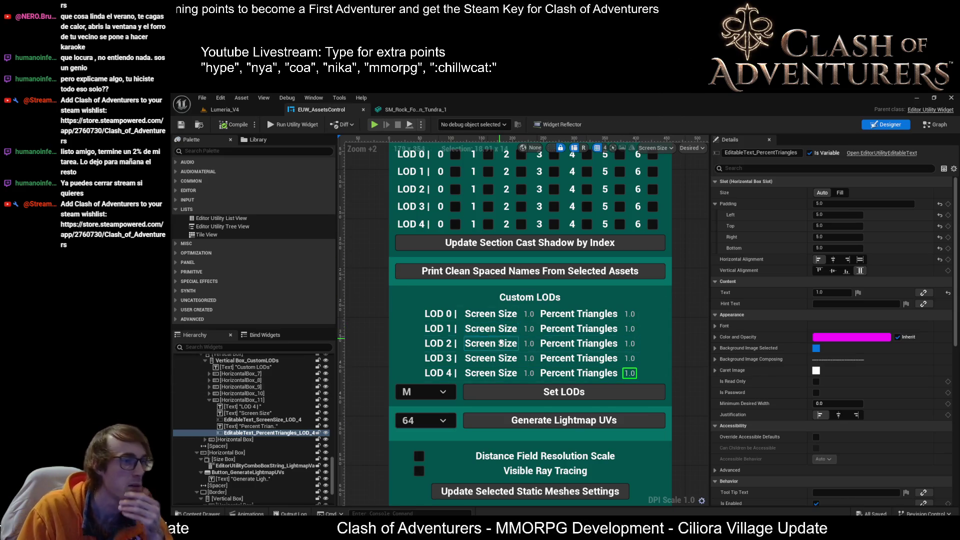
{"action": "left_click", "coordinate": [935, 124]}
{"action": "scroll", "coordinate": [712, 280], "scroll_direction": "down", "scroll_amount": 4}
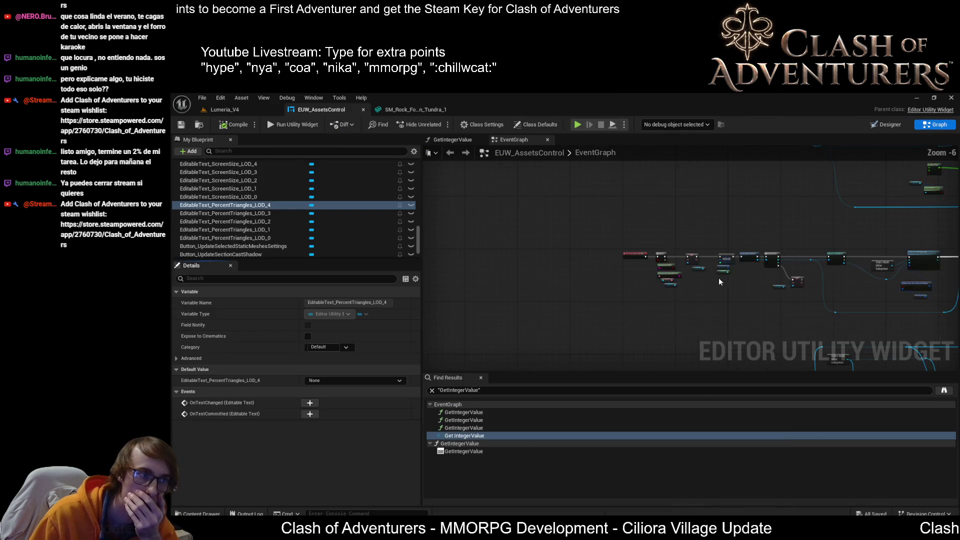
{"action": "scroll", "coordinate": [650, 260], "scroll_direction": "up", "scroll_amount": 4}
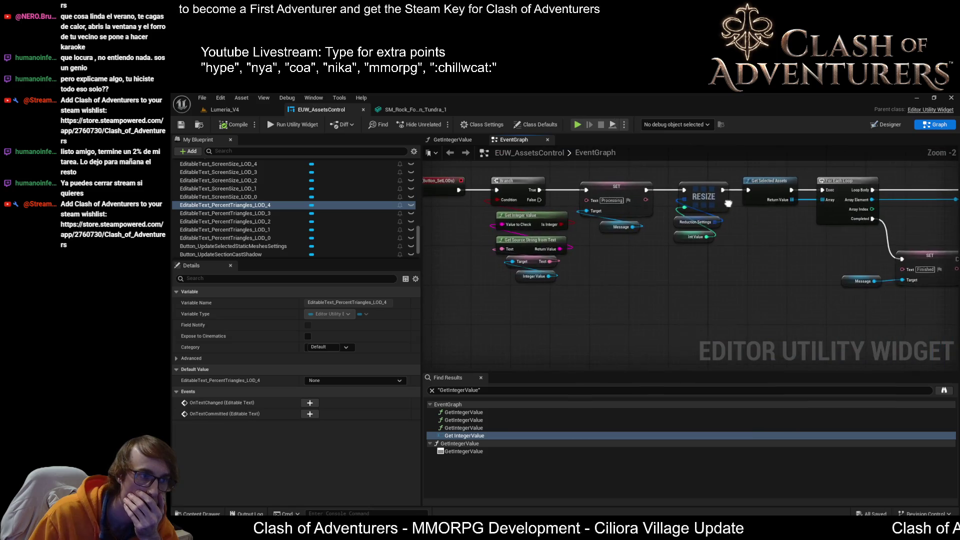
{"action": "left_click_drag", "start_coordinate": [645, 203], "coordinate": [662, 220]}
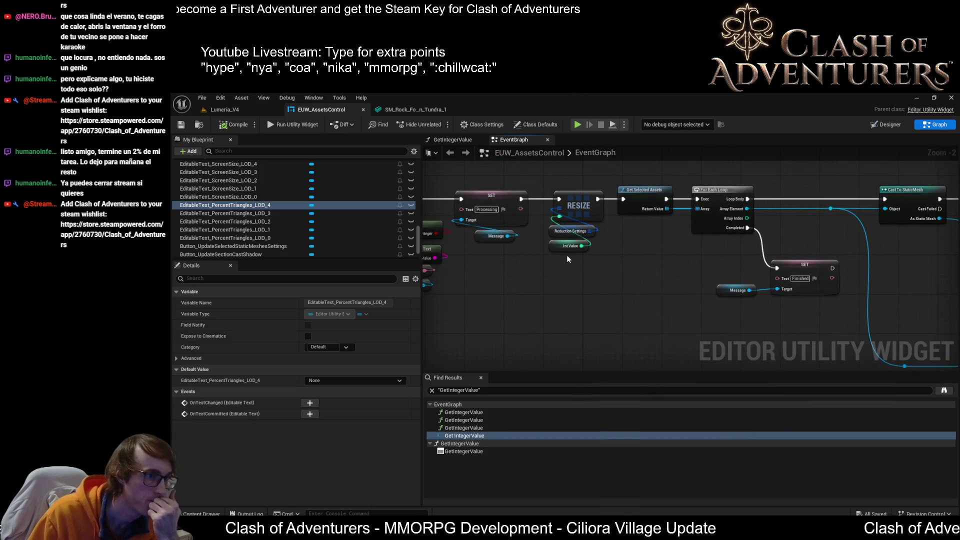
- Select the Reduction Settings variable and expand its six default array entries in Details
{"action": "left_click", "coordinate": [570, 231]}
{"action": "left_click_drag", "start_coordinate": [494, 310], "coordinate": [658, 286]}
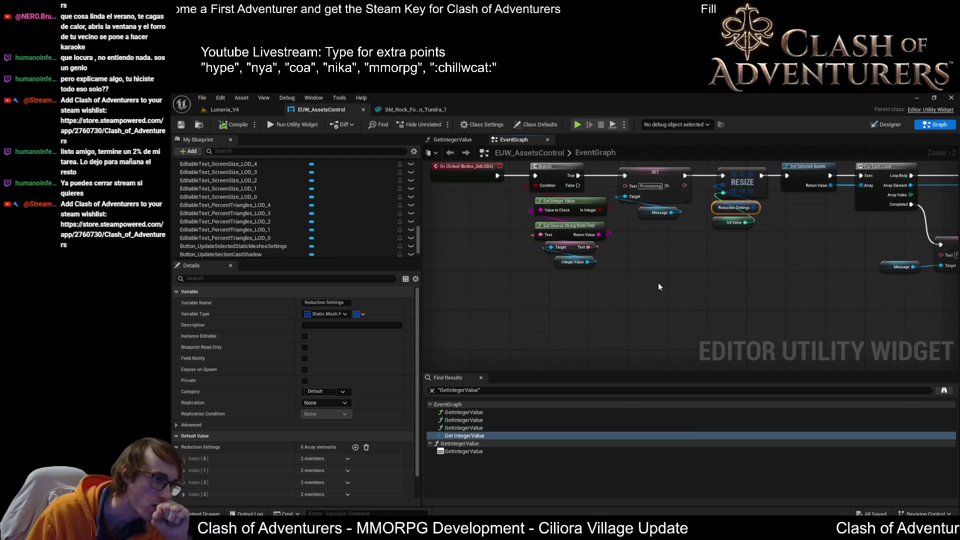
{"action": "scroll", "coordinate": [301, 230], "scroll_direction": "down", "scroll_amount": 2}
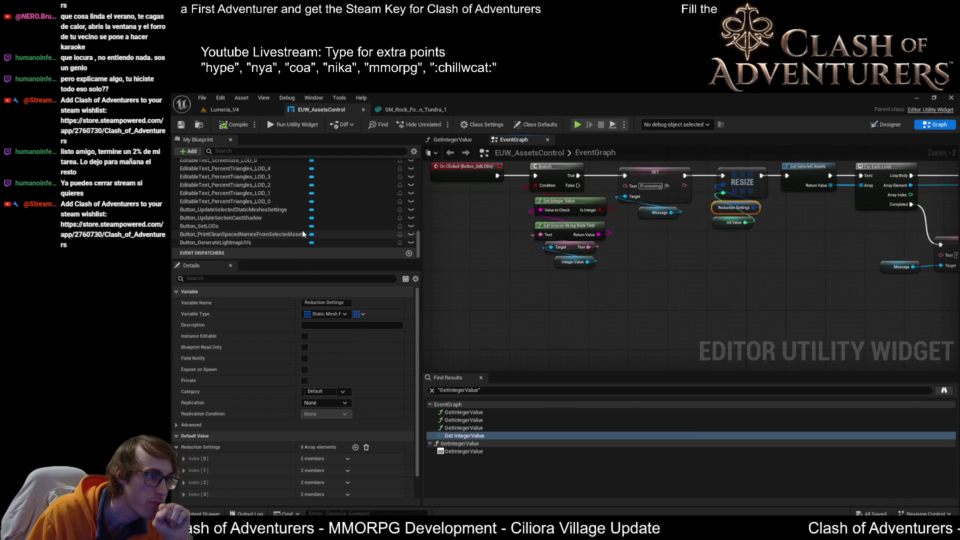
{"action": "scroll", "coordinate": [350, 394], "scroll_direction": "down", "scroll_amount": 2}
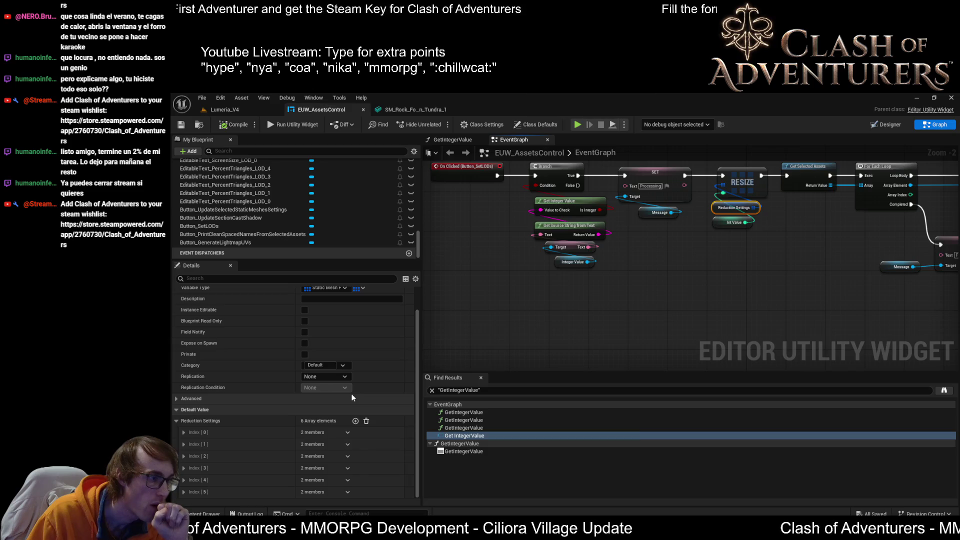
{"action": "left_click", "coordinate": [177, 421]}
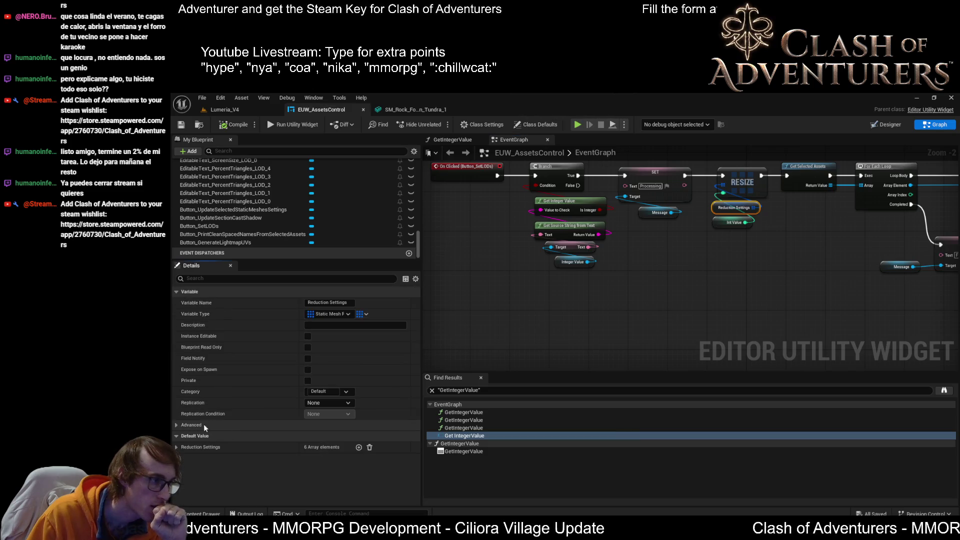
{"action": "left_click", "coordinate": [176, 447]}
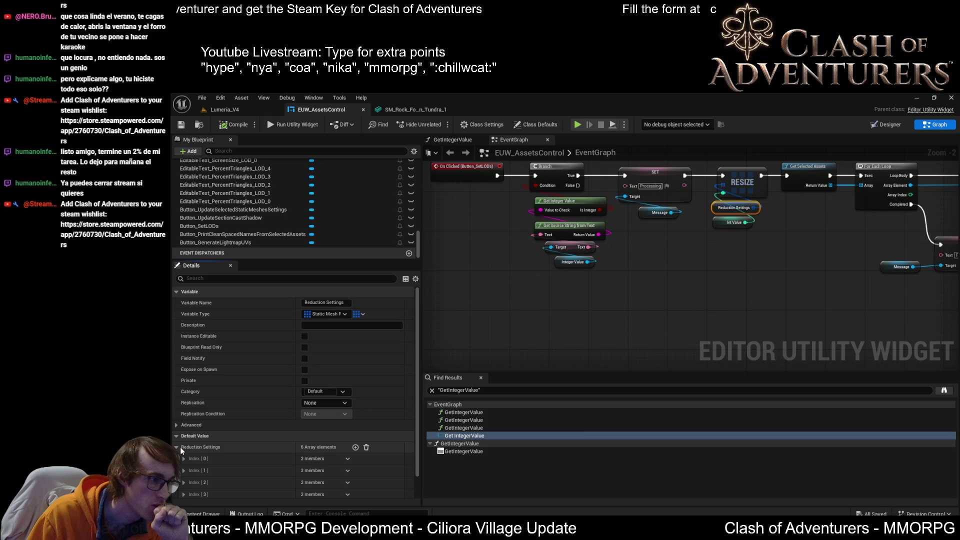
{"action": "left_click_drag", "start_coordinate": [768, 261], "coordinate": [652, 278]}
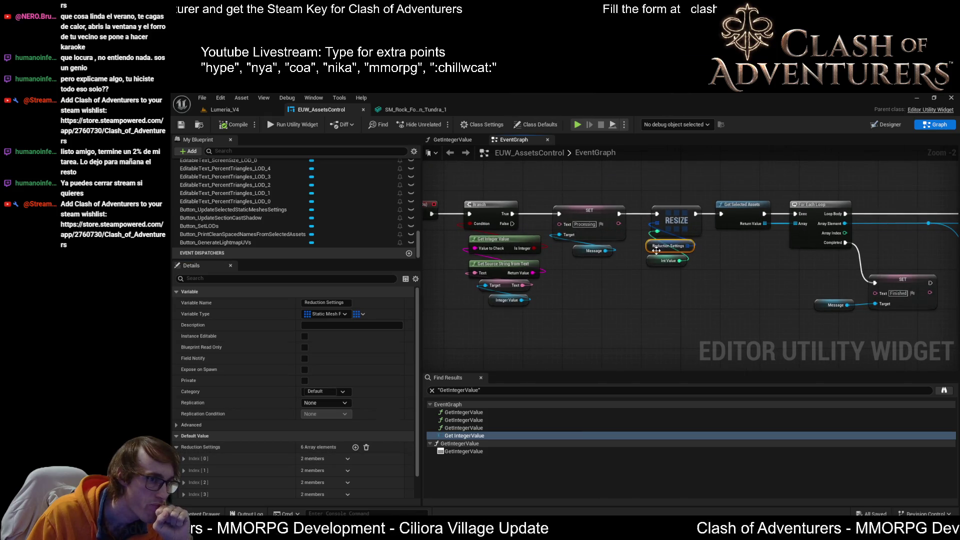
{"action": "scroll", "coordinate": [626, 272], "scroll_direction": "up", "scroll_amount": 2}
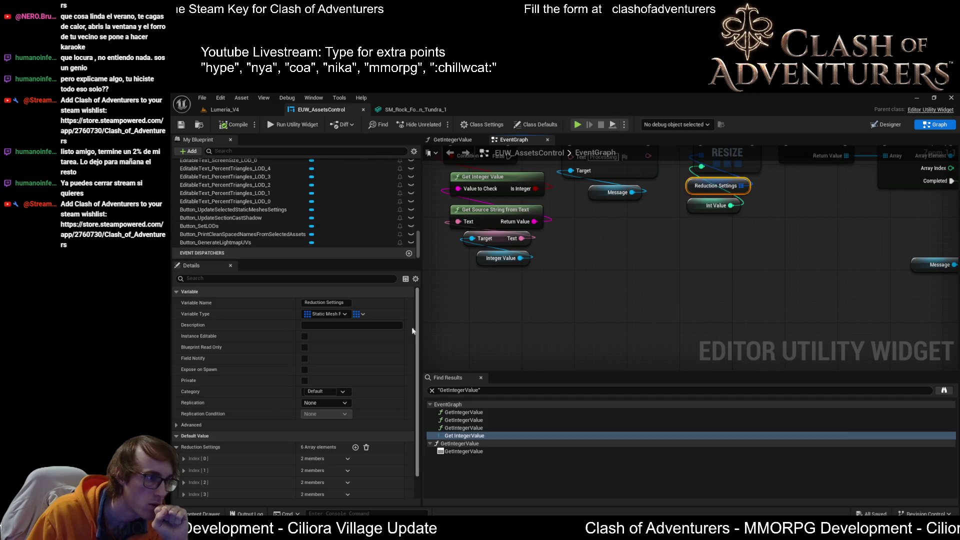
{"action": "left_click", "coordinate": [360, 314]}
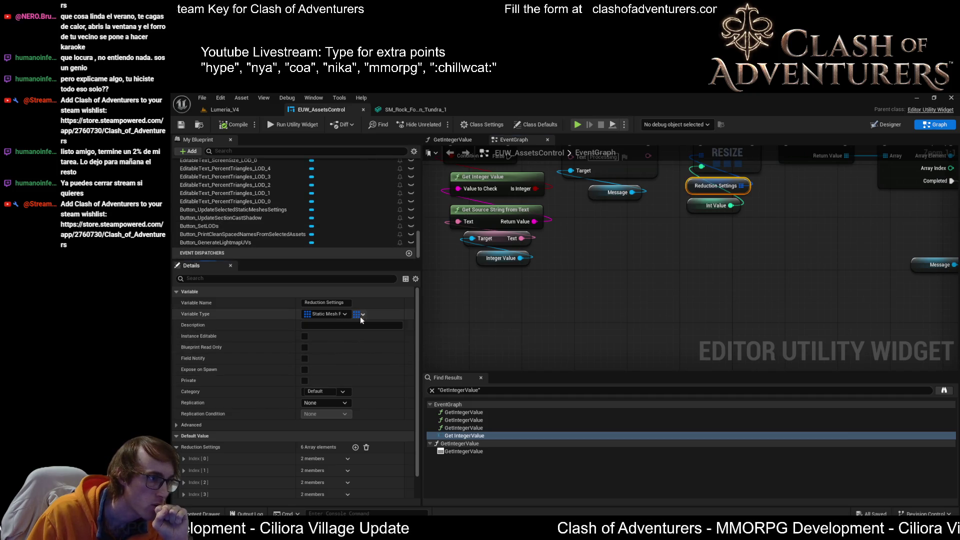
{"action": "left_click", "coordinate": [310, 314]}
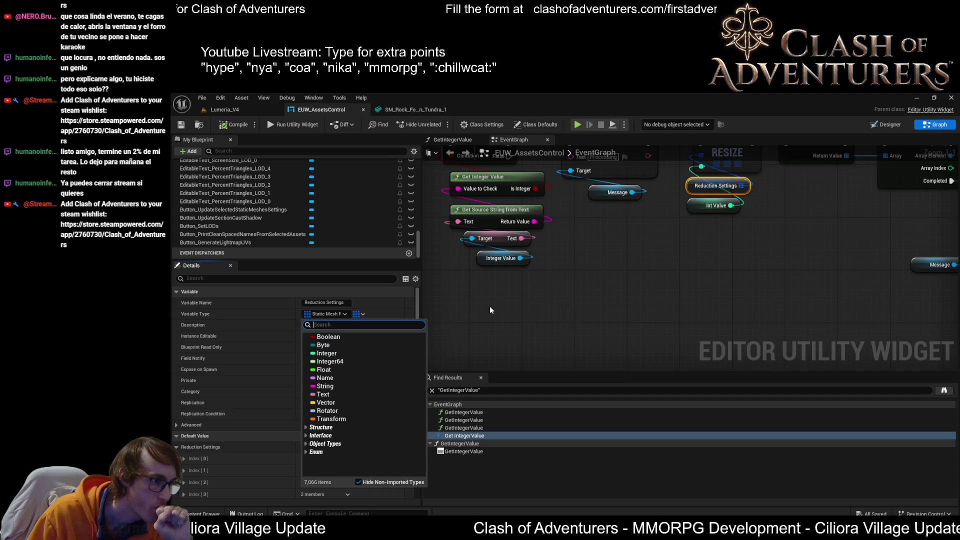
{"action": "left_click", "coordinate": [337, 387]}
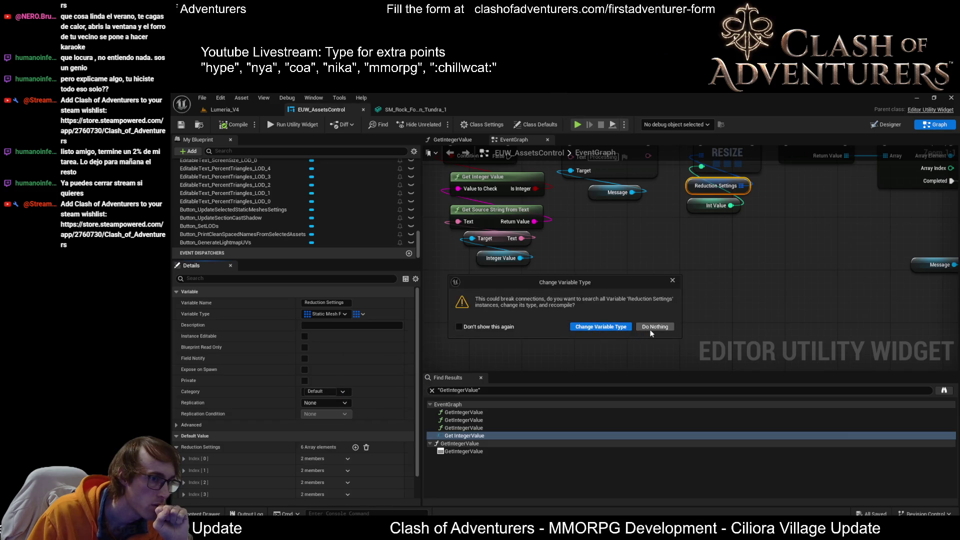
{"action": "left_click", "coordinate": [669, 328]}
{"action": "scroll", "coordinate": [232, 211], "scroll_direction": "up", "scroll_amount": 10}
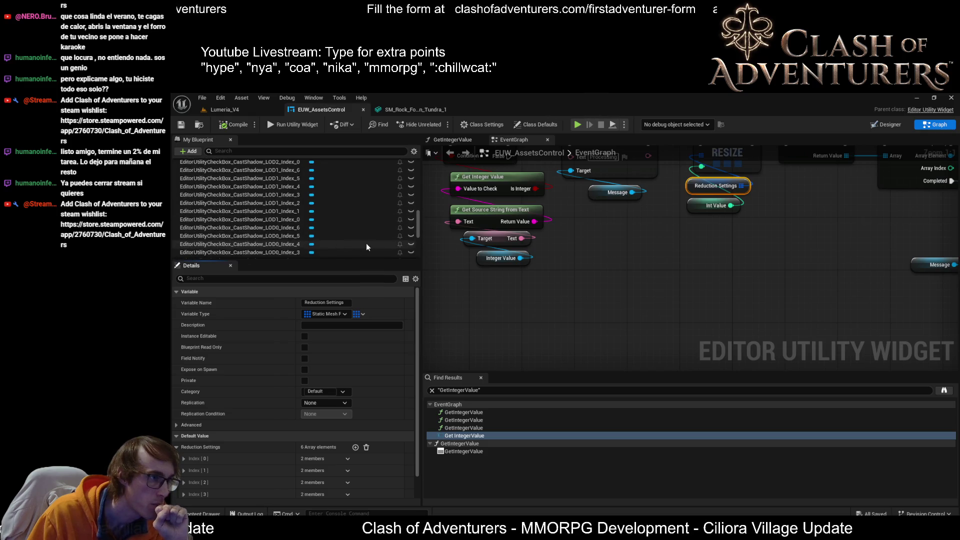
{"action": "scroll", "coordinate": [302, 223], "scroll_direction": "up", "scroll_amount": 10}
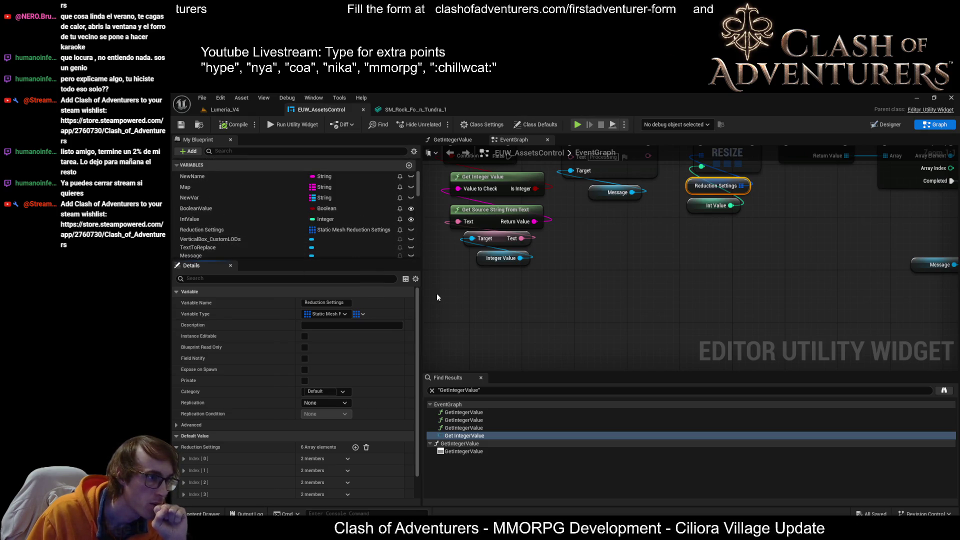
- Scroll to ReductionSettingsMap's Variable Type row and browse its value-type list without choosing
{"action": "left_click_drag", "start_coordinate": [373, 260], "coordinate": [370, 344]}
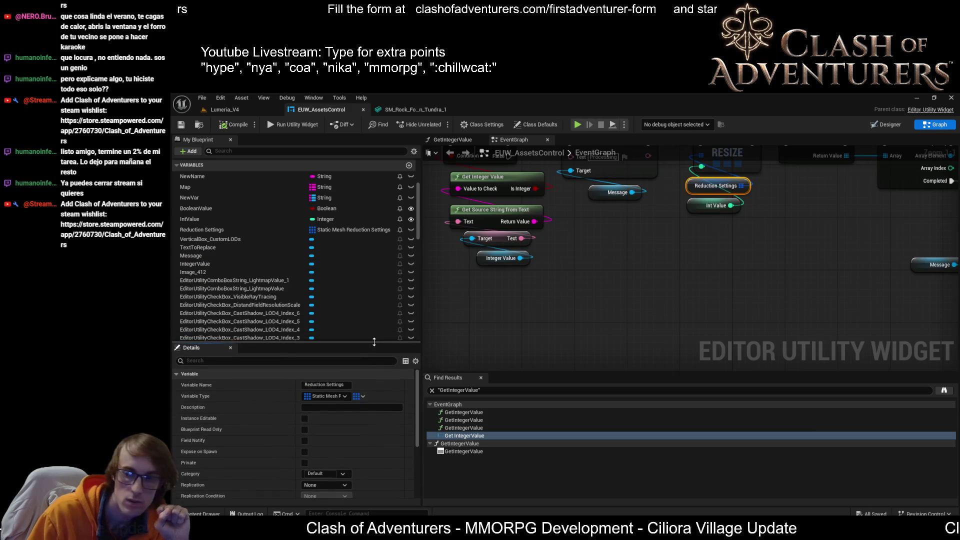
{"action": "scroll", "coordinate": [355, 264], "scroll_direction": "down", "scroll_amount": 10}
{"action": "scroll", "coordinate": [359, 257], "scroll_direction": "down", "scroll_amount": 6}
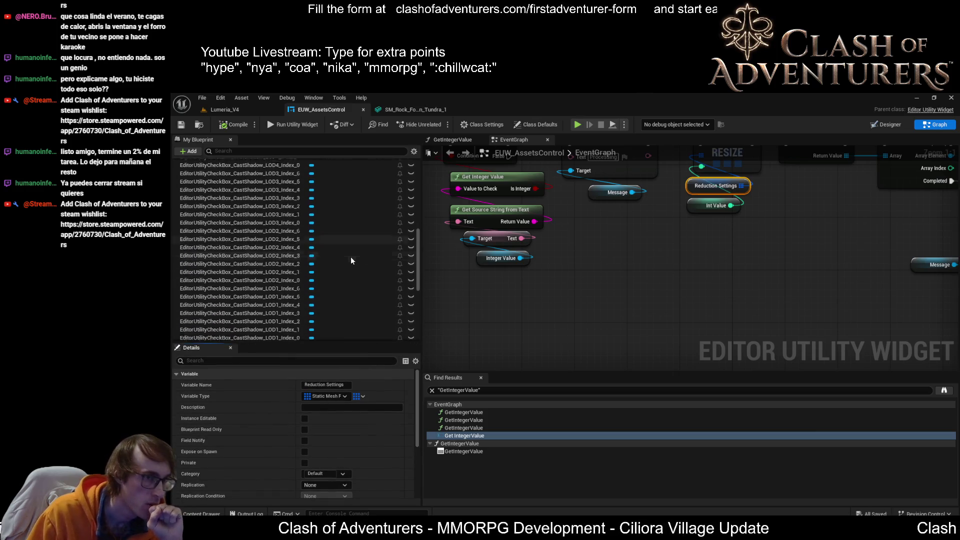
{"action": "scroll", "coordinate": [349, 254], "scroll_direction": "down", "scroll_amount": 5}
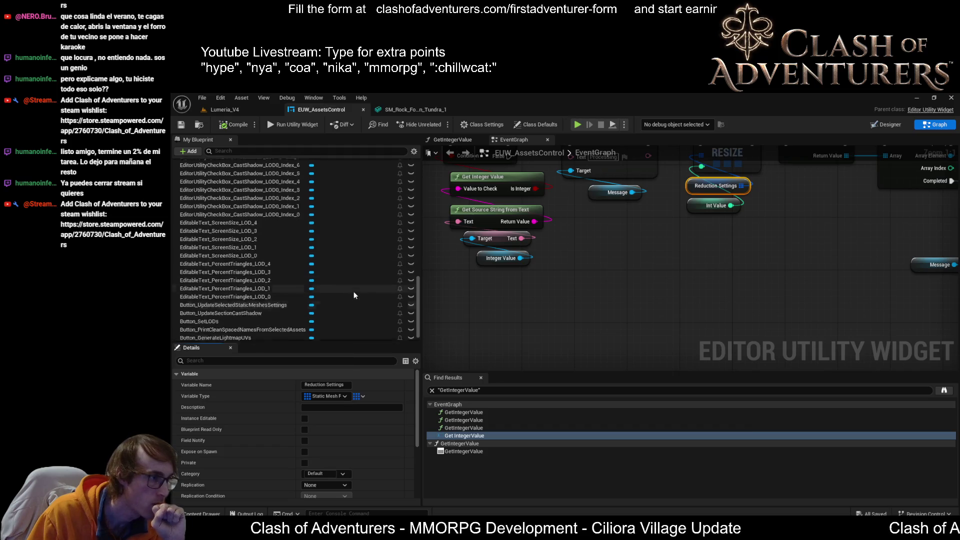
{"action": "scroll", "coordinate": [265, 380], "scroll_direction": "down", "scroll_amount": 2}
{"action": "scroll", "coordinate": [386, 281], "scroll_direction": "up", "scroll_amount": 20}
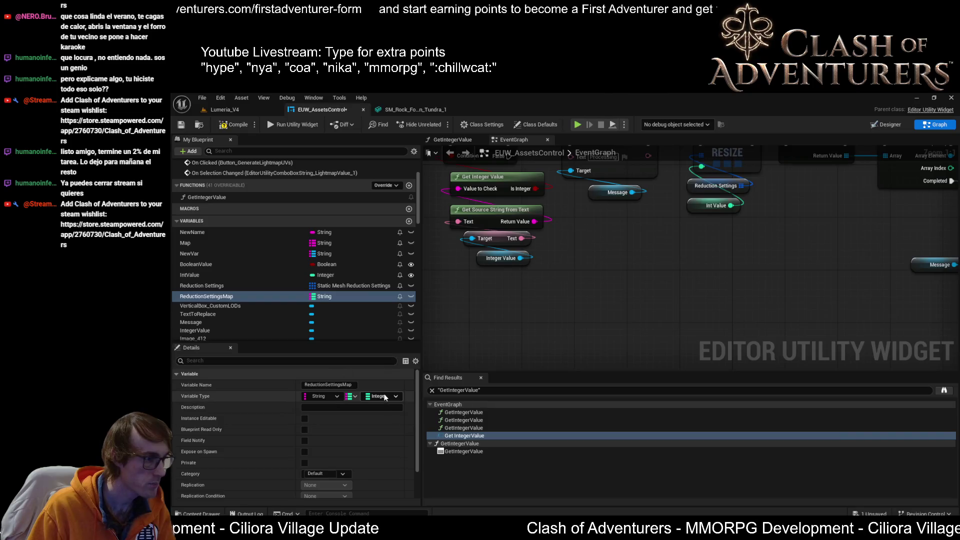
{"action": "left_click", "coordinate": [391, 398]}
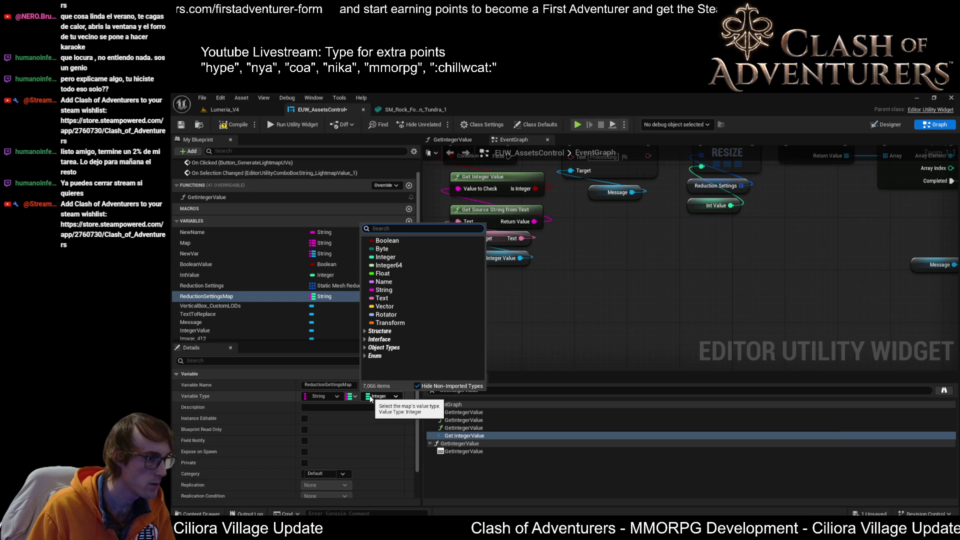
{"action": "left_click", "coordinate": [376, 397]}
{"action": "left_click", "coordinate": [377, 396]}
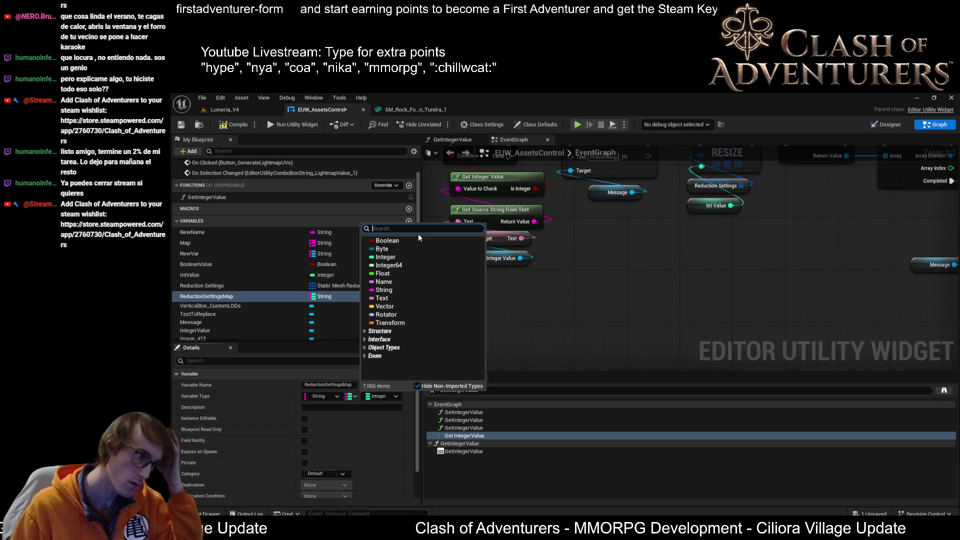
{"action": "left_click", "coordinate": [353, 400]}
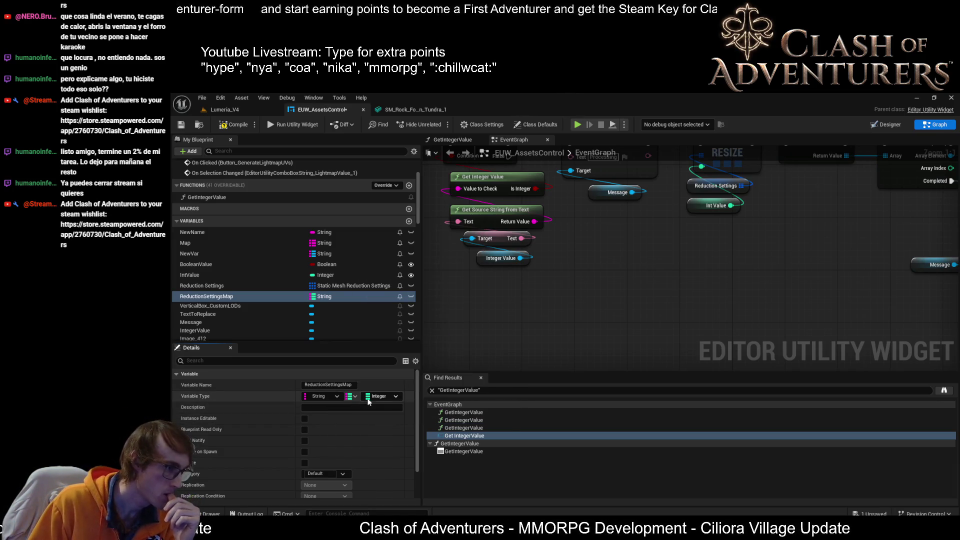
- Search 'dre' and set the map values to Editor Scripting Mesh Reduction Settings
{"action": "left_click", "coordinate": [382, 397]}
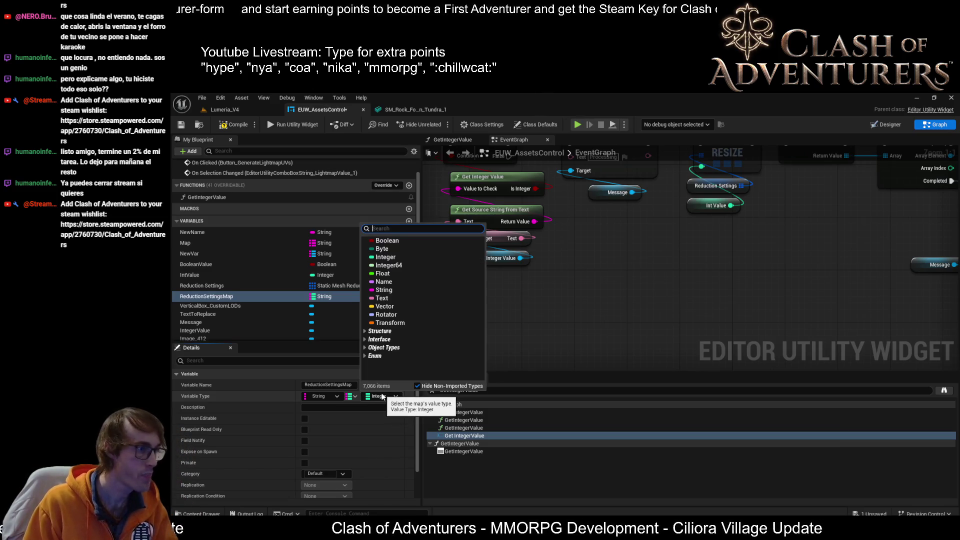
{"action": "type", "text": "re"}
{"action": "key", "text": "BackSpace"}
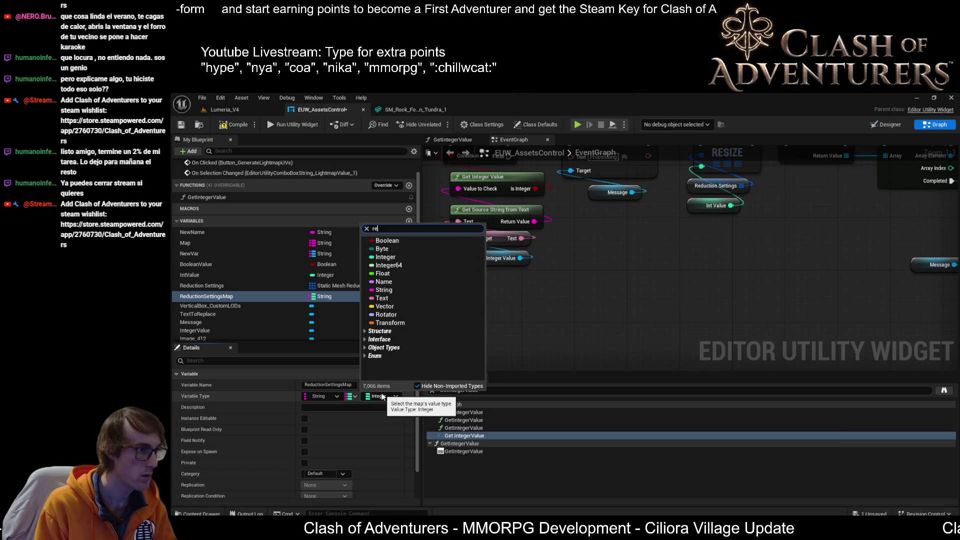
{"action": "type", "text": "d"}
{"action": "type", "text": "re"}
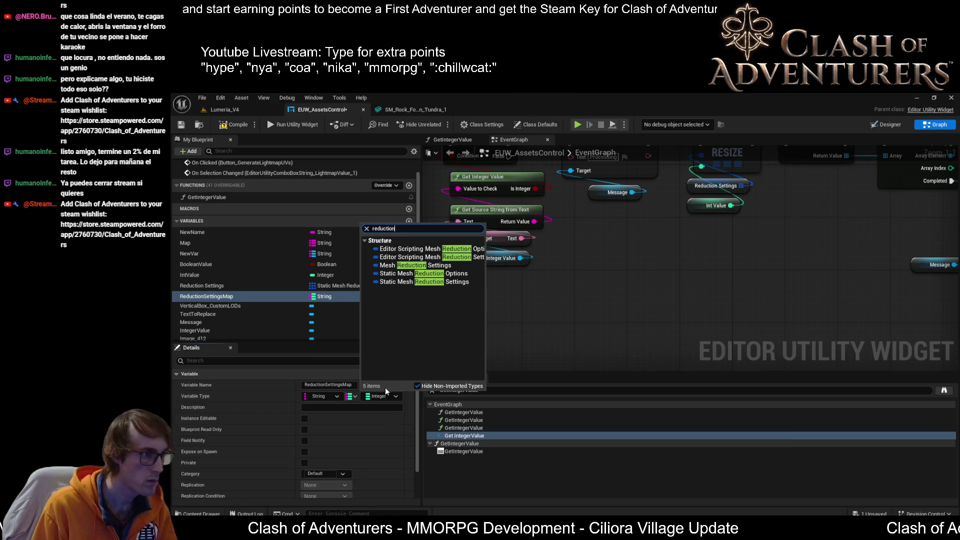
{"action": "left_click", "coordinate": [464, 258]}
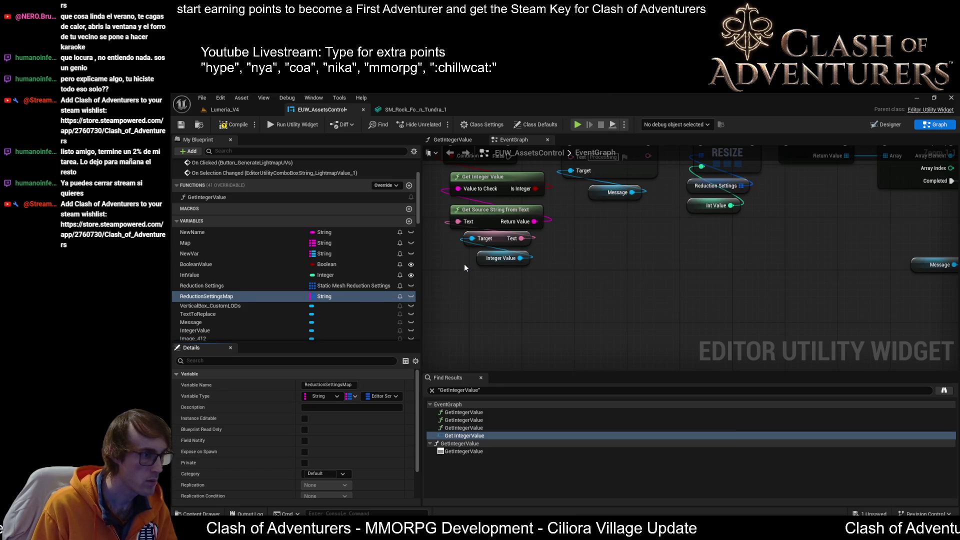
{"action": "left_click", "coordinate": [365, 396]}
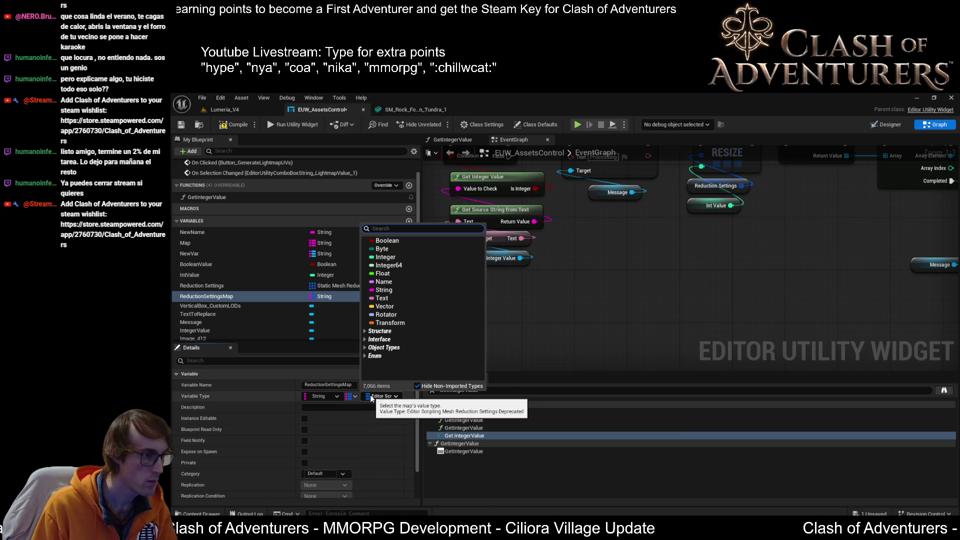
{"action": "left_click", "coordinate": [541, 361]}
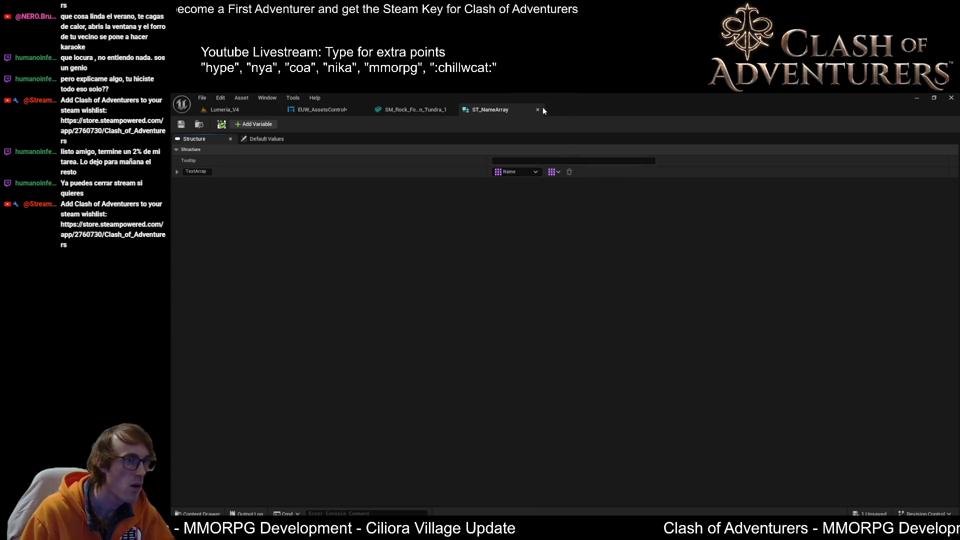
- Close the ST_NameArray structure and return to the EUW_AssetsControl blueprint
{"action": "left_click", "coordinate": [538, 109]}
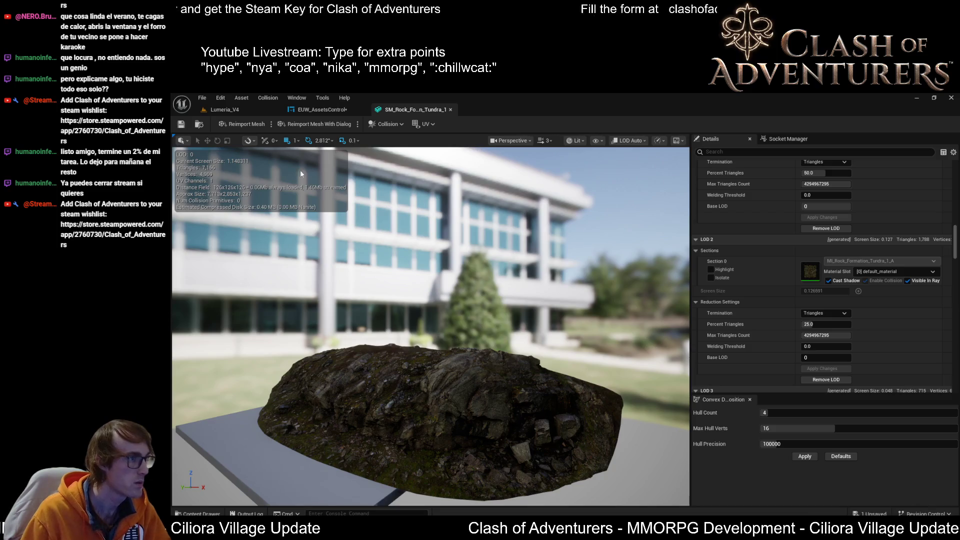
{"action": "left_click", "coordinate": [322, 109]}
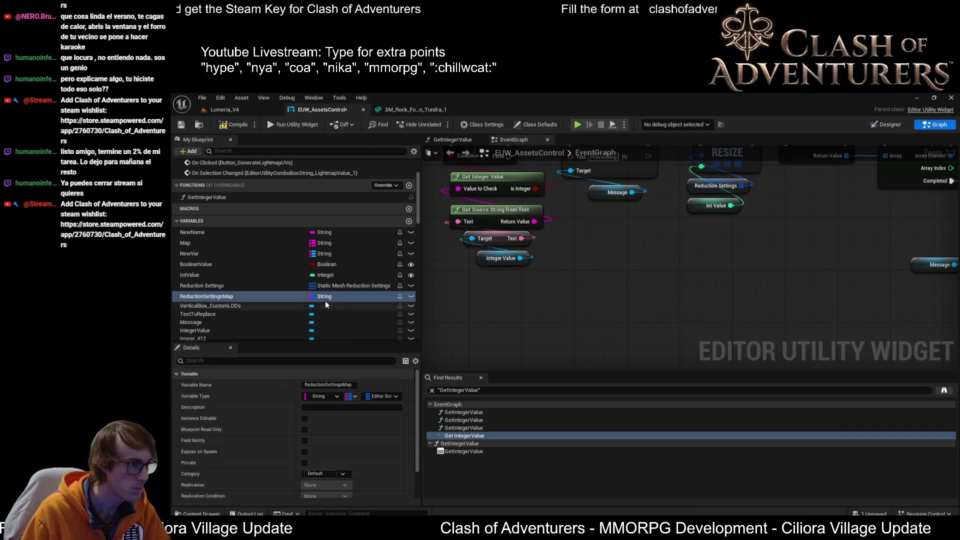
- Search 'reductions', set ReductionSettingsMap's values to ST Reduction Settings Array, and open that structure
{"action": "left_click", "coordinate": [391, 397]}
{"action": "type", "text": "re"}
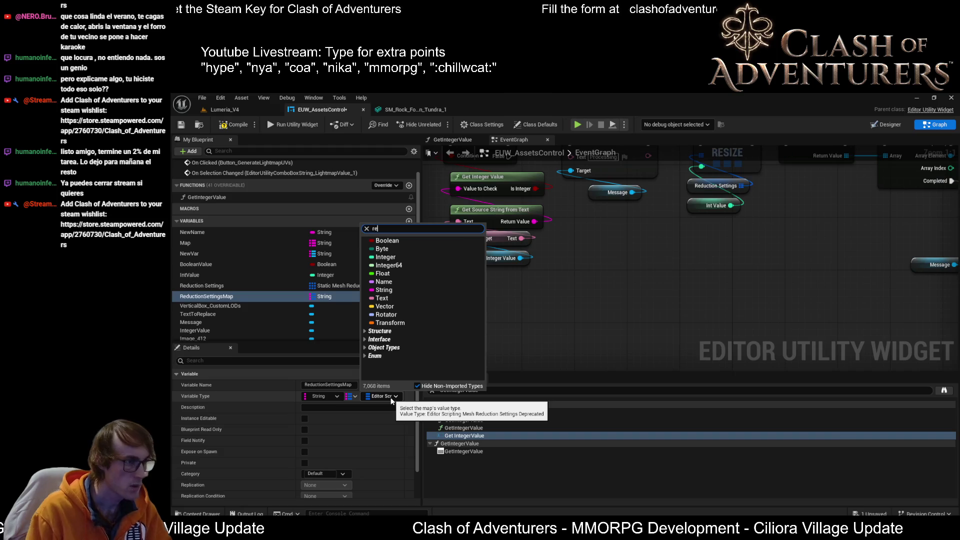
{"action": "type", "text": "ductions"}
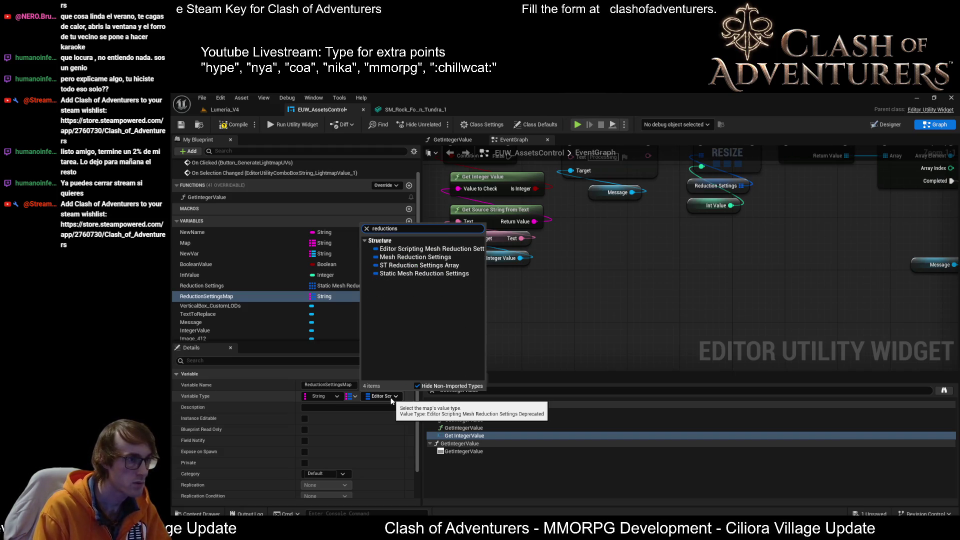
{"action": "left_click", "coordinate": [409, 266]}
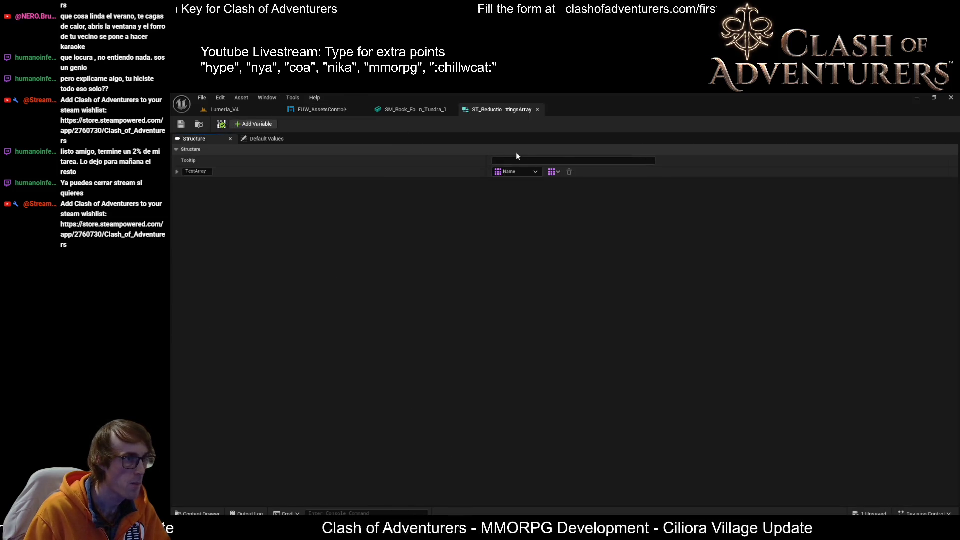
{"action": "left_click", "coordinate": [517, 172]}
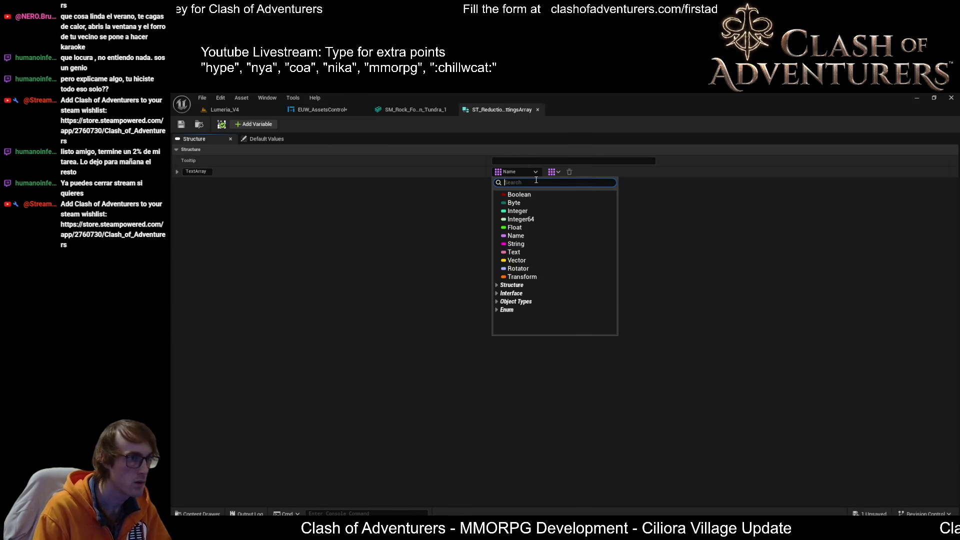
- Change the TextArray member's type to Static Mesh Reduction Settings, then return to EUW_AssetsControl
{"action": "type", "text": "reduction"}
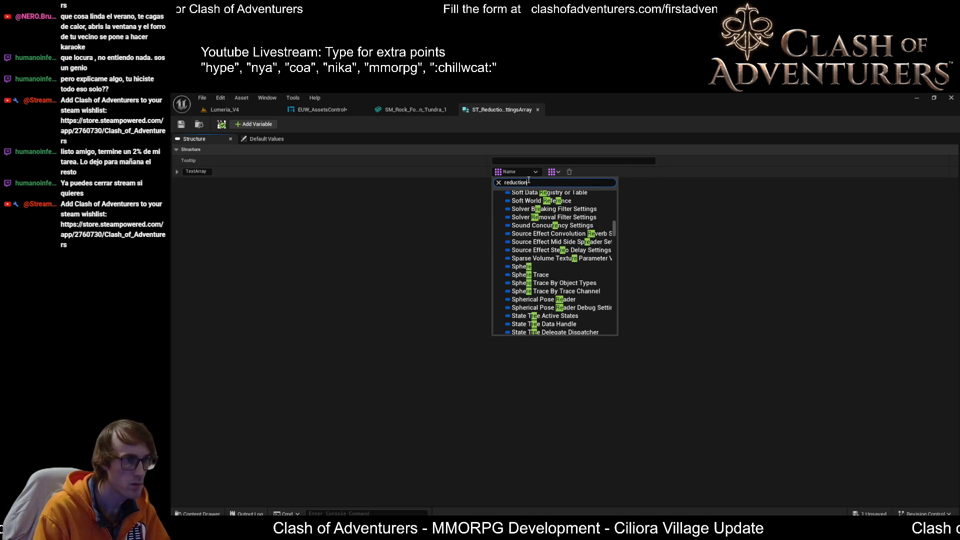
{"action": "type", "text": "tting"}
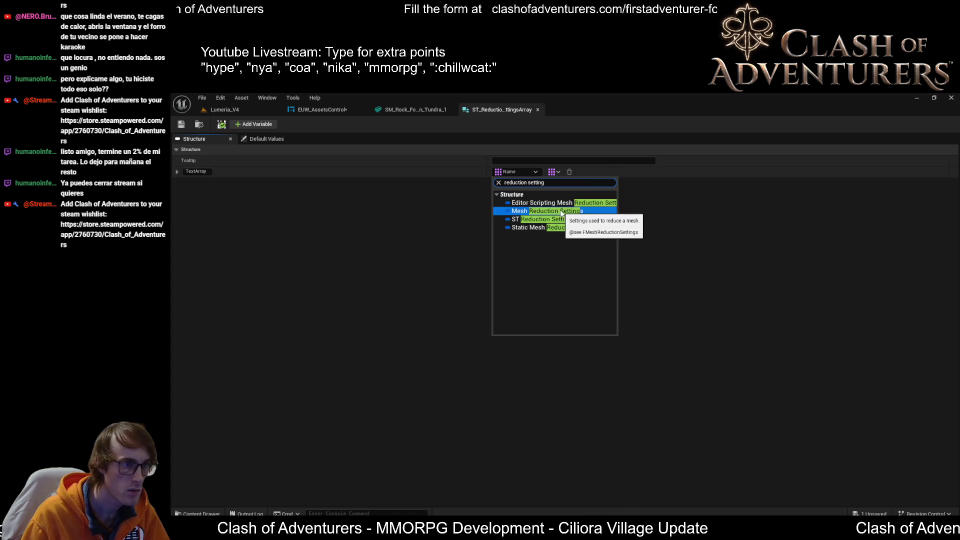
{"action": "left_click", "coordinate": [531, 229]}
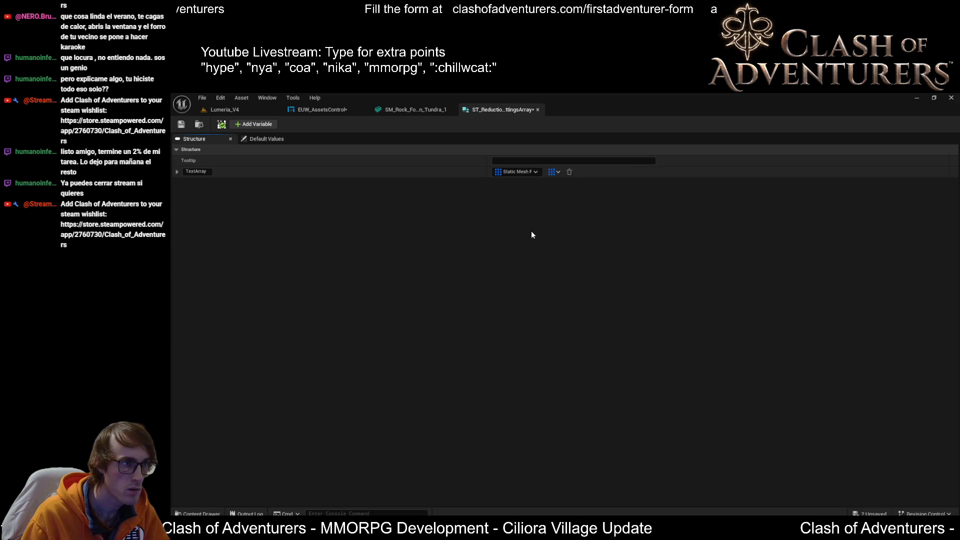
{"action": "left_click", "coordinate": [319, 112]}
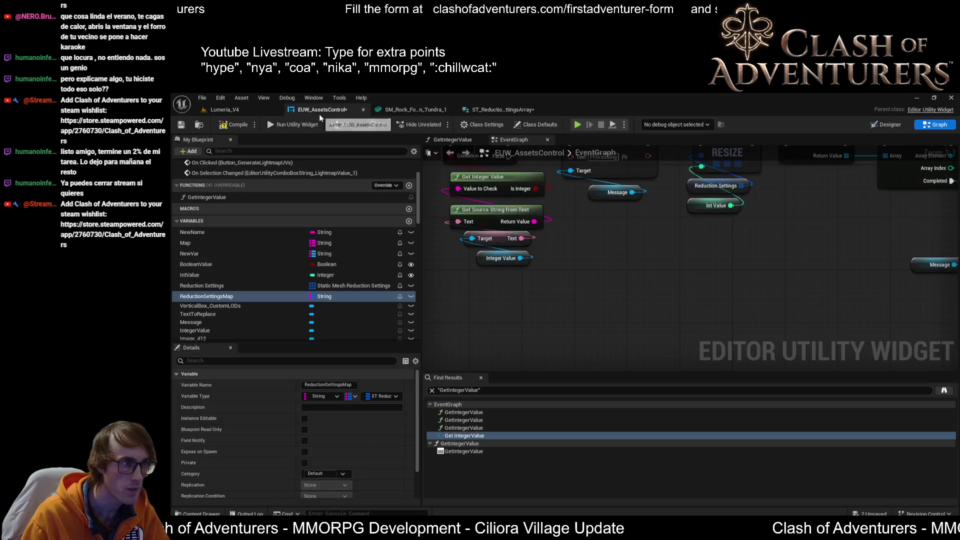
- Zoom around the Make Static Mesh Reduction Options node, then recheck TextArray's type in ST_ReductionSettingsArray
{"action": "scroll", "coordinate": [553, 270], "scroll_direction": "down", "scroll_amount": 10}
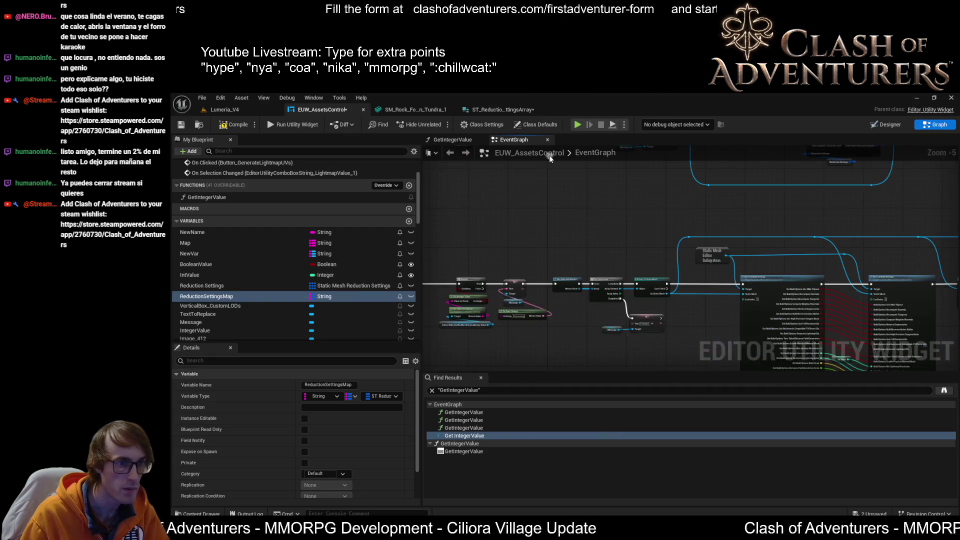
{"action": "scroll", "coordinate": [692, 228], "scroll_direction": "up", "scroll_amount": 7}
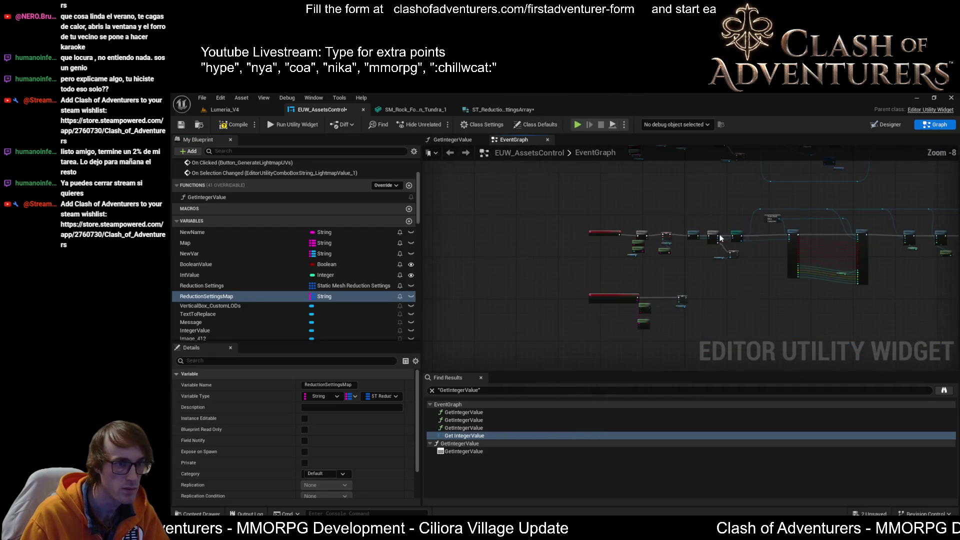
{"action": "scroll", "coordinate": [638, 256], "scroll_direction": "up", "scroll_amount": 2}
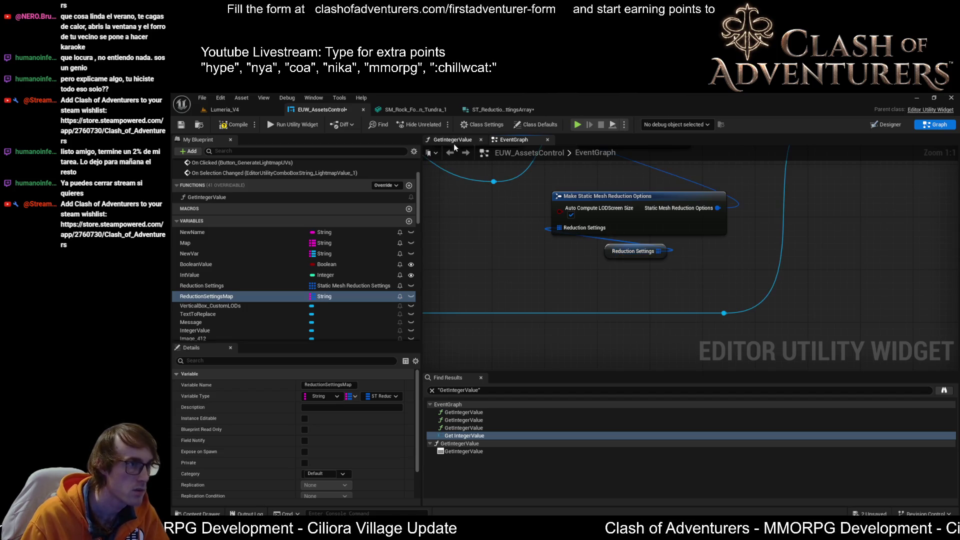
{"action": "scroll", "coordinate": [347, 260], "scroll_direction": "down", "scroll_amount": 3}
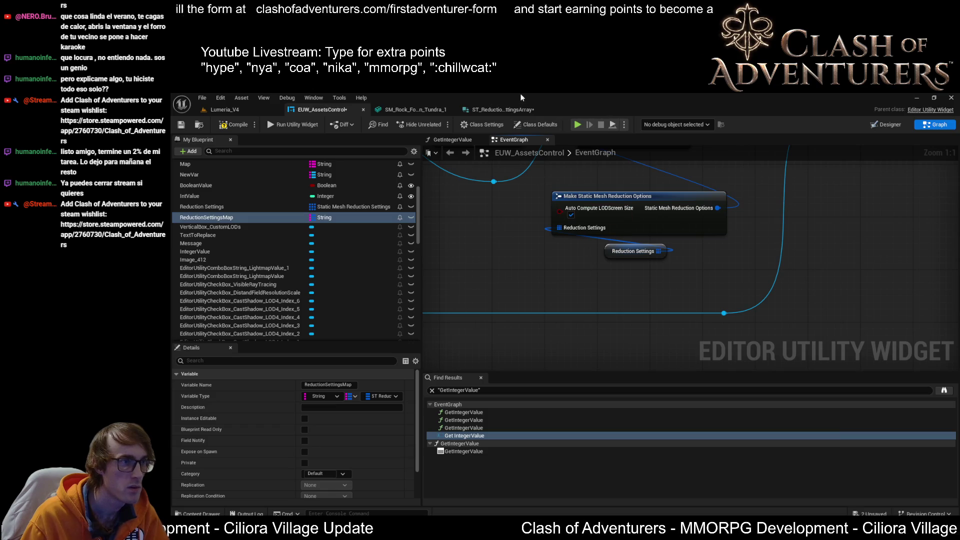
{"action": "left_click", "coordinate": [500, 110]}
{"action": "left_click", "coordinate": [524, 173]}
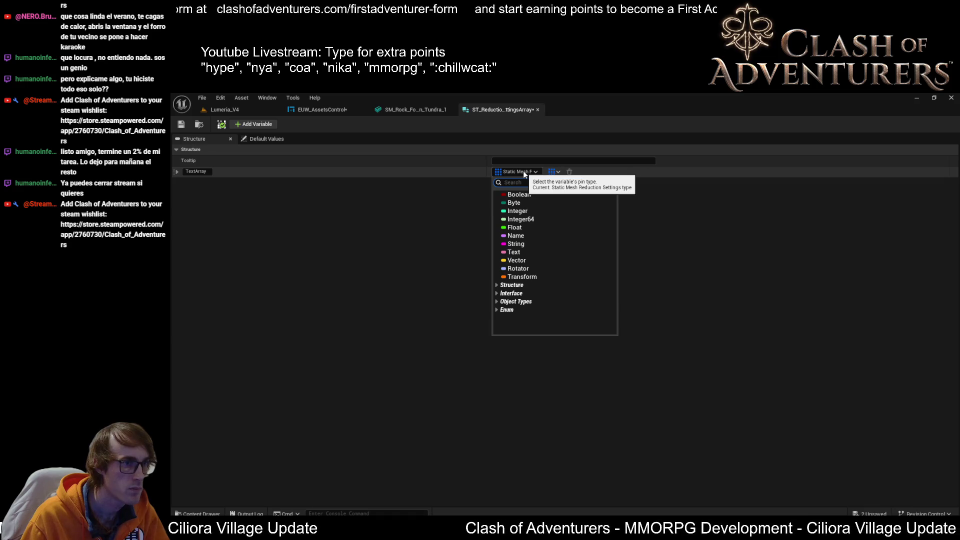
- Rename the TextArray member to StaticMeshReductionSettingsArray and save ST_ReductionSettingsArray
{"action": "left_click", "coordinate": [181, 124]}
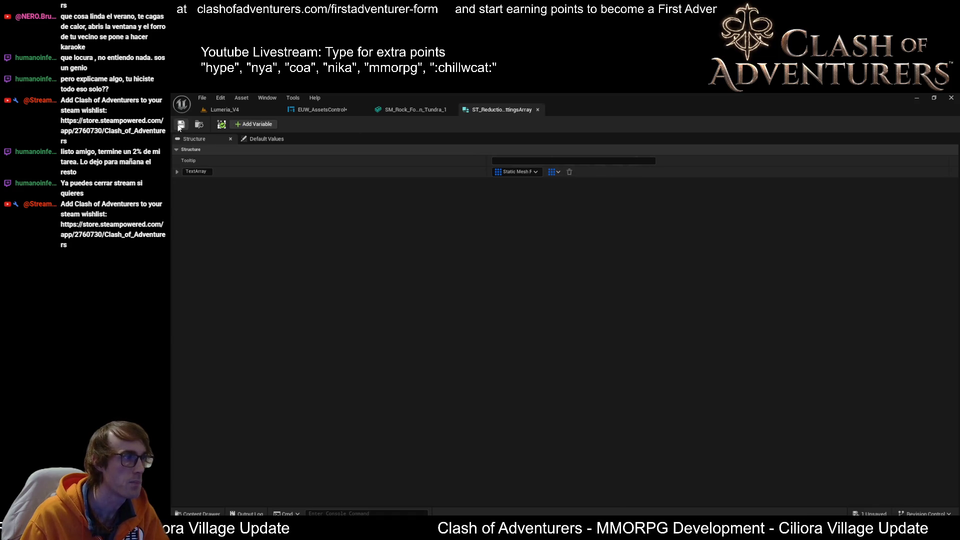
{"action": "left_click", "coordinate": [196, 171]}
{"action": "key", "text": "BackSpace"}
{"action": "key", "text": "BackSpace"}
{"action": "key", "text": "BackSpace"}
{"action": "type", "text": "Static"}
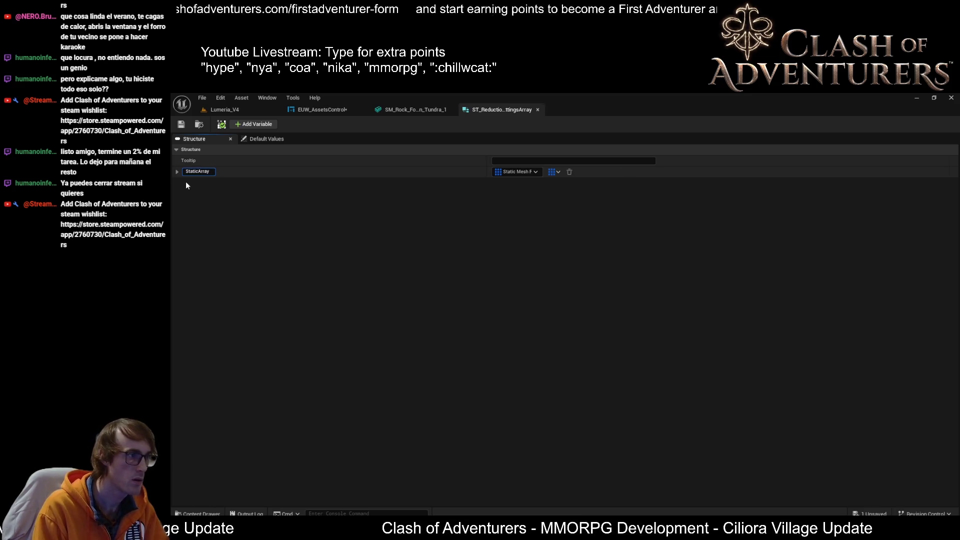
{"action": "type", "text": "MeshReduc"}
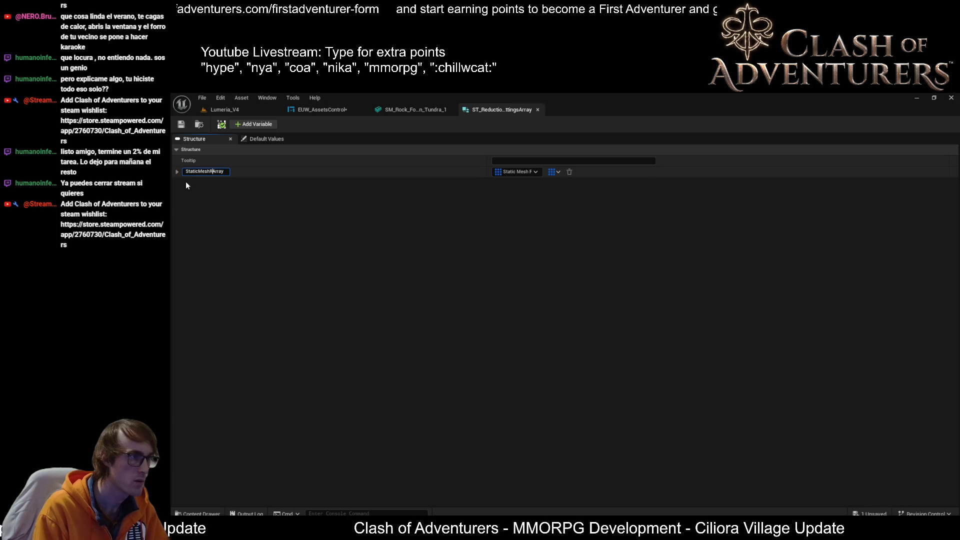
{"action": "type", "text": "tion"}
{"action": "type", "text": "Settings"}
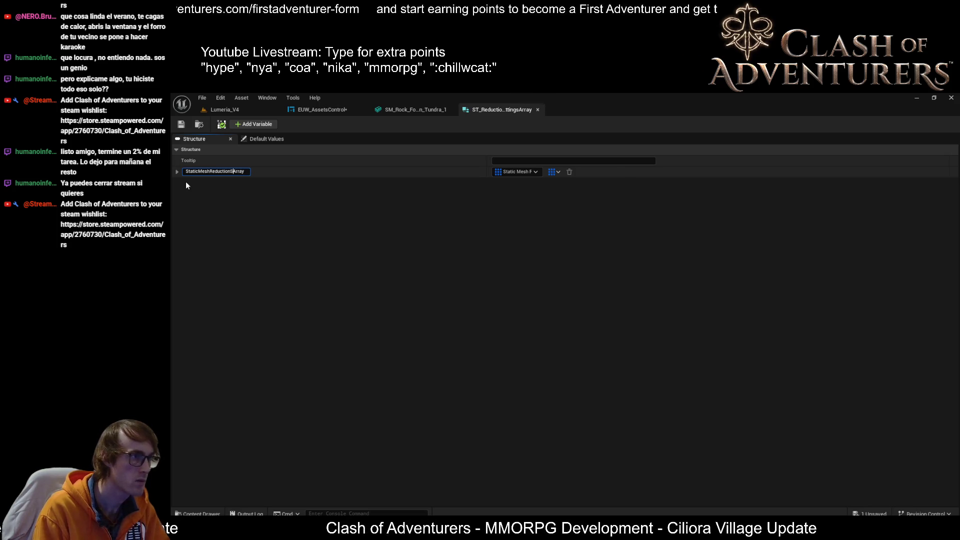
{"action": "key", "text": "Return"}
{"action": "left_click", "coordinate": [182, 124]}
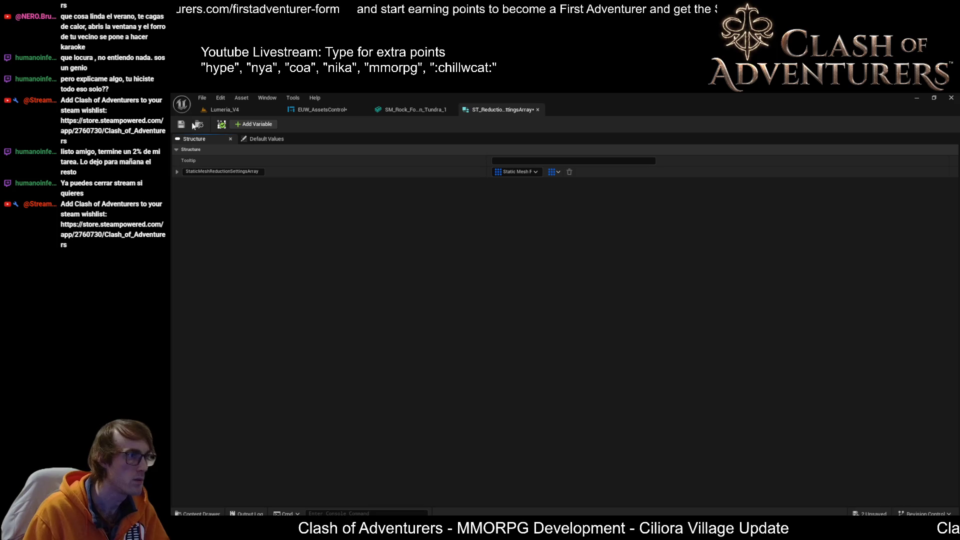
{"action": "left_click", "coordinate": [349, 111]}
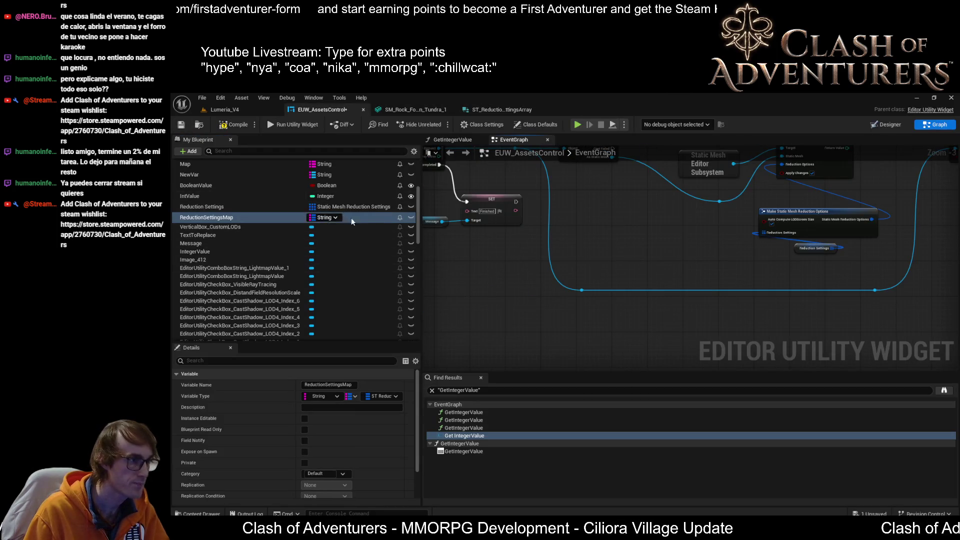
- Leave the map's value type unchanged and bring its Default Value section into view
{"action": "left_click", "coordinate": [400, 396]}
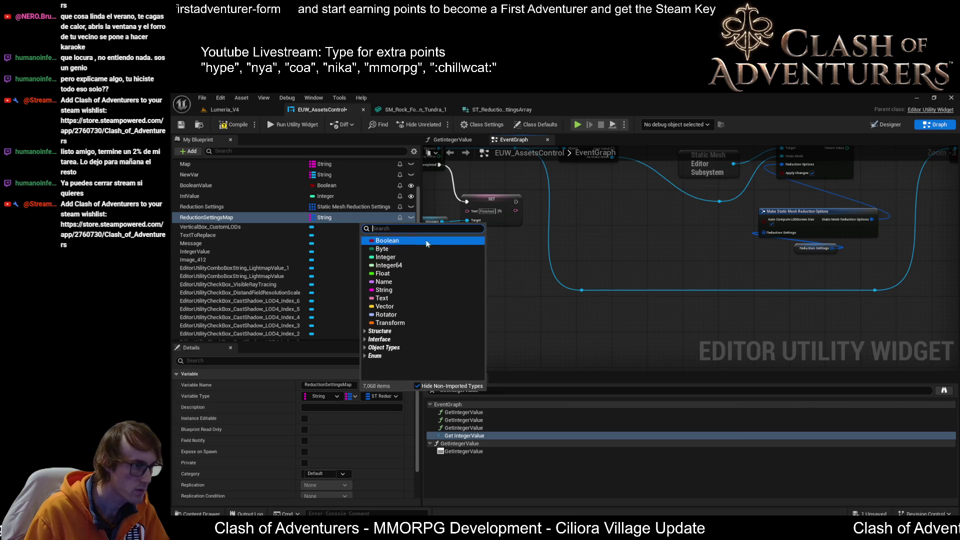
{"action": "left_click", "coordinate": [376, 396]}
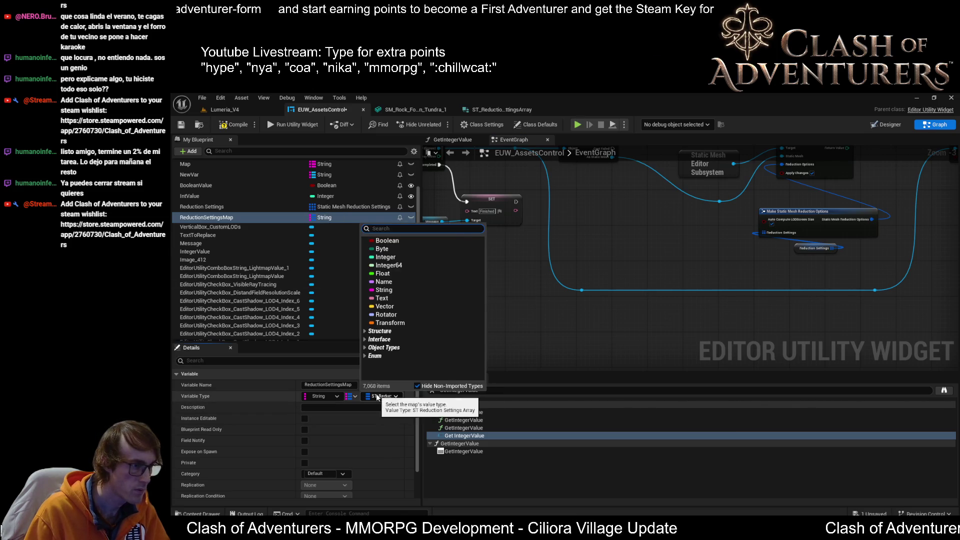
{"action": "left_click_drag", "start_coordinate": [544, 250], "coordinate": [684, 251]}
{"action": "scroll", "coordinate": [684, 252], "scroll_direction": "down", "scroll_amount": 4}
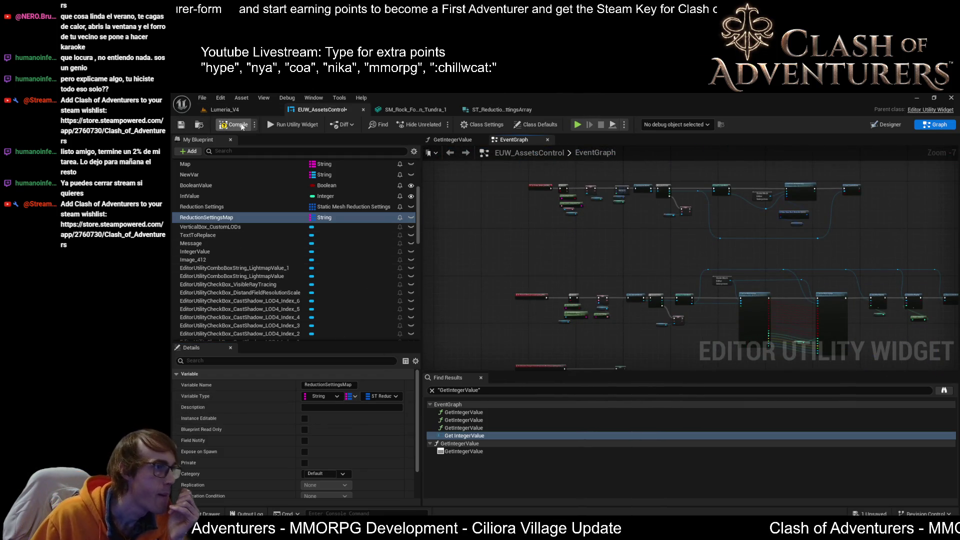
{"action": "scroll", "coordinate": [383, 432], "scroll_direction": "down", "scroll_amount": 2}
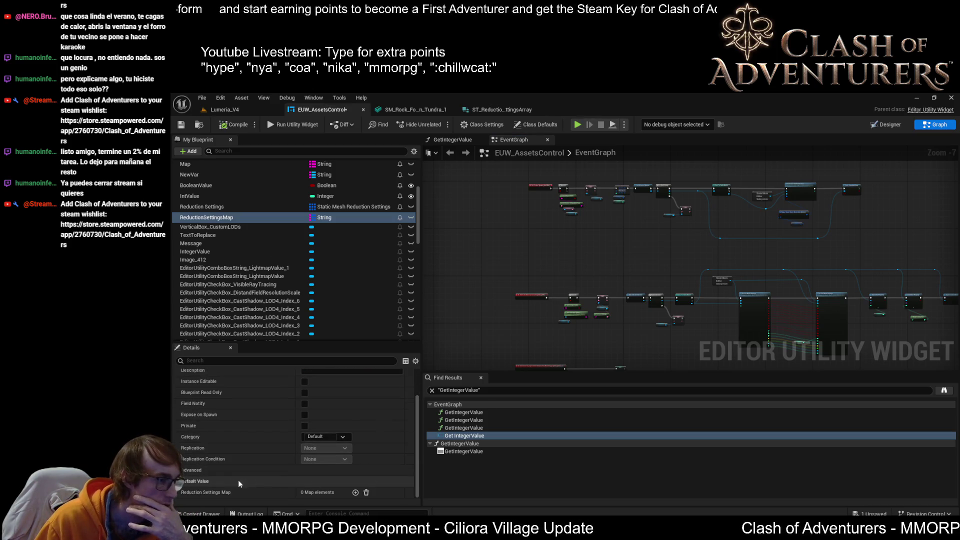
- Add a default map entry keyed XS with one reduction settings element (0.5 triangles, 0.5 screen size)
{"action": "left_click", "coordinate": [355, 493]}
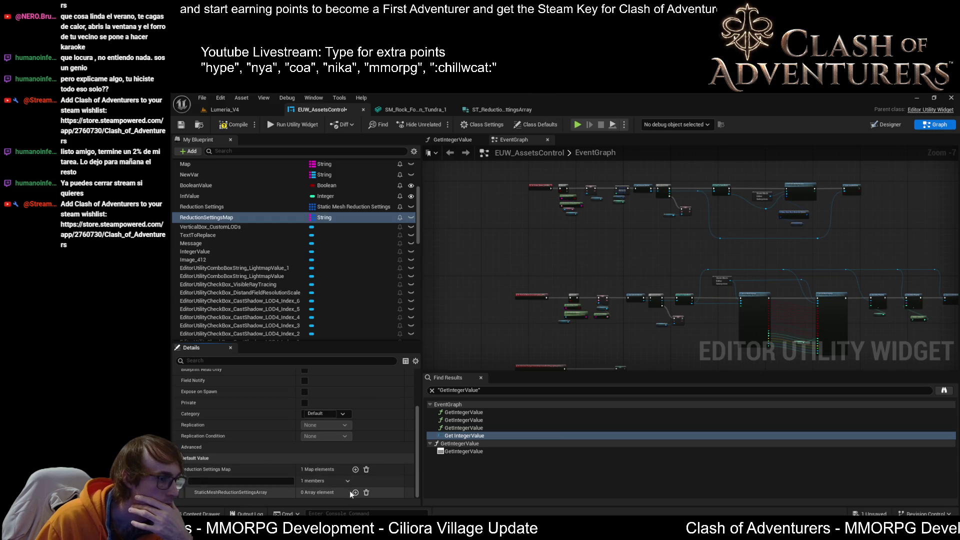
{"action": "left_click", "coordinate": [355, 492]}
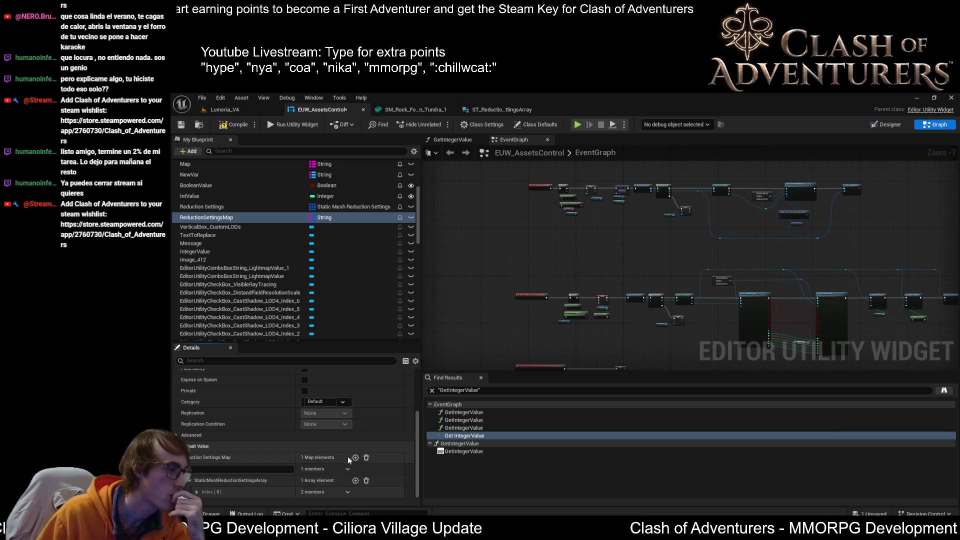
{"action": "left_click", "coordinate": [197, 492]}
{"action": "scroll", "coordinate": [272, 464], "scroll_direction": "down", "scroll_amount": 1}
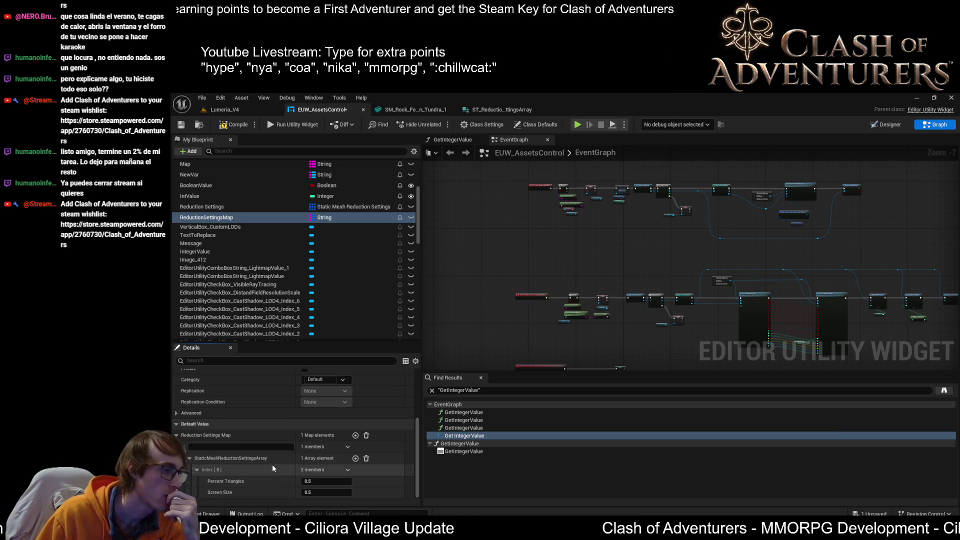
{"action": "left_click", "coordinate": [241, 446]}
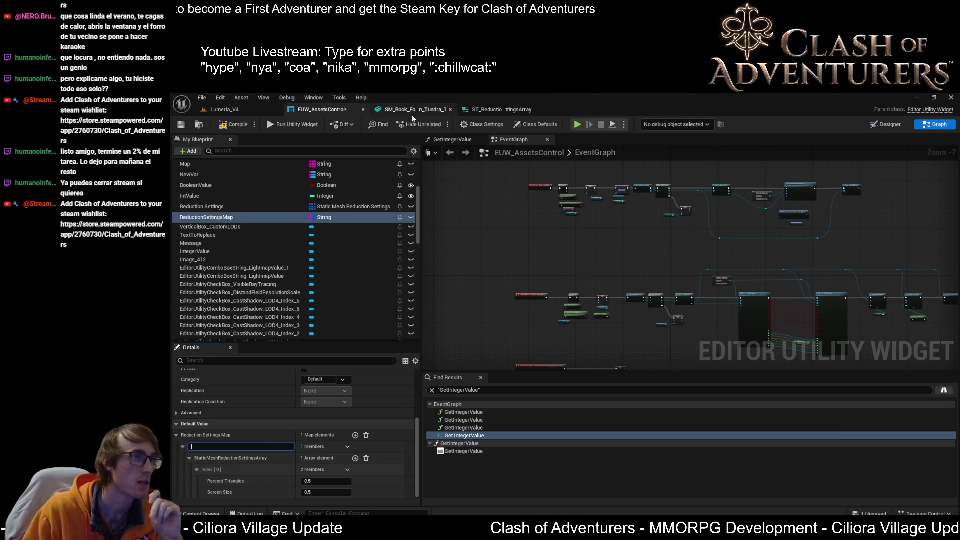
{"action": "type", "text": "XS"}
{"action": "key", "text": "Return"}
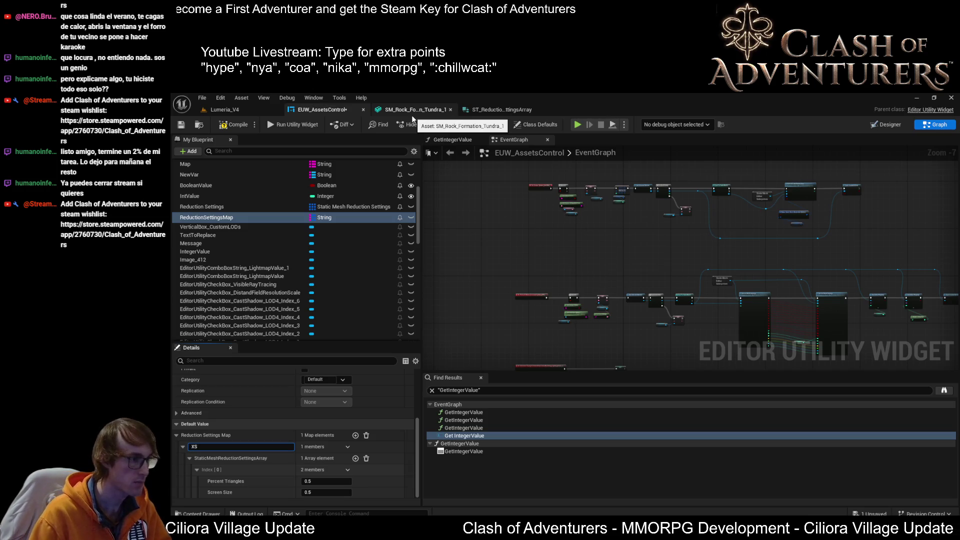
{"action": "left_click", "coordinate": [888, 125]}
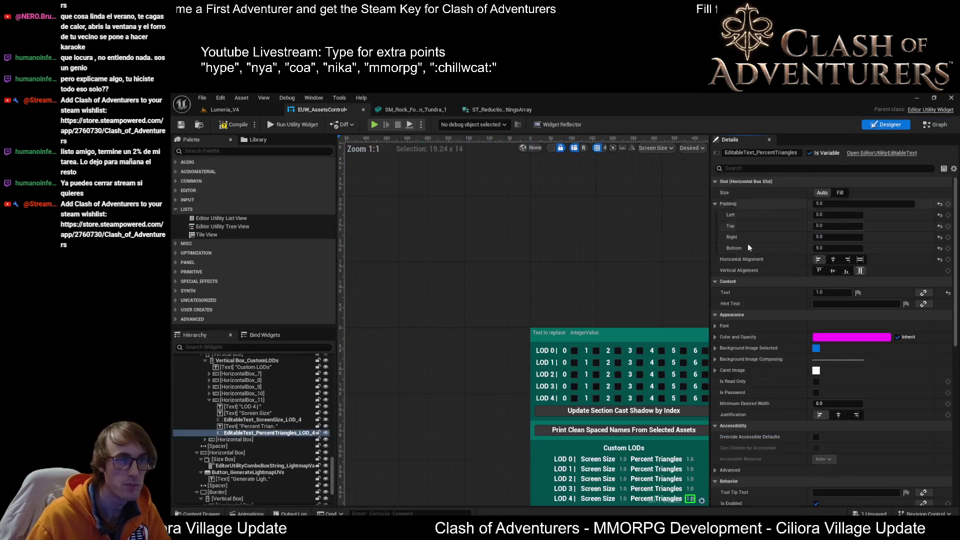
{"action": "scroll", "coordinate": [492, 338], "scroll_direction": "up", "scroll_amount": 5}
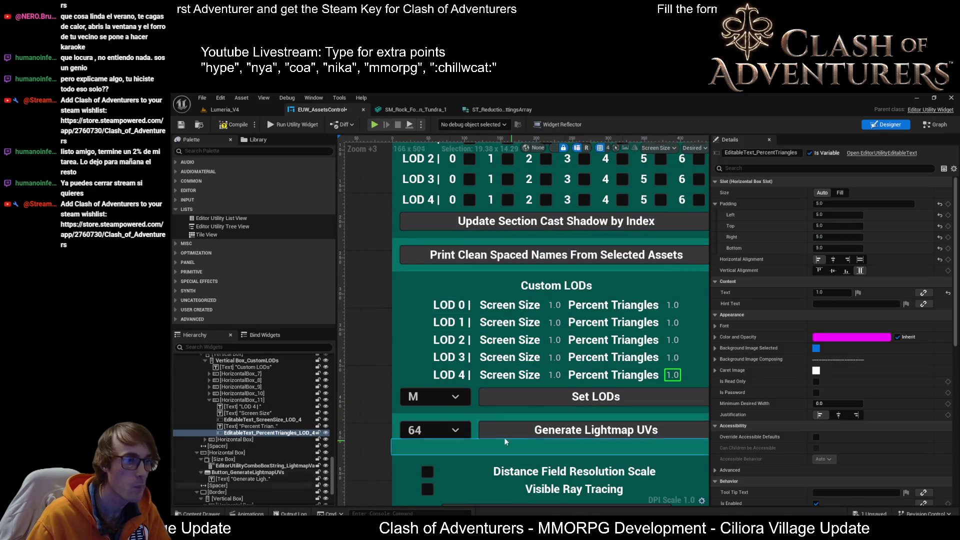
{"action": "left_click", "coordinate": [448, 399]}
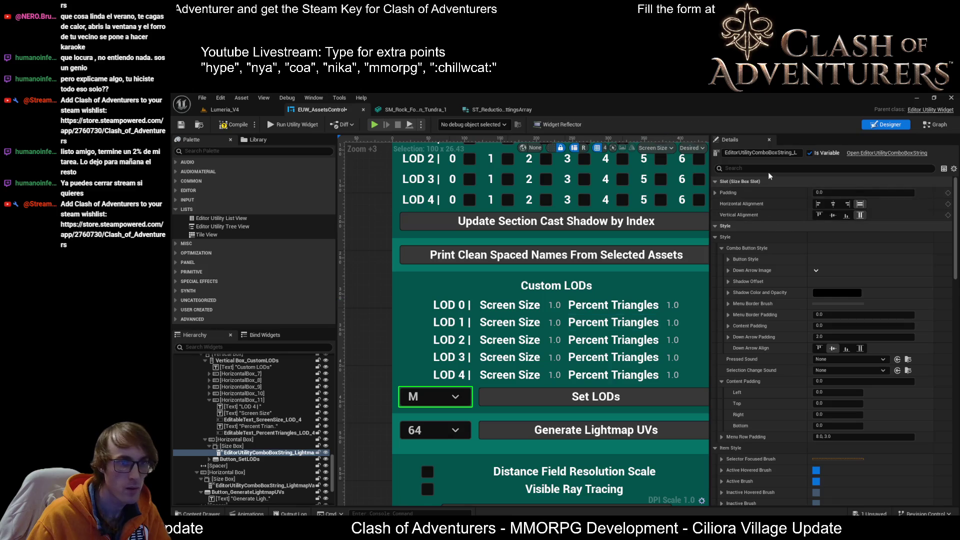
{"action": "type", "text": "option"}
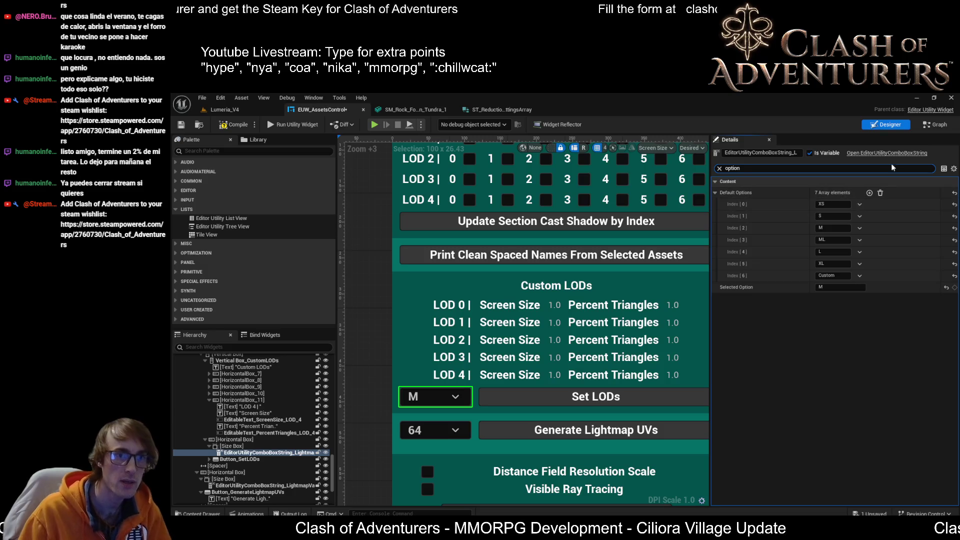
{"action": "left_click", "coordinate": [935, 125]}
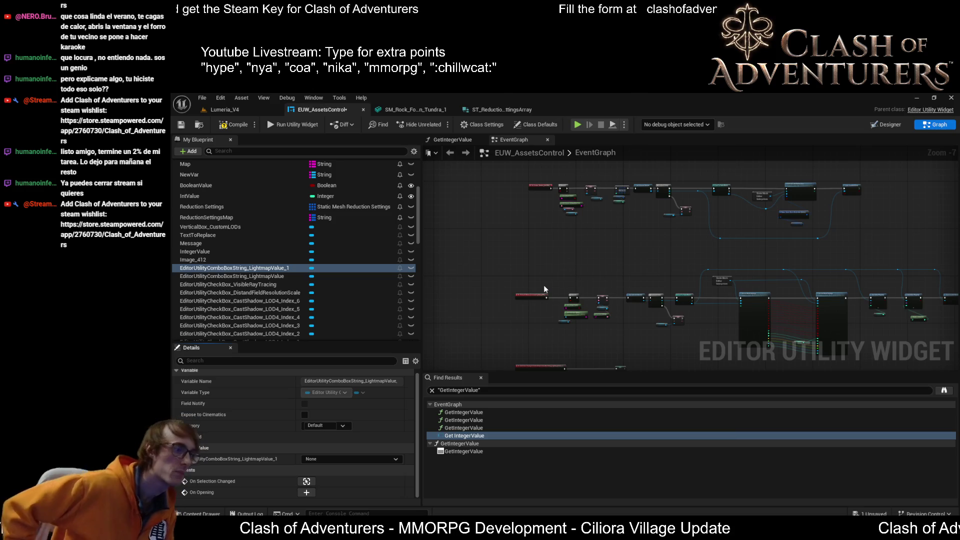
{"action": "key", "text": "alt+Tab"}
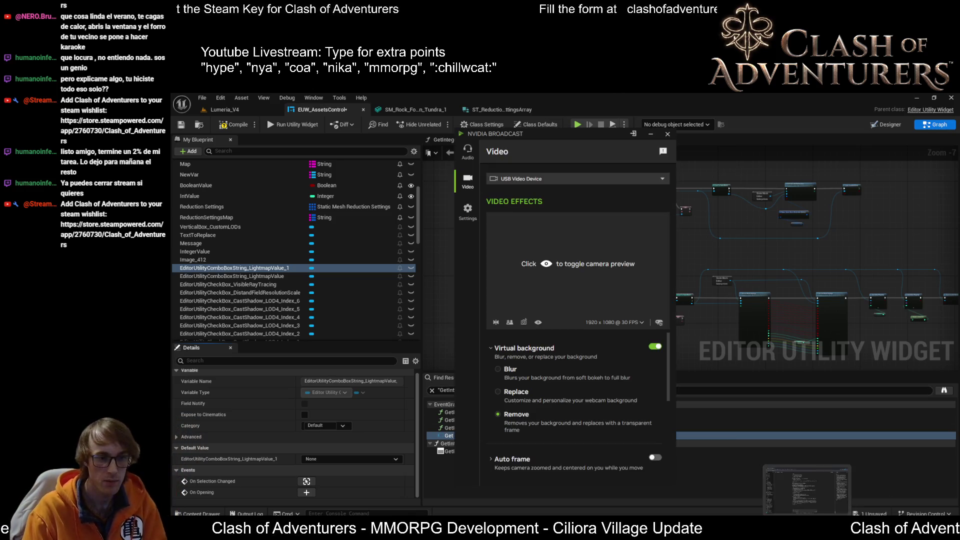
{"action": "left_click", "coordinate": [426, 110]}
{"action": "left_click", "coordinate": [490, 110]}
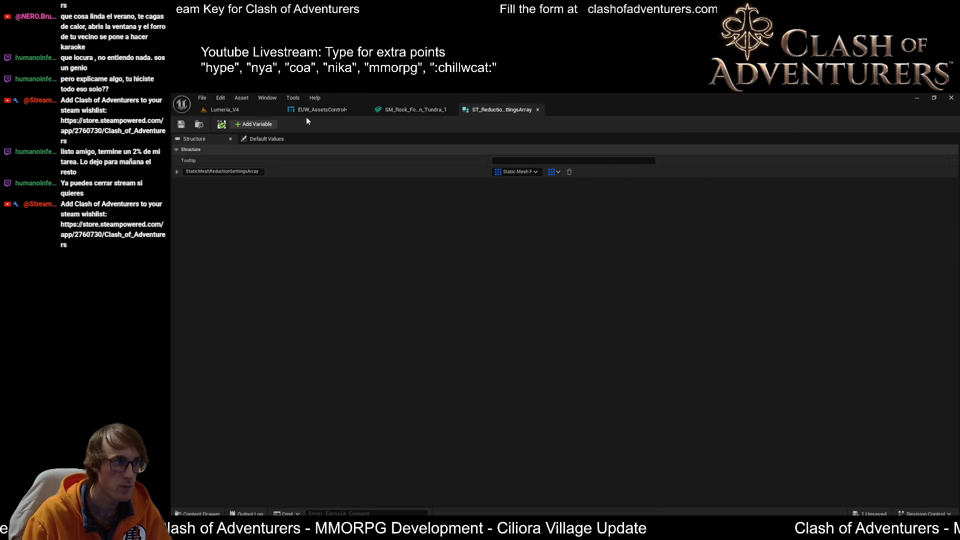
{"action": "left_click", "coordinate": [316, 110]}
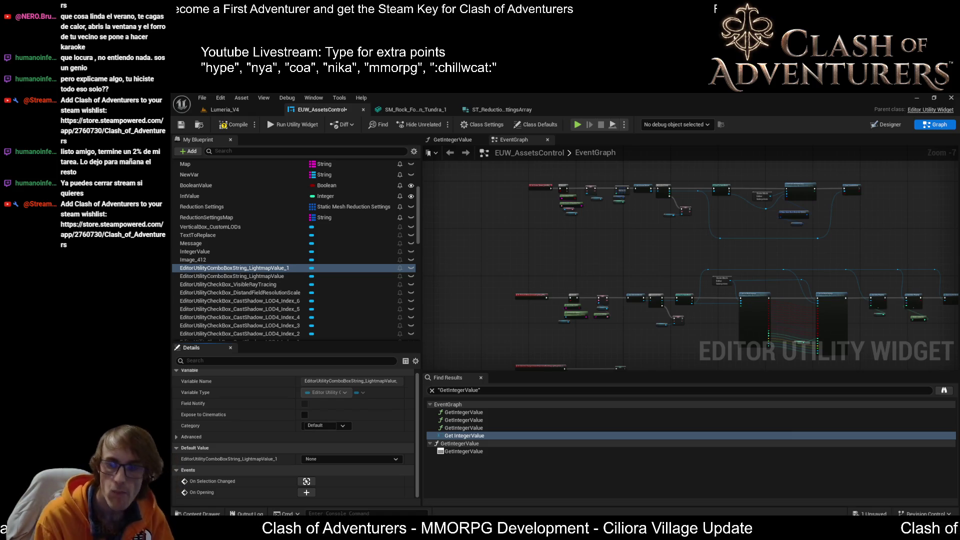
{"action": "mouse_move", "coordinate": [958, 295]}
{"action": "left_mouse_down"}
{"action": "mouse_move", "coordinate": [500, 255]}
{"action": "mouse_move", "coordinate": [580, 206]}
{"action": "left_mouse_up"}
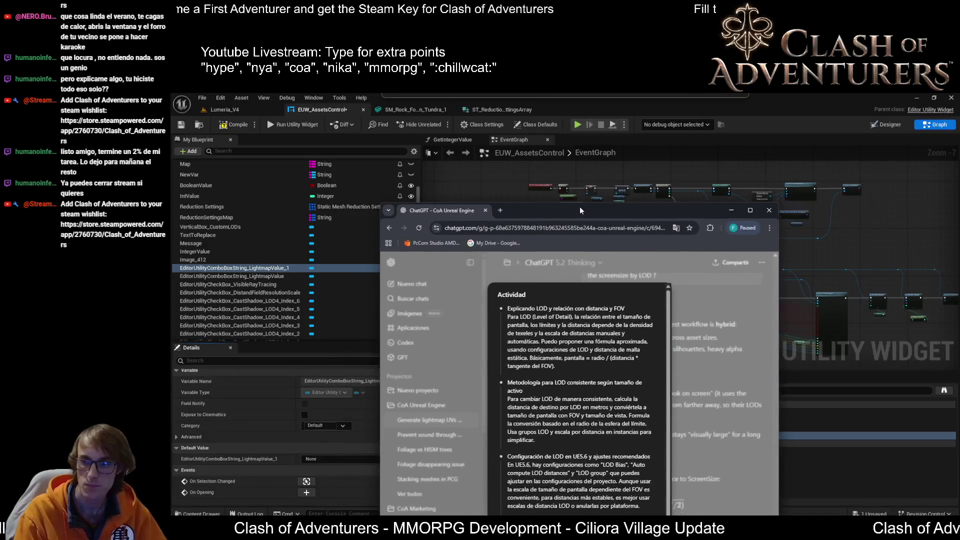
- Maximize the ChatGPT window with the XS–XL reduction defaults request, then return to Unreal
{"action": "double_click", "coordinate": [580, 206]}
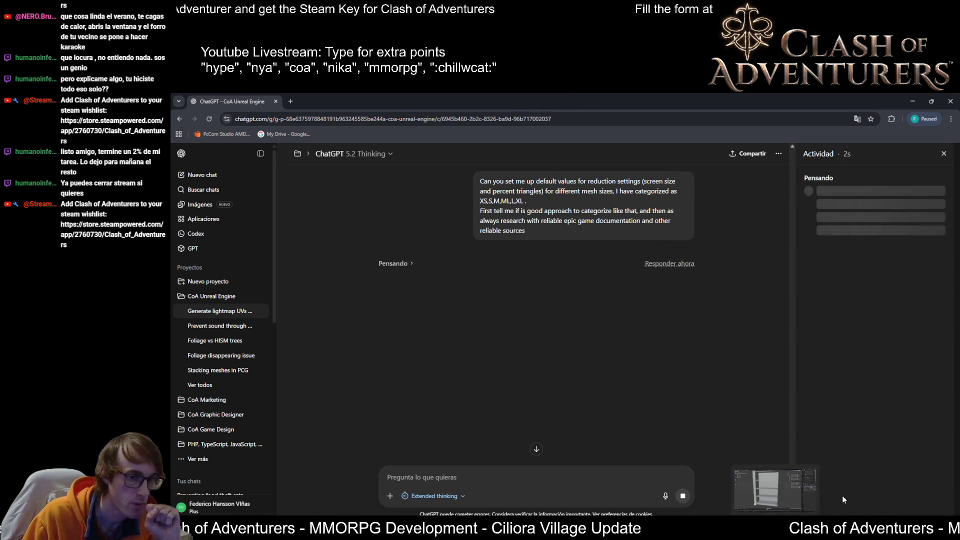
{"action": "left_click", "coordinate": [891, 528]}
{"action": "key", "text": "Escape"}
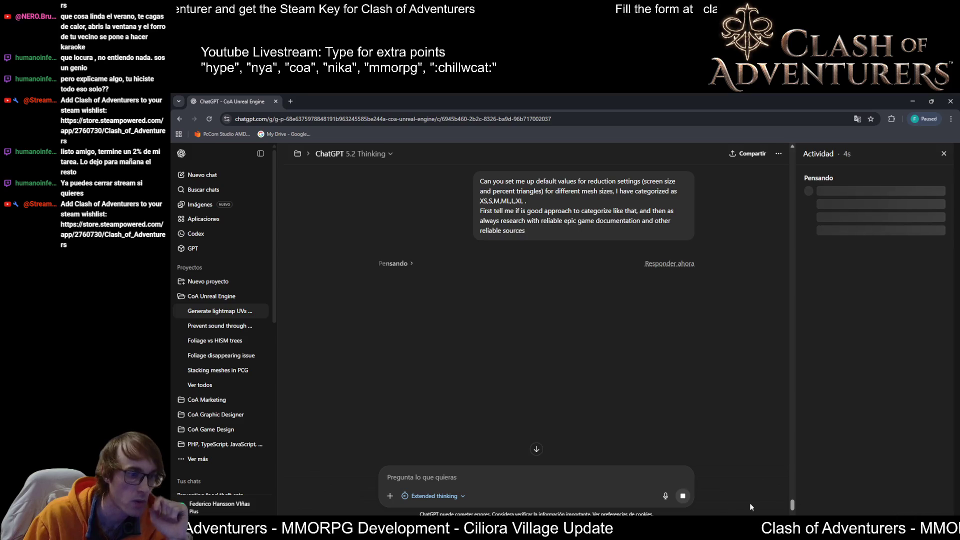
{"action": "key", "text": "alt+Tab"}
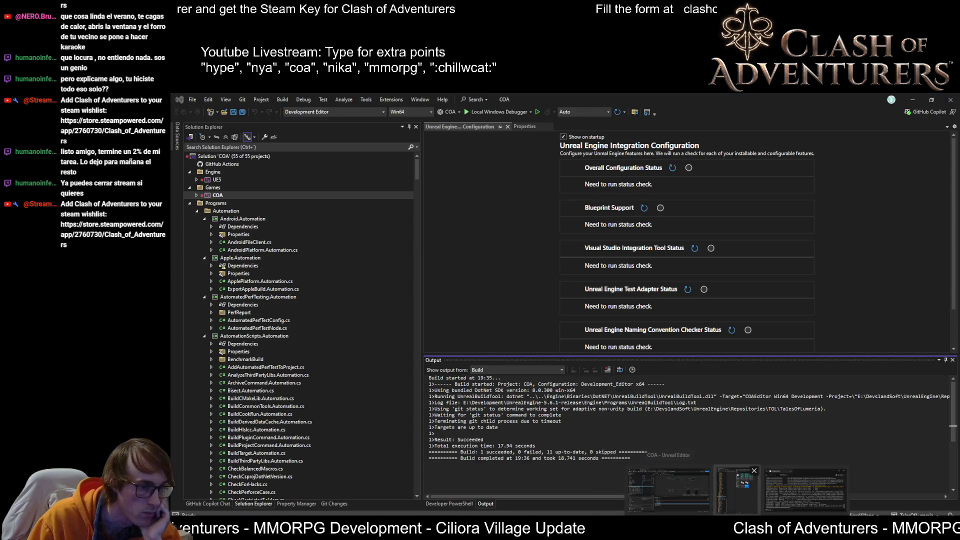
- Zoom into the EUW_AssetsControl graph and save the widget Blueprint
{"action": "key", "text": "alt+Tab"}
{"action": "scroll", "coordinate": [595, 225], "scroll_direction": "up", "scroll_amount": 3}
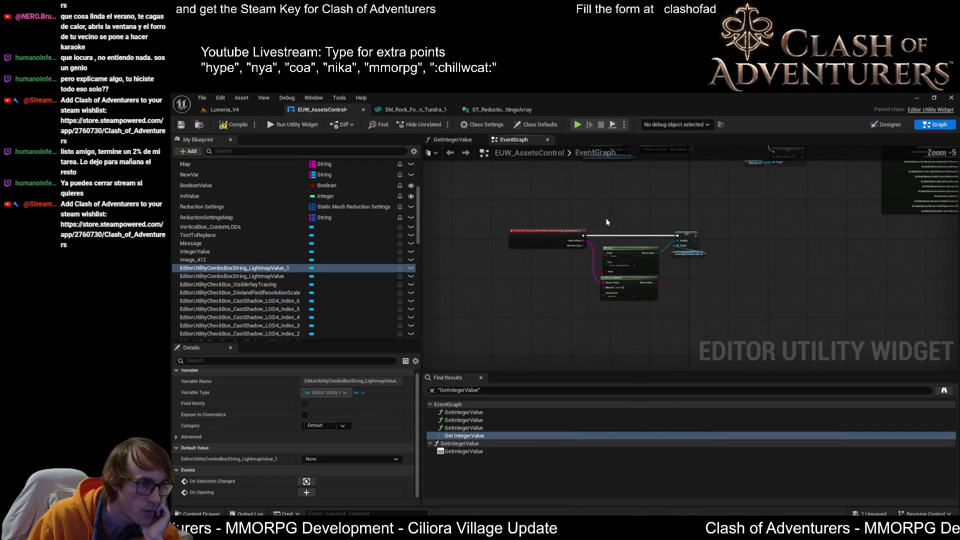
{"action": "scroll", "coordinate": [589, 239], "scroll_direction": "up", "scroll_amount": 2}
{"action": "scroll", "coordinate": [650, 238], "scroll_direction": "up", "scroll_amount": 2}
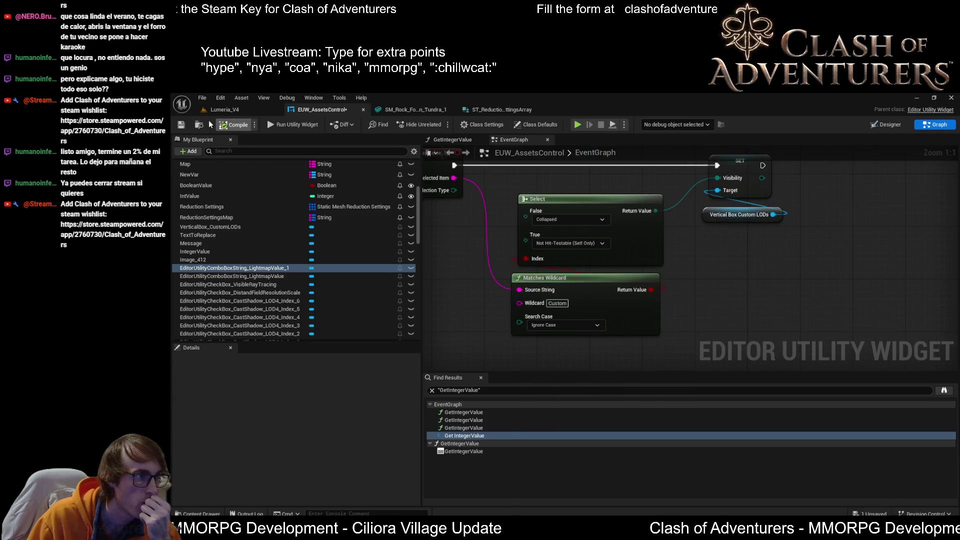
{"action": "left_click", "coordinate": [177, 127]}
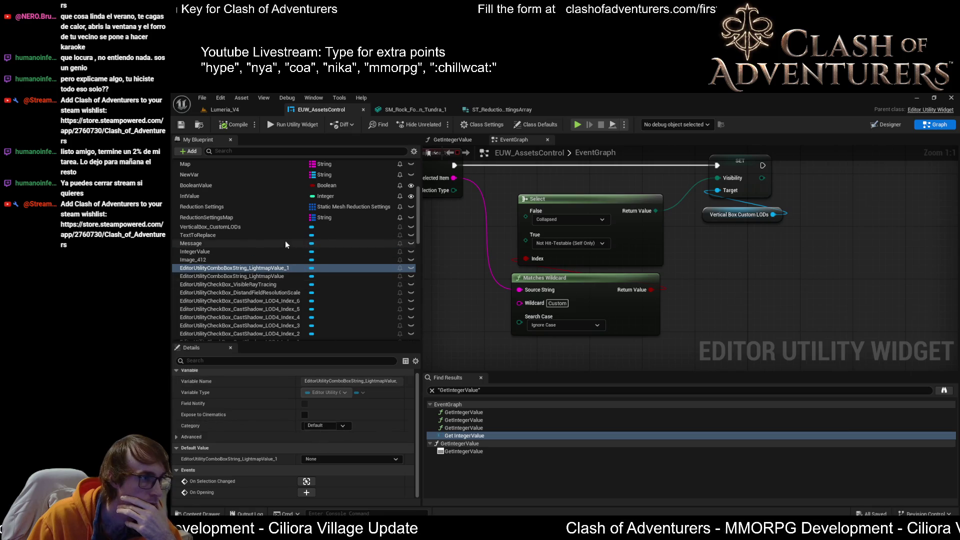
- Inspect ReductionSettingsMap's XS entry, Index [0] at 0.5 Percent Triangles and Screen Size, then switch to ChatGPT
{"action": "left_click", "coordinate": [206, 218]}
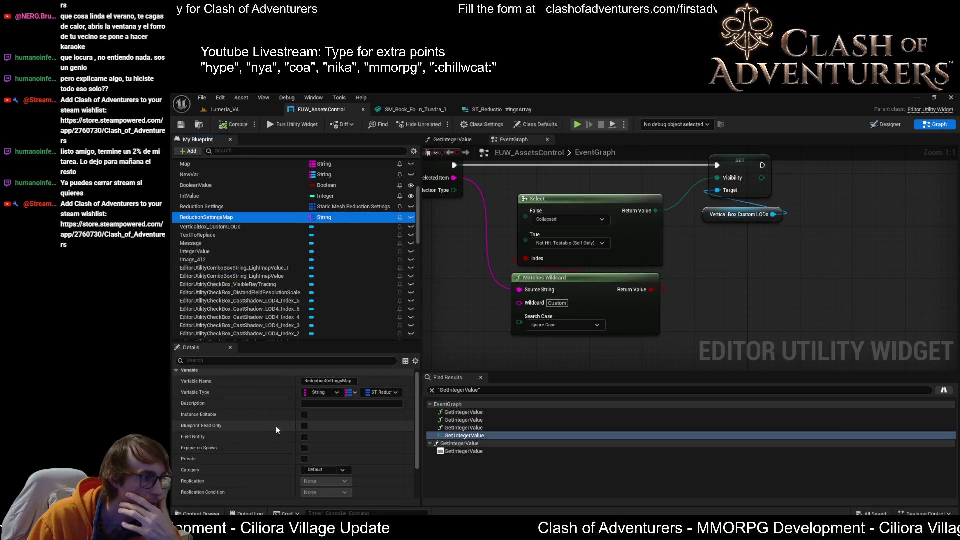
{"action": "scroll", "coordinate": [280, 426], "scroll_direction": "down", "scroll_amount": 2}
{"action": "left_click", "coordinate": [183, 491]}
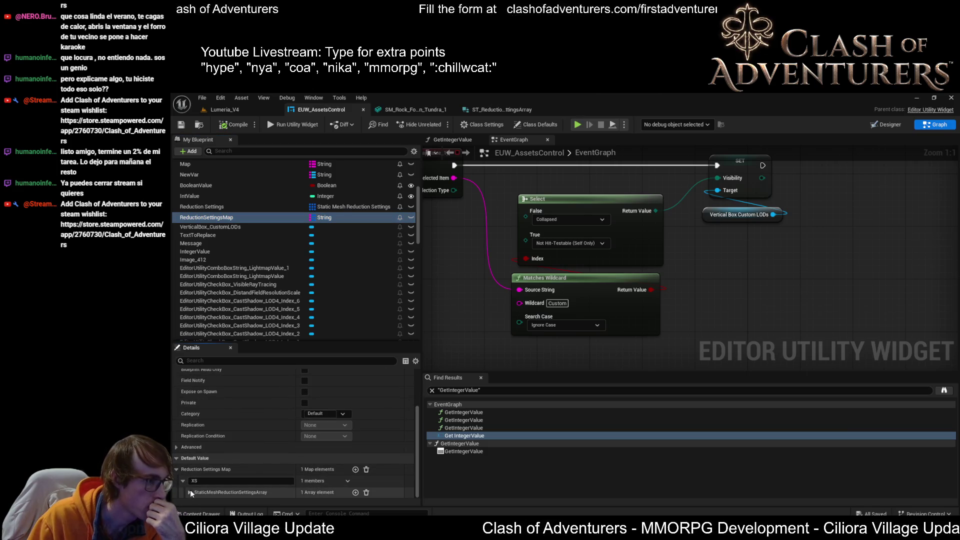
{"action": "scroll", "coordinate": [215, 488], "scroll_direction": "down", "scroll_amount": 1}
{"action": "left_click", "coordinate": [198, 492]}
{"action": "scroll", "coordinate": [219, 475], "scroll_direction": "down", "scroll_amount": 1}
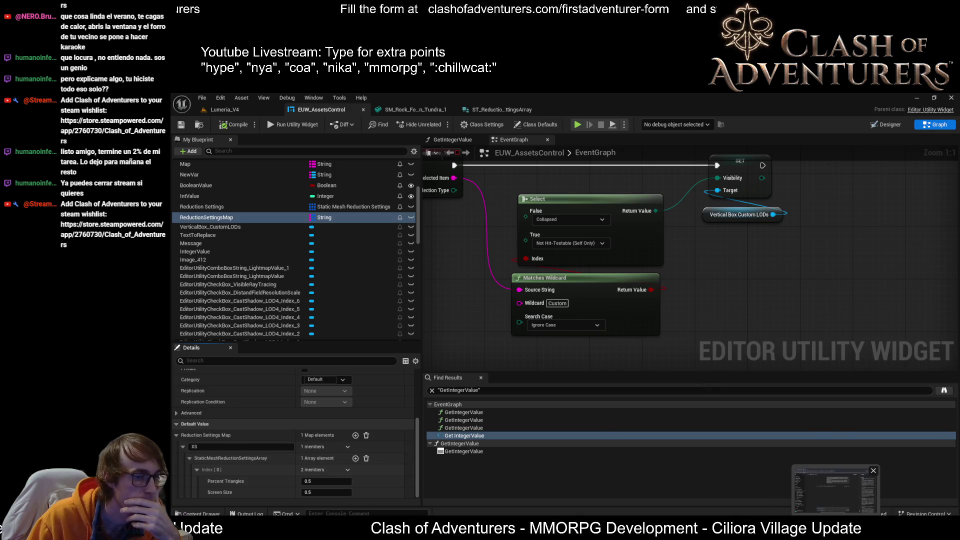
{"action": "key", "text": "alt+Tab"}
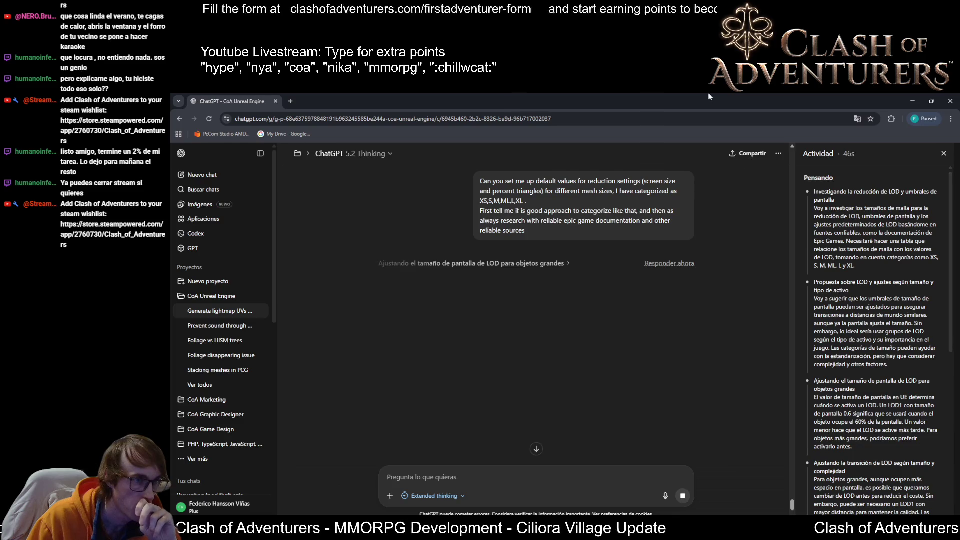
- Minimize the Chrome window with the ChatGPT chat to bring Unreal Engine back
{"action": "left_click", "coordinate": [912, 101]}
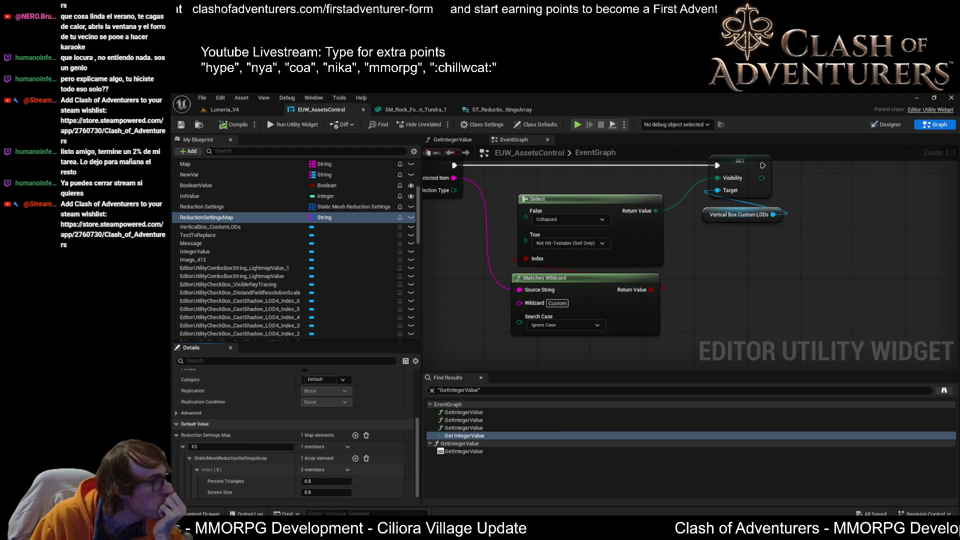
- Bring up the Lumeria_V4 level with the EUW_AssetsControl utility and reach the Edit menu
{"action": "mouse_move", "coordinate": [290, 530]}
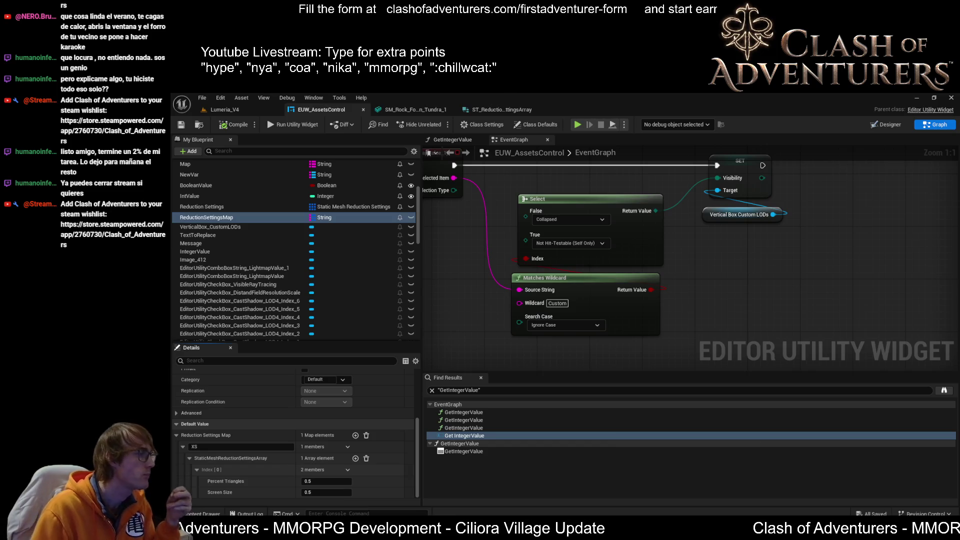
{"action": "left_click", "coordinate": [241, 106]}
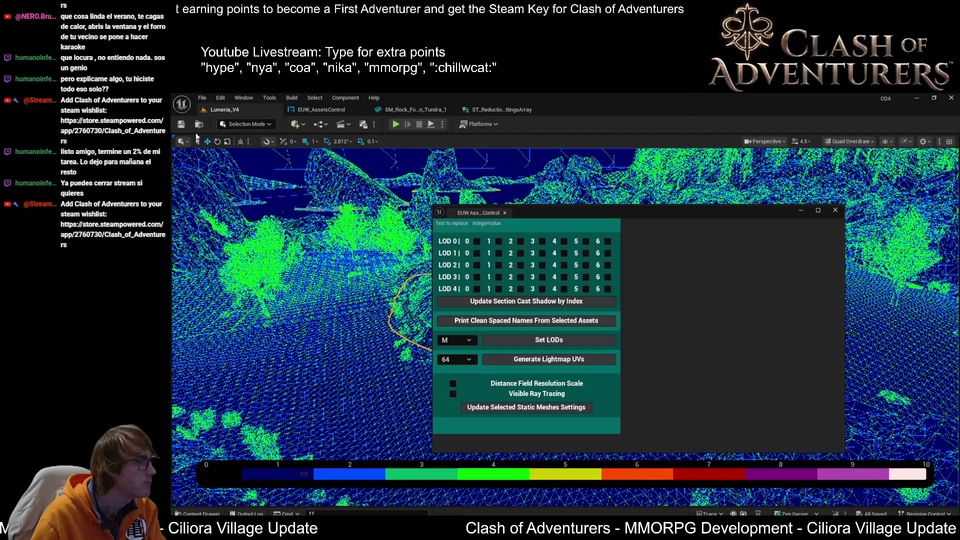
{"action": "left_click", "coordinate": [221, 98]}
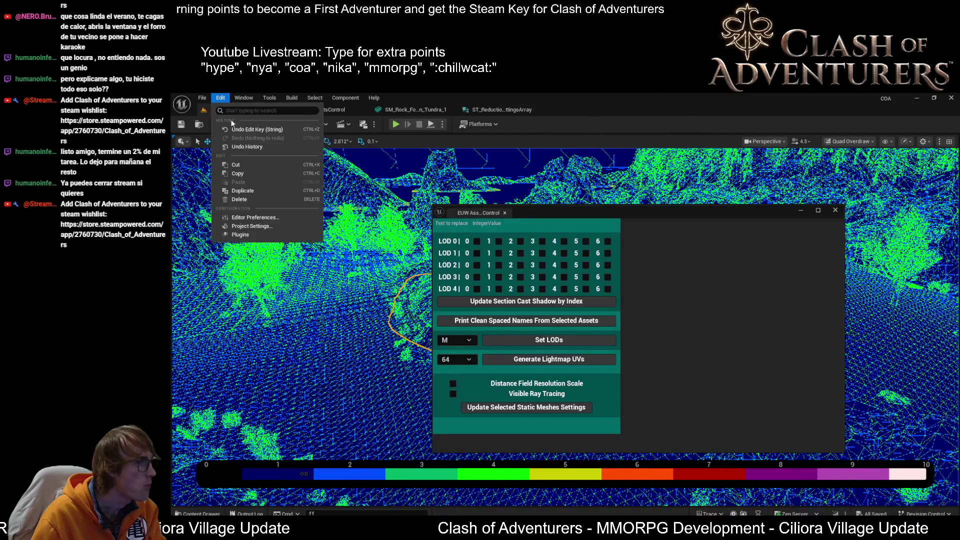
- Search Editor Preferences for 'group' and scroll through the matching settings
{"action": "left_click", "coordinate": [255, 217]}
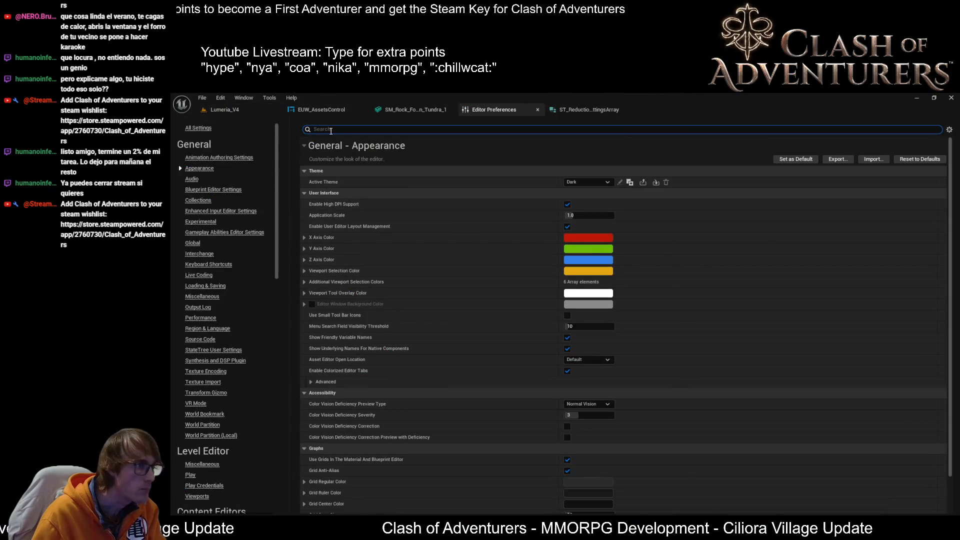
{"action": "type", "text": "lod gro"}
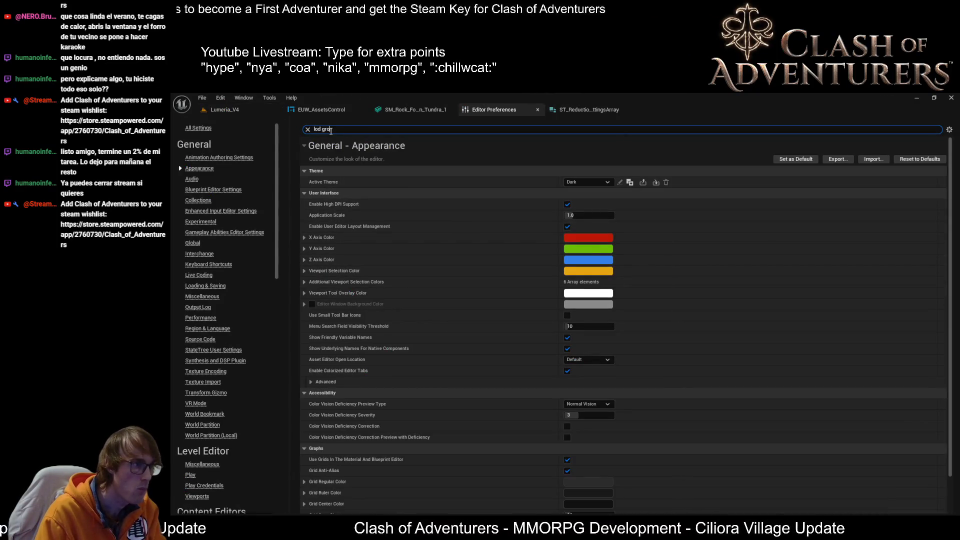
{"action": "type", "text": "u"}
{"action": "key", "text": "BackSpace"}
{"action": "key", "text": "BackSpace"}
{"action": "key", "text": "BackSpace"}
{"action": "type", "text": "group"}
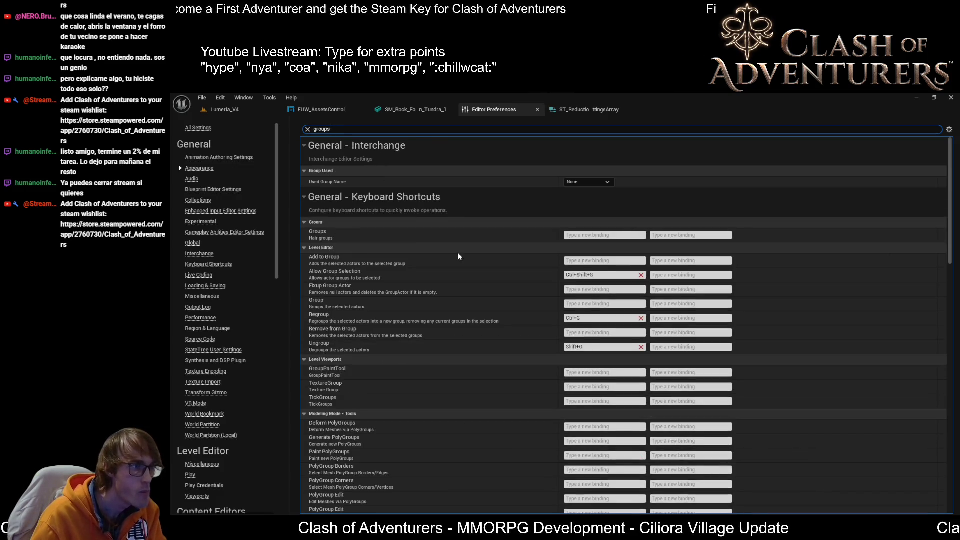
{"action": "type", "text": "s"}
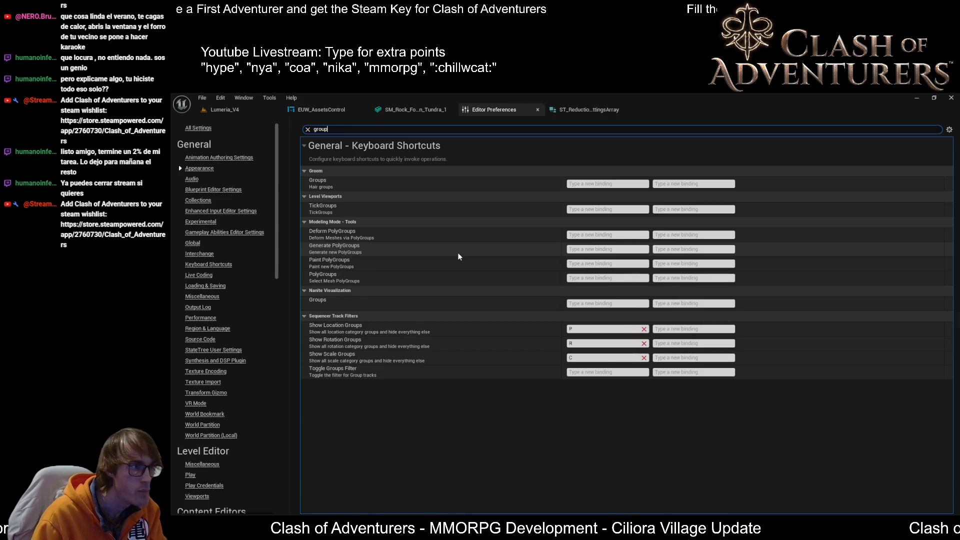
{"action": "key", "text": "BackSpace"}
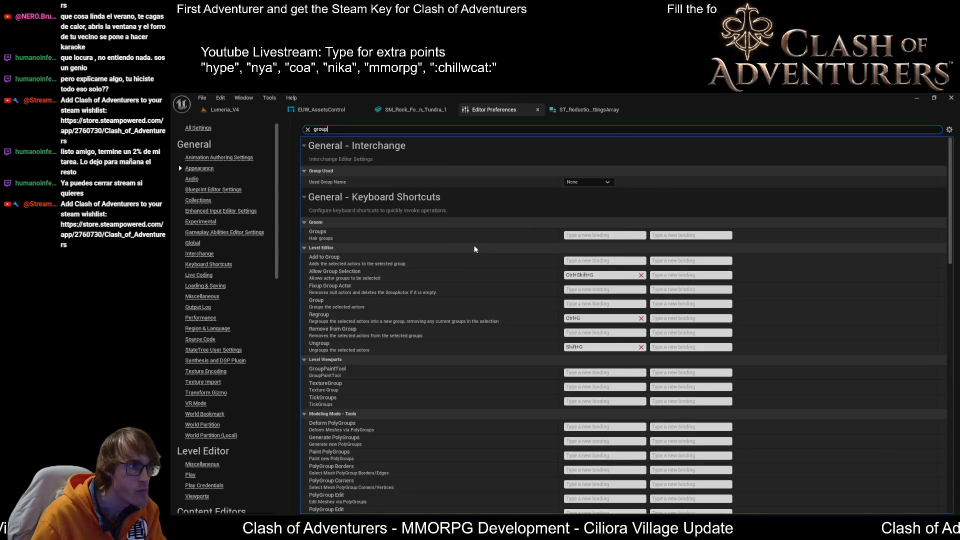
{"action": "scroll", "coordinate": [475, 242], "scroll_direction": "down", "scroll_amount": 15}
{"action": "scroll", "coordinate": [476, 232], "scroll_direction": "down", "scroll_amount": 3}
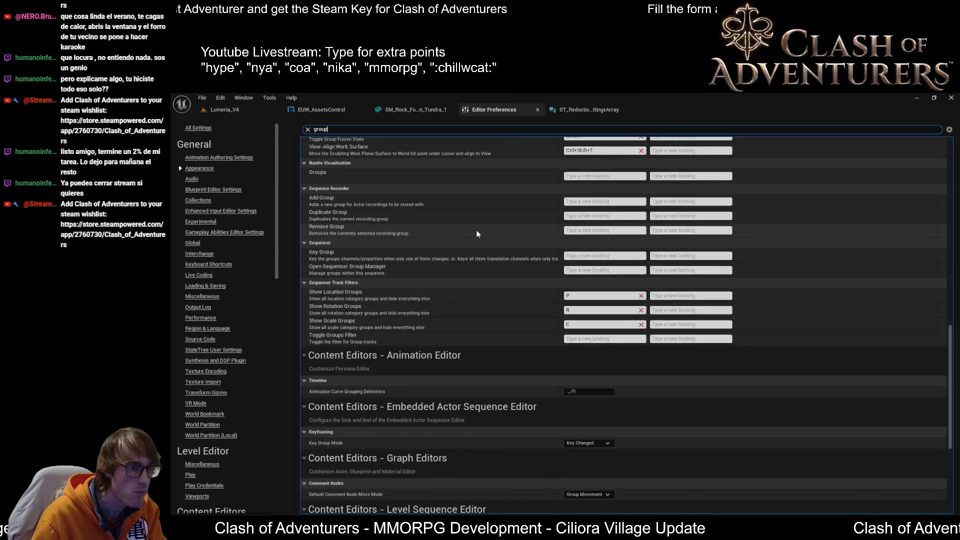
{"action": "scroll", "coordinate": [476, 232], "scroll_direction": "down", "scroll_amount": 2}
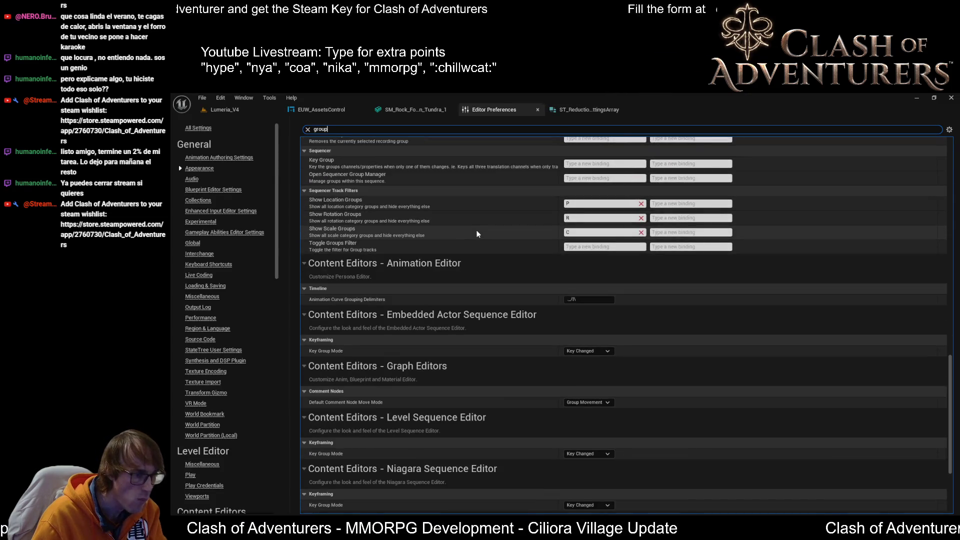
{"action": "scroll", "coordinate": [477, 234], "scroll_direction": "down", "scroll_amount": 5}
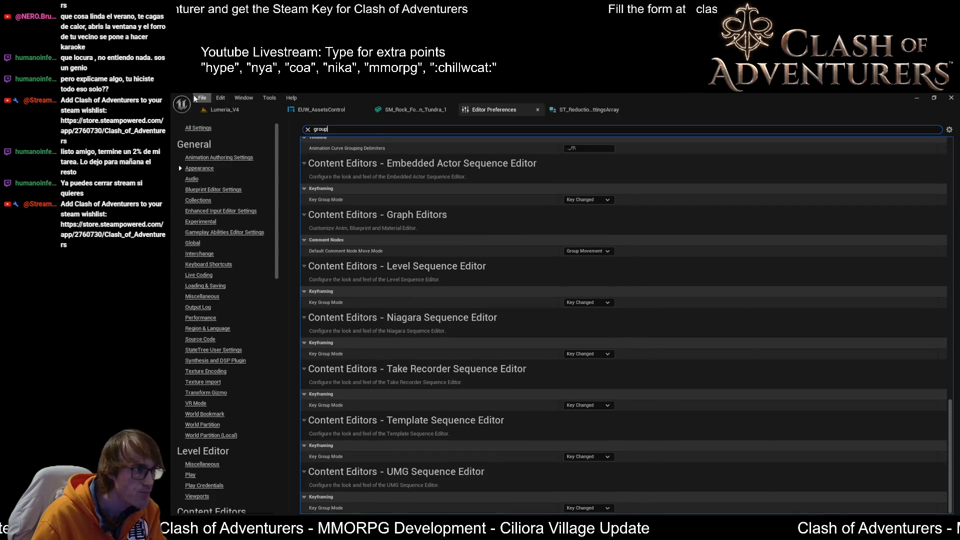
- Search Project Settings for 'group' and scroll through the results
{"action": "left_click", "coordinate": [218, 99]}
{"action": "left_click", "coordinate": [273, 161]}
{"action": "left_click", "coordinate": [318, 131]}
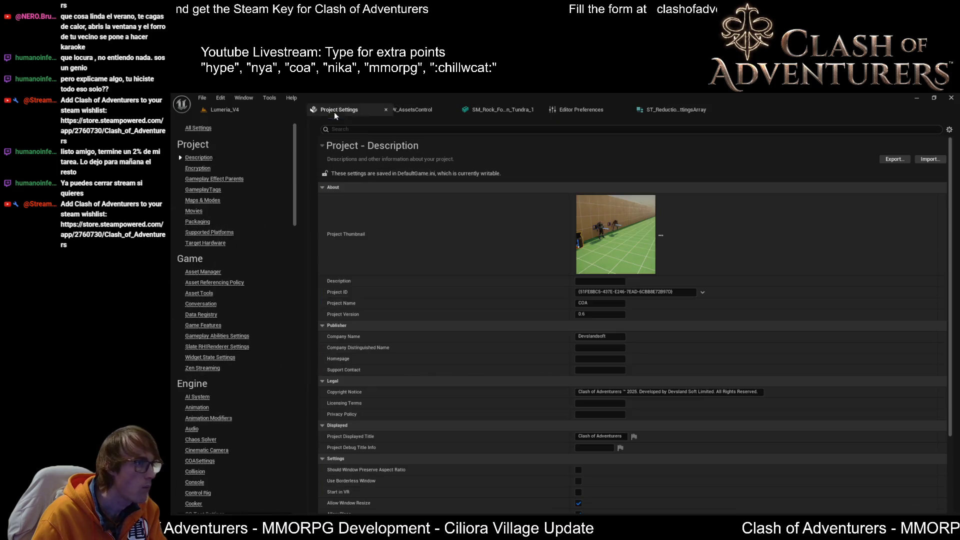
{"action": "type", "text": "LOD grou"}
{"action": "key", "text": "Home"}
{"action": "key", "text": "Delete"}
{"action": "key", "text": "Delete"}
{"action": "key", "text": "Delete"}
{"action": "key", "text": "End"}
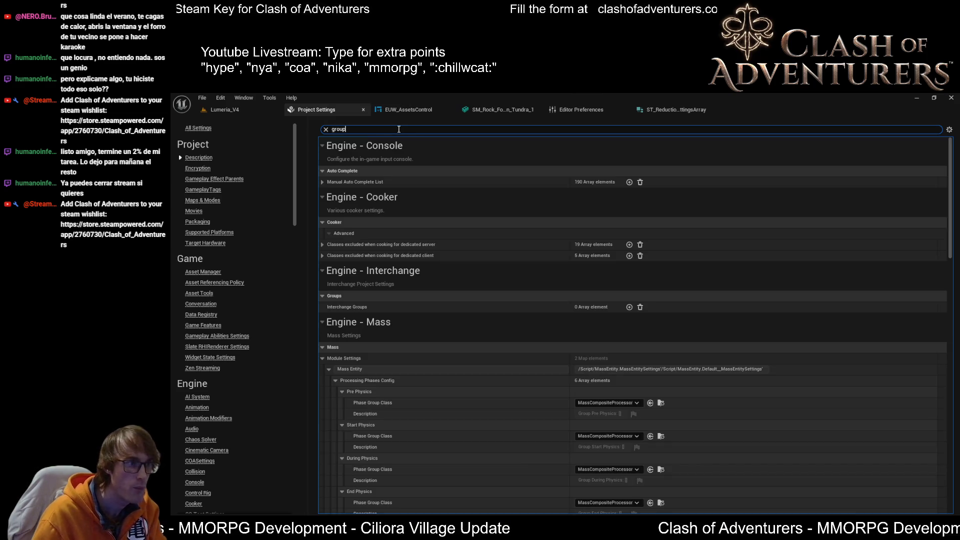
{"action": "scroll", "coordinate": [834, 308], "scroll_direction": "down", "scroll_amount": 3}
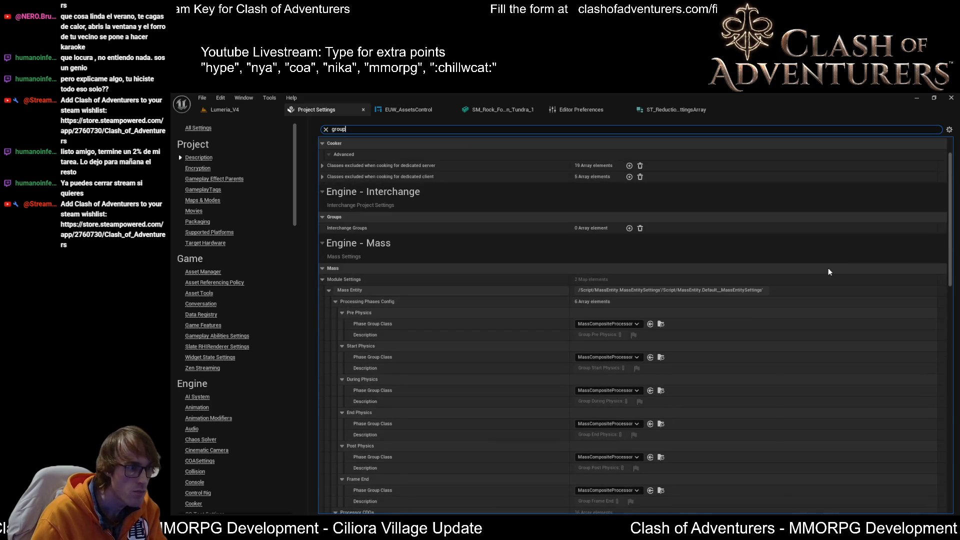
{"action": "scroll", "coordinate": [829, 270], "scroll_direction": "down", "scroll_amount": 2}
{"action": "left_click_drag", "start_coordinate": [950, 200], "coordinate": [955, 435]}
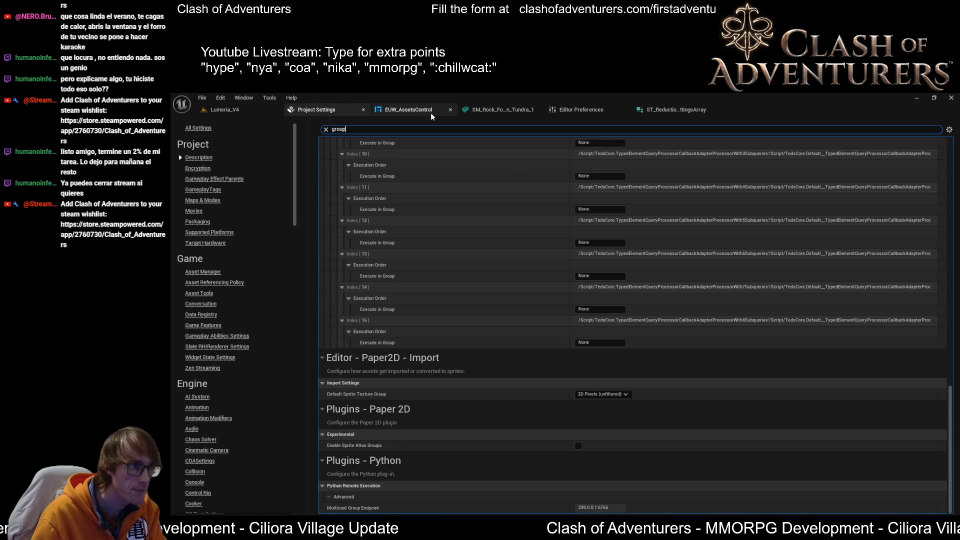
- Return to the SM_Rock mesh editor and toggle the custom LOD preview option off and back on
{"action": "left_click", "coordinate": [478, 111]}
{"action": "scroll", "coordinate": [911, 285], "scroll_direction": "up", "scroll_amount": 8}
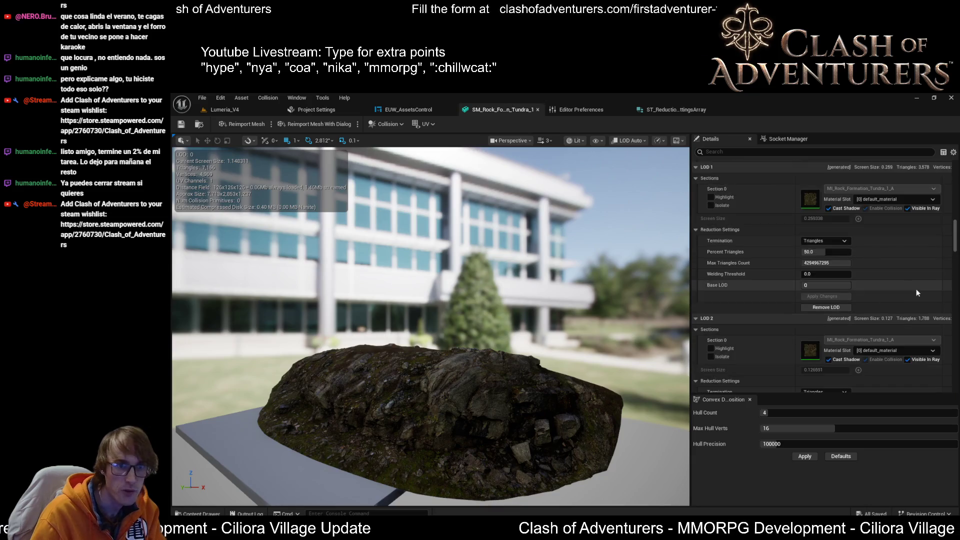
{"action": "scroll", "coordinate": [929, 306], "scroll_direction": "up", "scroll_amount": 8}
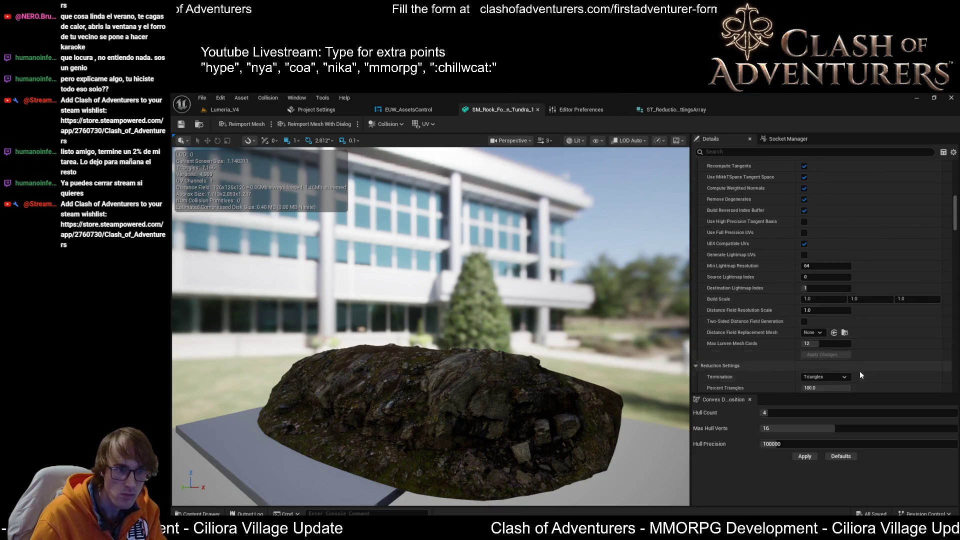
{"action": "scroll", "coordinate": [868, 344], "scroll_direction": "up", "scroll_amount": 8}
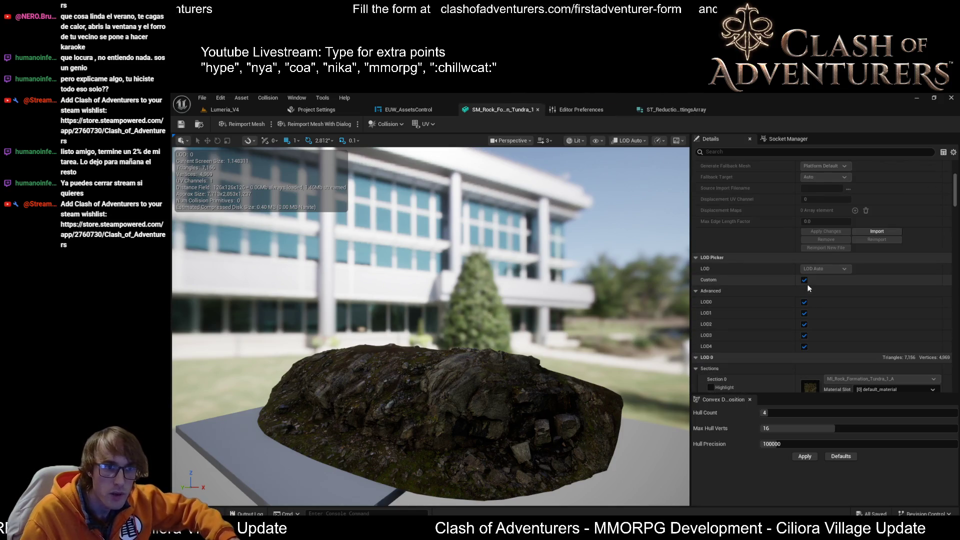
{"action": "left_click", "coordinate": [805, 280]}
{"action": "left_click", "coordinate": [833, 272]}
{"action": "left_click", "coordinate": [833, 269]}
{"action": "left_click", "coordinate": [804, 280]}
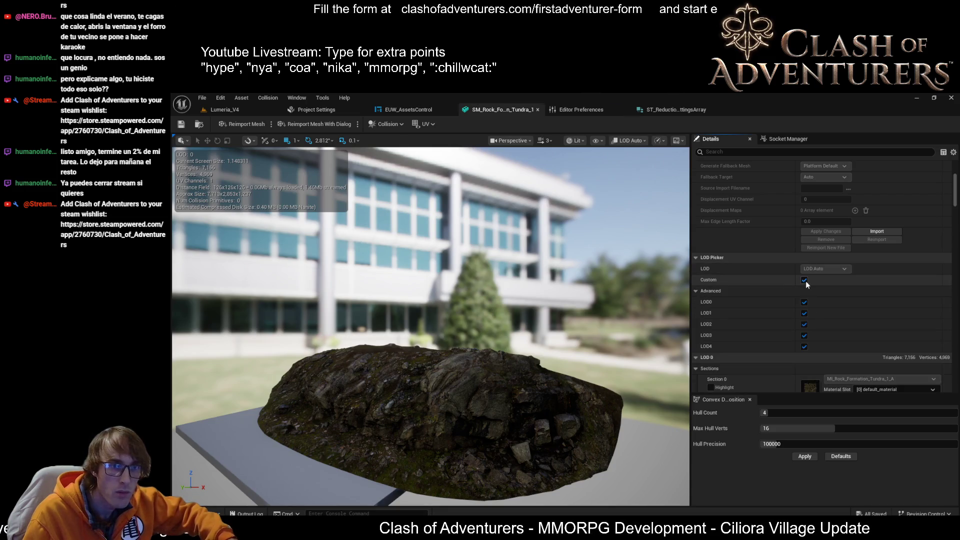
- Collapse the LOD 1–4 detail sections and open the LOD Group dropdown
{"action": "scroll", "coordinate": [901, 255], "scroll_direction": "up", "scroll_amount": 6}
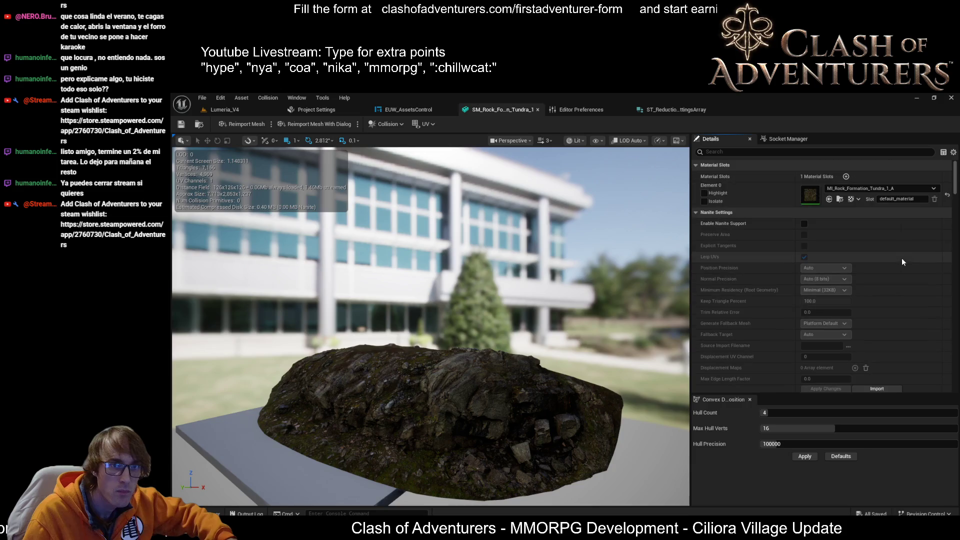
{"action": "scroll", "coordinate": [902, 265], "scroll_direction": "down", "scroll_amount": 10}
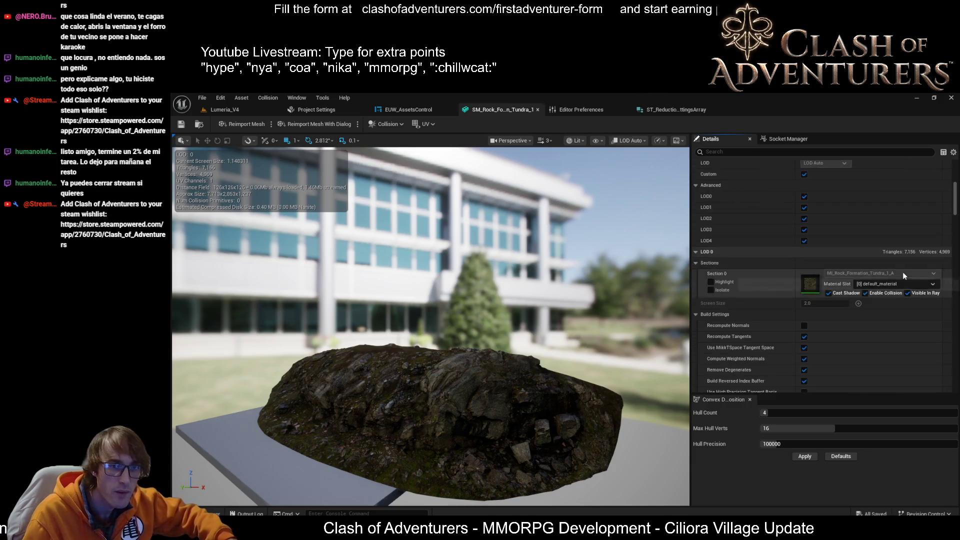
{"action": "scroll", "coordinate": [903, 276], "scroll_direction": "down", "scroll_amount": 1}
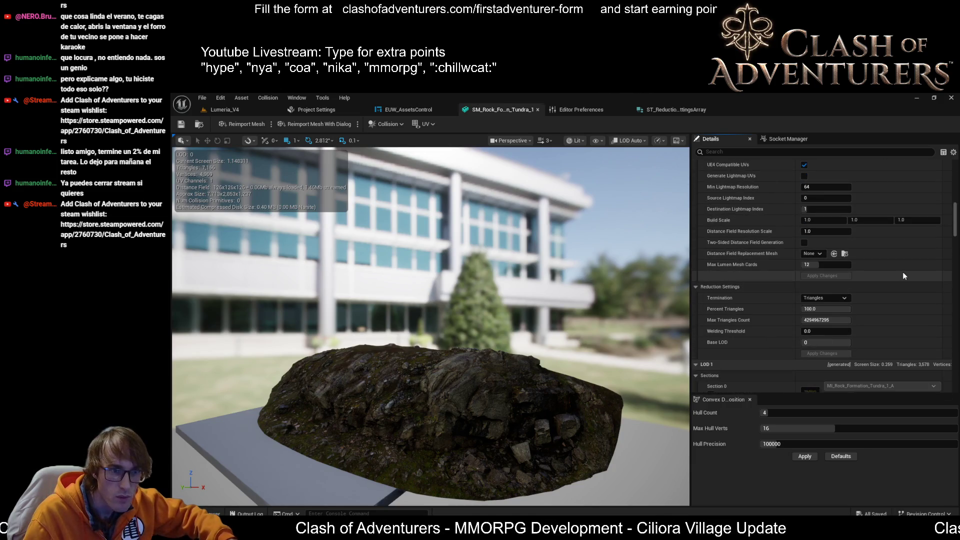
{"action": "scroll", "coordinate": [903, 275], "scroll_direction": "down", "scroll_amount": 7}
{"action": "scroll", "coordinate": [859, 284], "scroll_direction": "down", "scroll_amount": 5}
{"action": "left_click", "coordinate": [693, 218]}
{"action": "left_click", "coordinate": [695, 214]}
{"action": "left_click", "coordinate": [695, 228]}
{"action": "left_click", "coordinate": [696, 240]}
{"action": "left_click", "coordinate": [842, 262]}
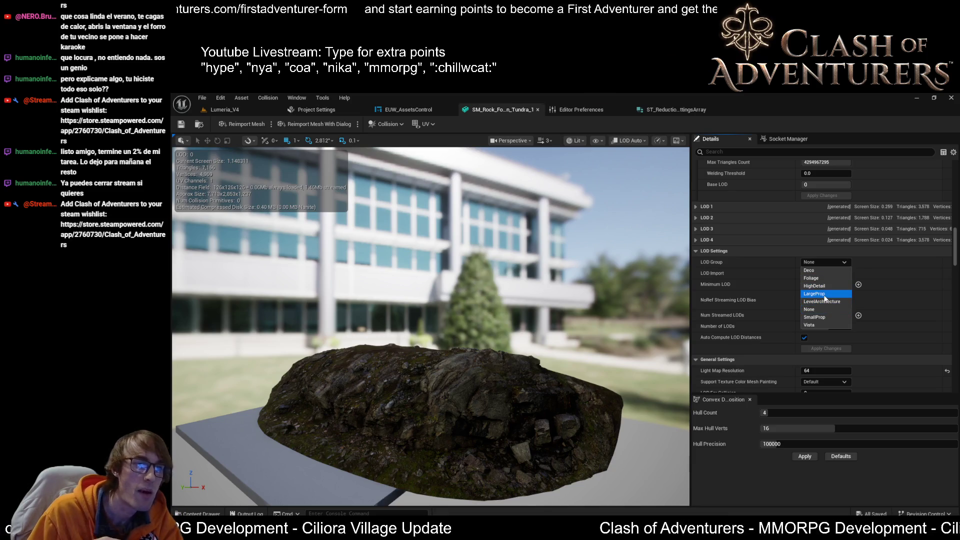
- Set the rock's LOD Group to LargeProp, accepting the overwrite, and dolly back until LOD 3 shows
{"action": "left_click", "coordinate": [829, 295]}
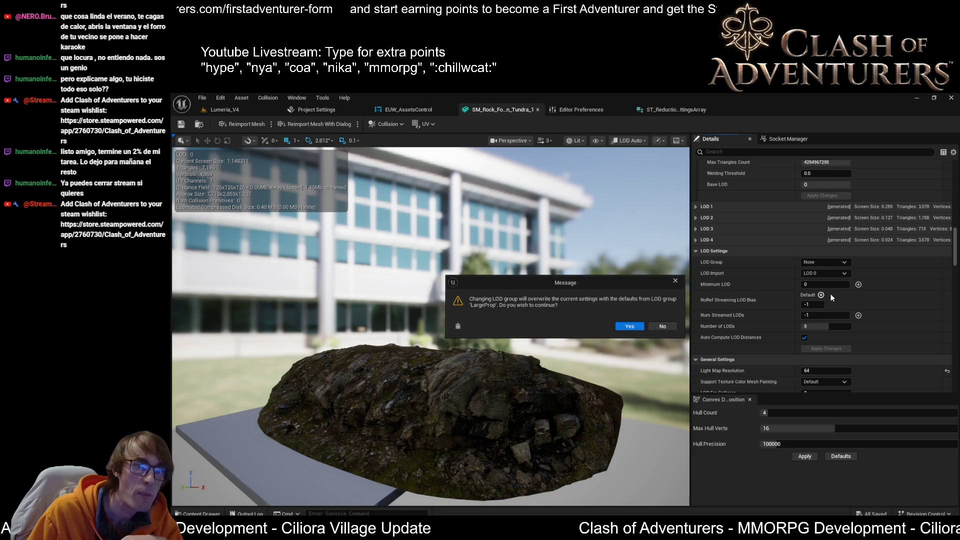
{"action": "left_click", "coordinate": [630, 327]}
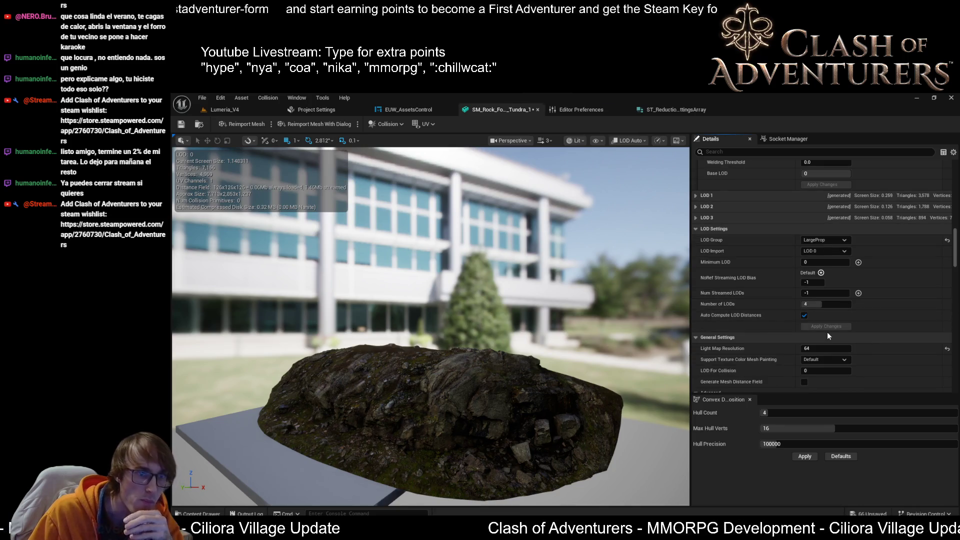
{"action": "scroll", "coordinate": [520, 287], "scroll_direction": "down", "scroll_amount": 10}
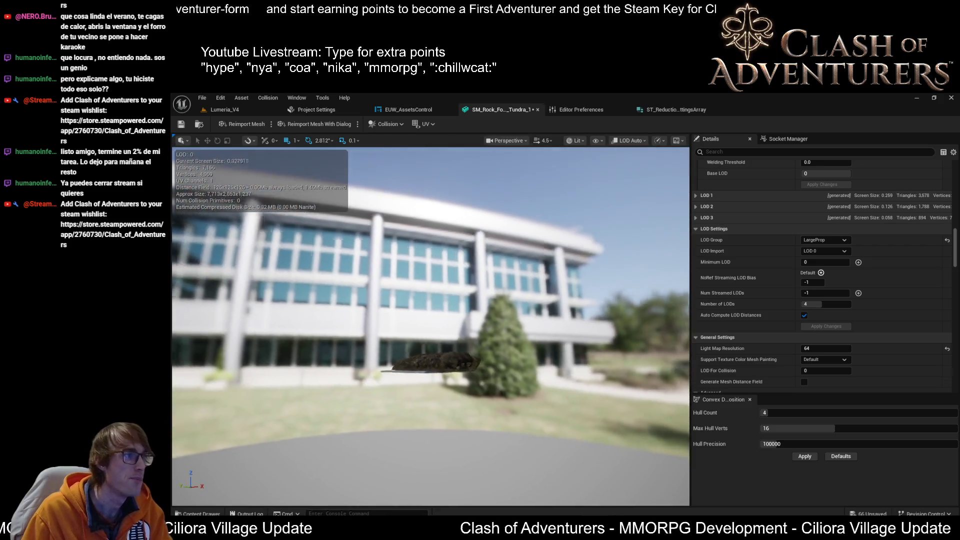
{"action": "scroll", "coordinate": [430, 326], "scroll_direction": "up", "scroll_amount": 10}
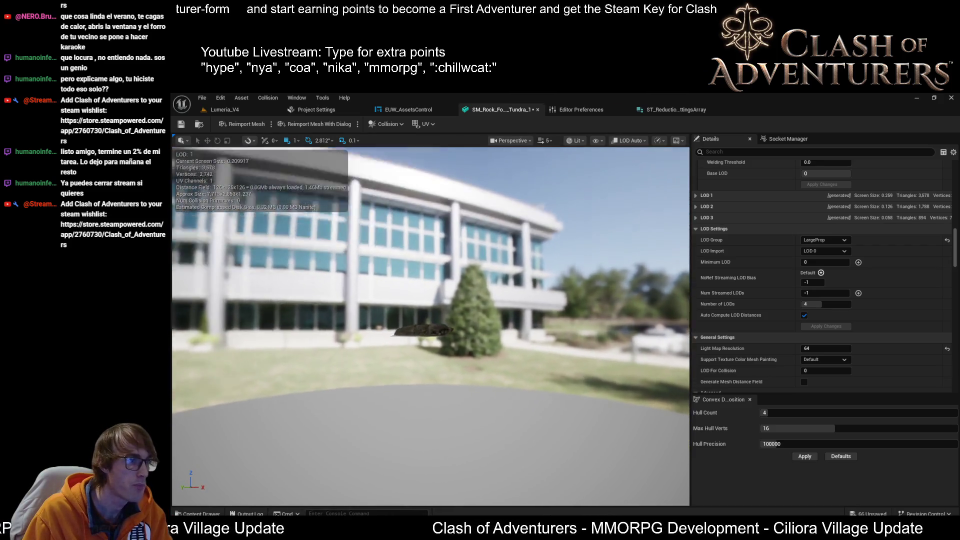
{"action": "scroll", "coordinate": [431, 326], "scroll_direction": "down", "scroll_amount": 10}
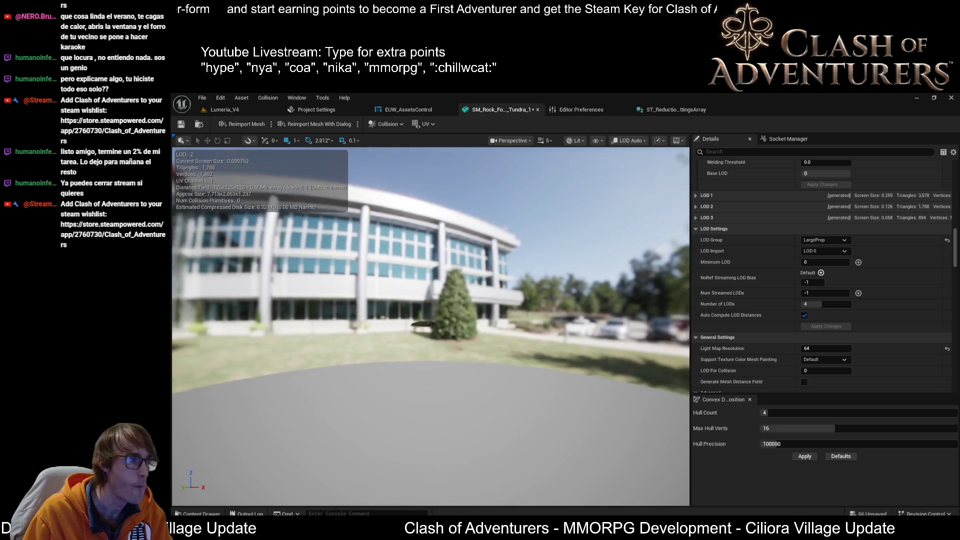
{"action": "scroll", "coordinate": [431, 326], "scroll_direction": "down", "scroll_amount": 5}
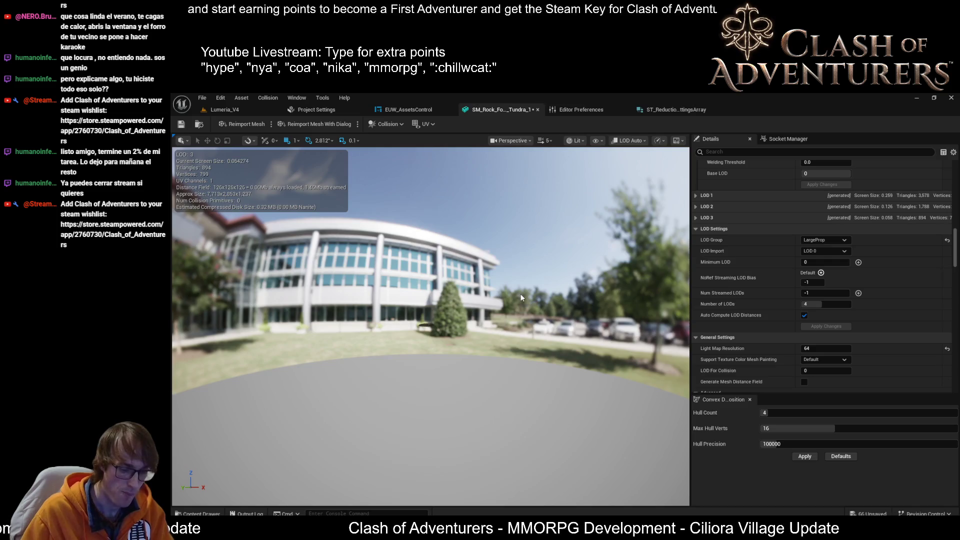
{"action": "key", "text": "alt+8"}
- Switch the rock's LOD Group to LevelArchitecture, accepting its default settings
{"action": "scroll", "coordinate": [521, 297], "scroll_direction": "up", "scroll_amount": 5}
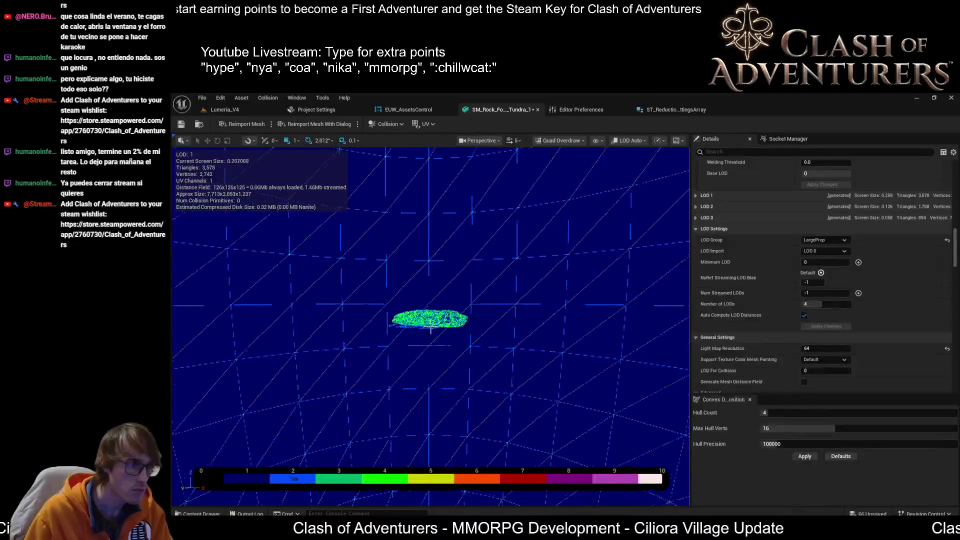
{"action": "scroll", "coordinate": [430, 322], "scroll_direction": "up", "scroll_amount": 3}
{"action": "scroll", "coordinate": [430, 322], "scroll_direction": "down", "scroll_amount": 3}
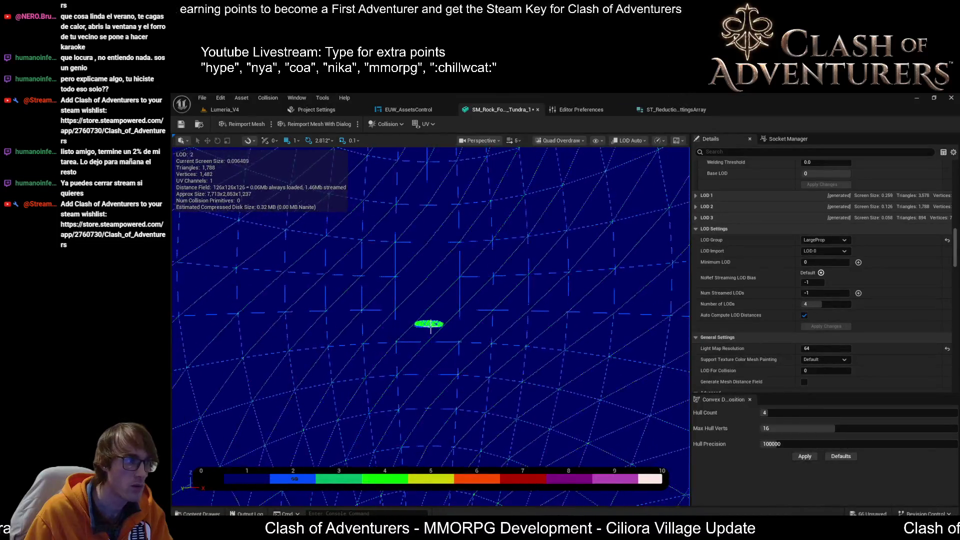
{"action": "scroll", "coordinate": [430, 324], "scroll_direction": "up", "scroll_amount": 3}
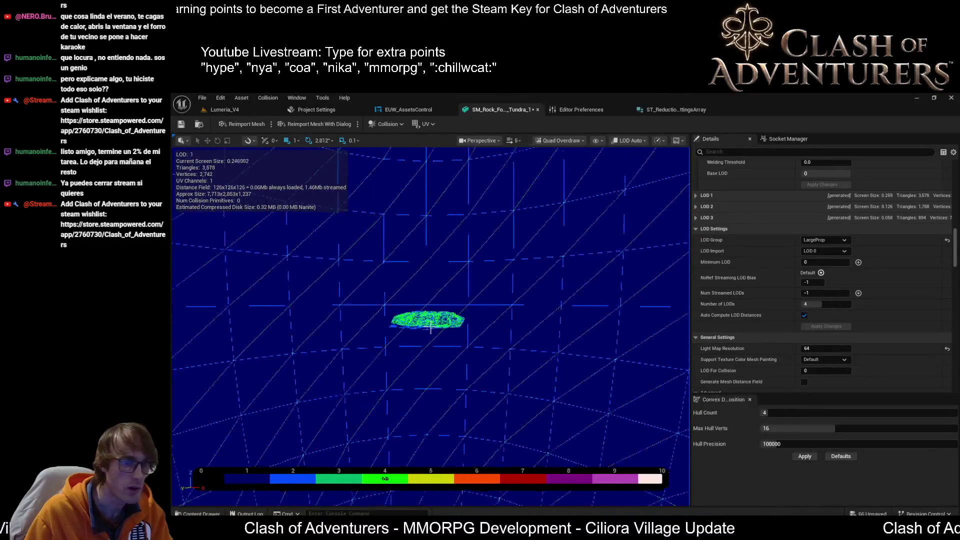
{"action": "scroll", "coordinate": [430, 325], "scroll_direction": "up", "scroll_amount": 5}
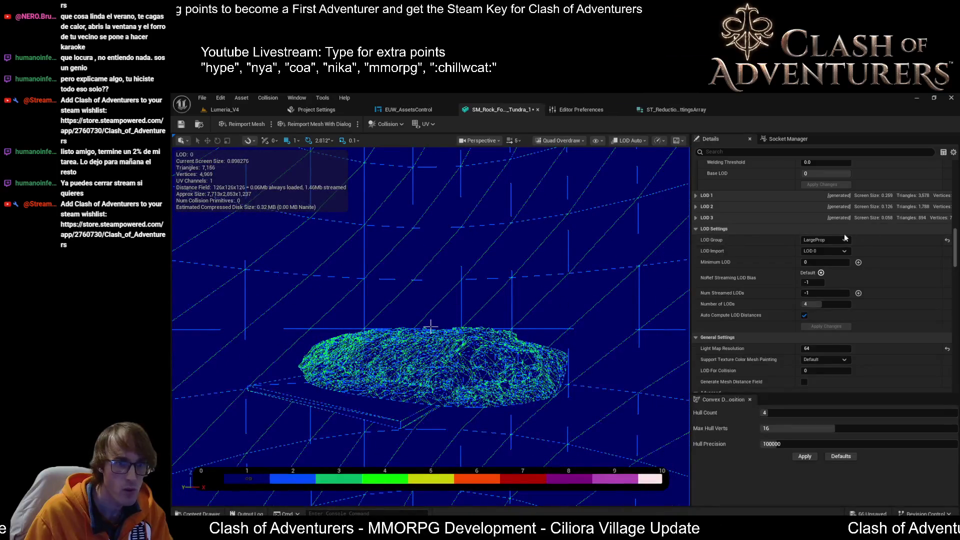
{"action": "left_click", "coordinate": [834, 240]}
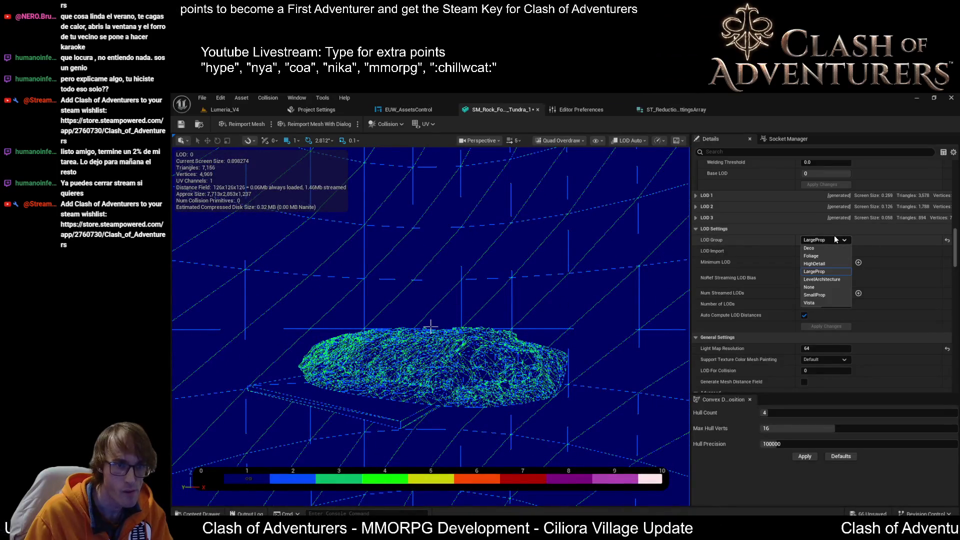
{"action": "left_click", "coordinate": [839, 280]}
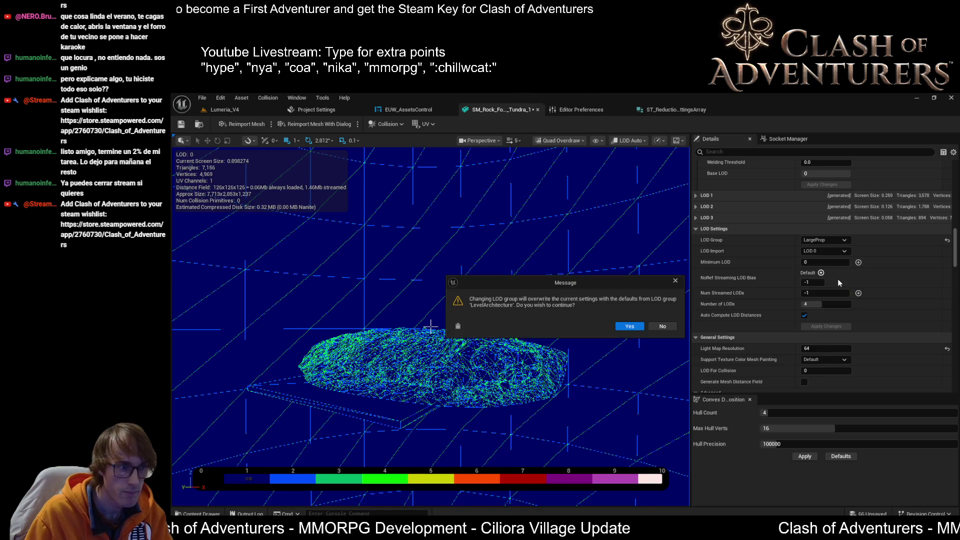
{"action": "left_click", "coordinate": [629, 326]}
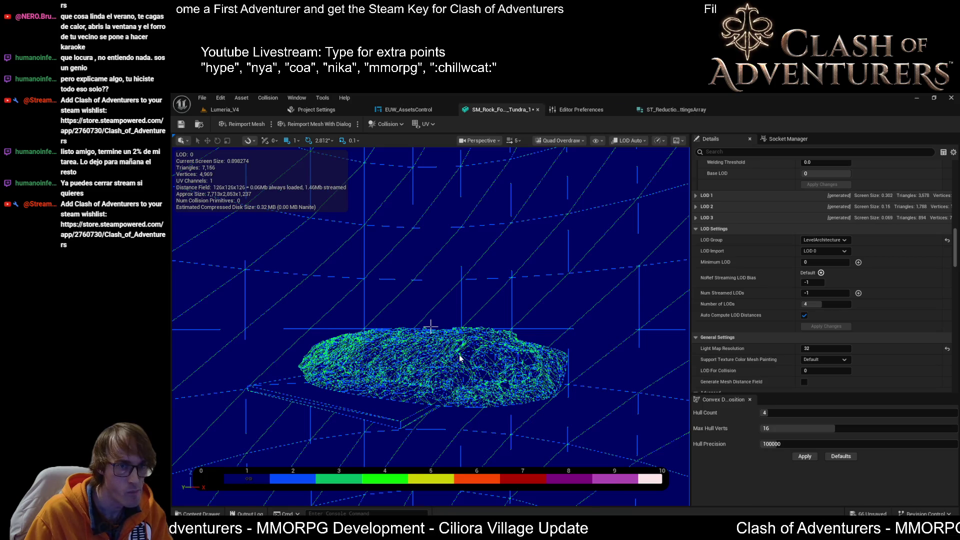
- Try the Vista LOD Group on the rock mesh, confirming the change
{"action": "scroll", "coordinate": [459, 358], "scroll_direction": "down", "scroll_amount": 10}
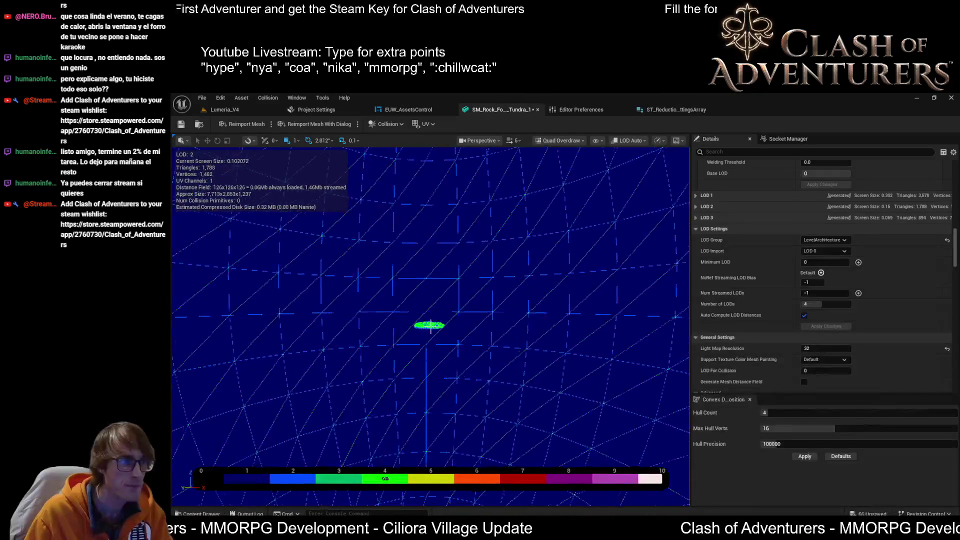
{"action": "scroll", "coordinate": [430, 325], "scroll_direction": "up", "scroll_amount": 8}
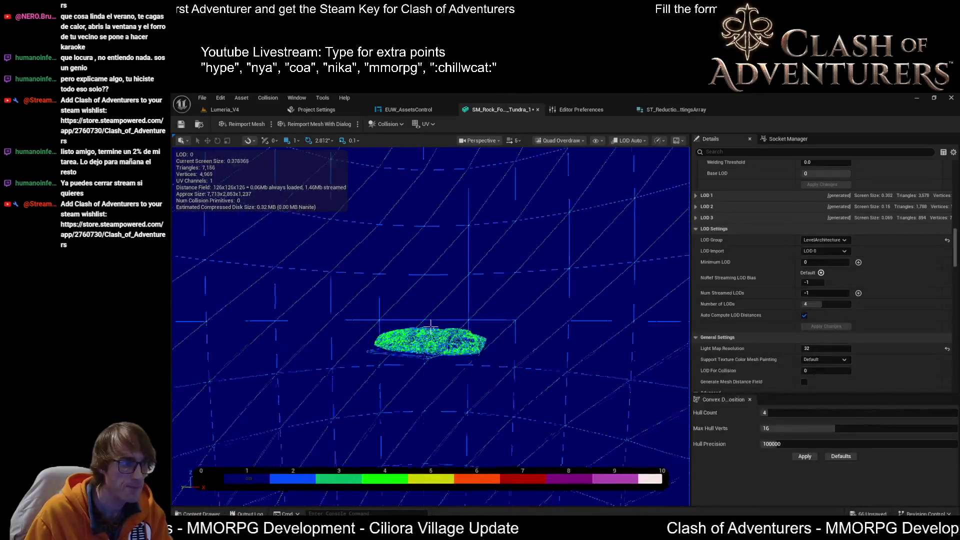
{"action": "left_click", "coordinate": [847, 242]}
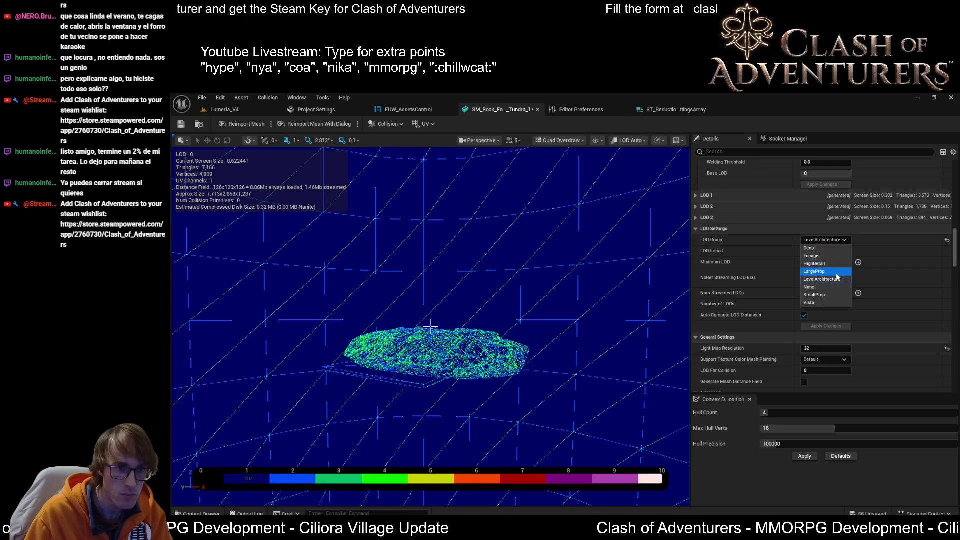
{"action": "left_click", "coordinate": [823, 303]}
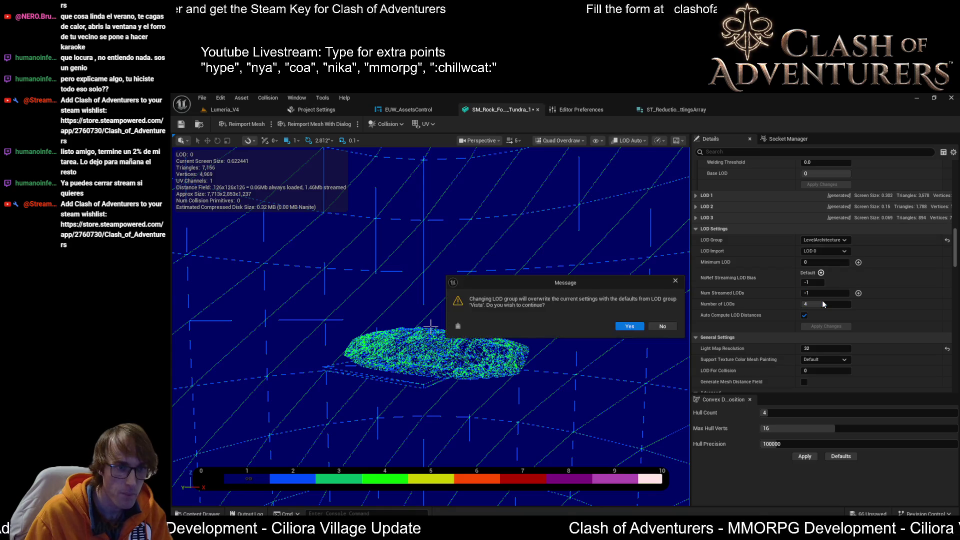
{"action": "left_click", "coordinate": [630, 326]}
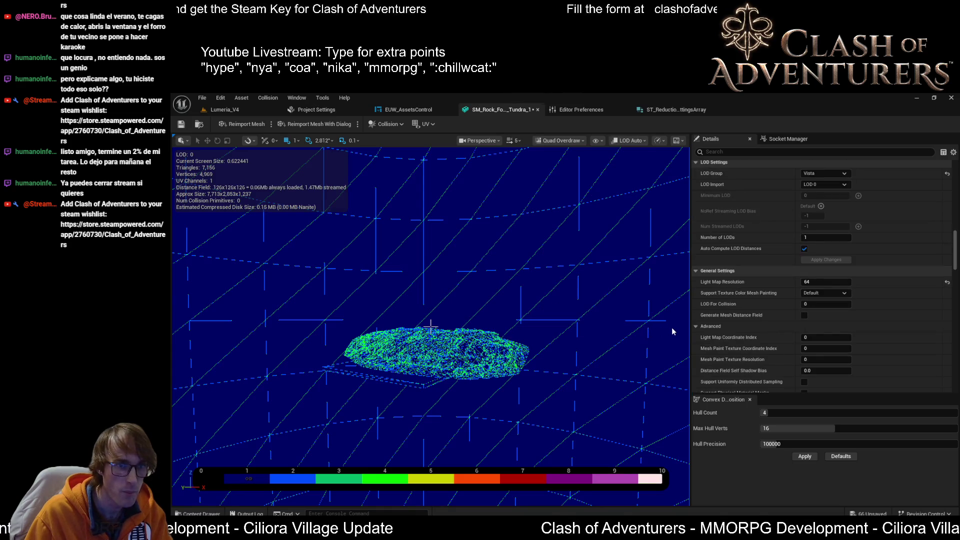
- Restore LargeProp as the LOD Group and save the rock mesh
{"action": "scroll", "coordinate": [800, 315], "scroll_direction": "up", "scroll_amount": 5}
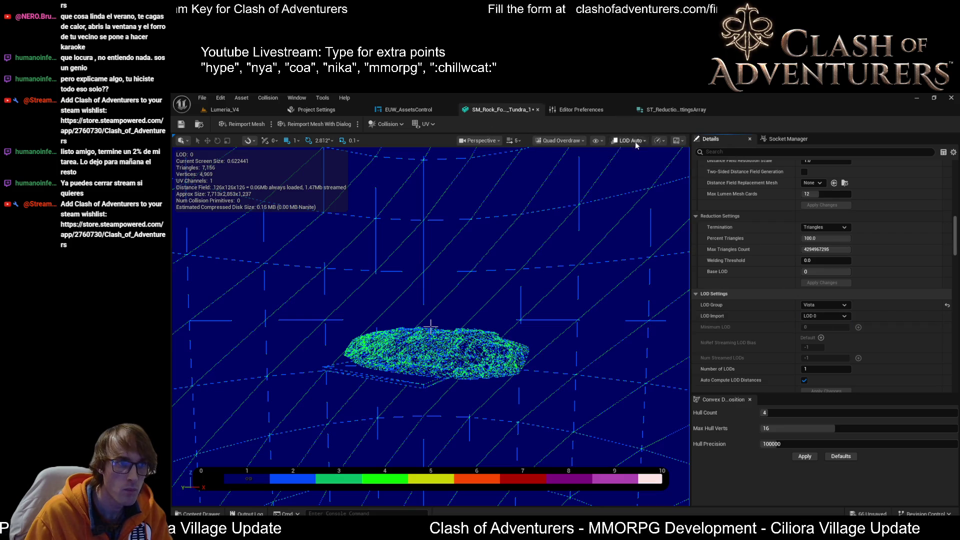
{"action": "left_click", "coordinate": [826, 304]}
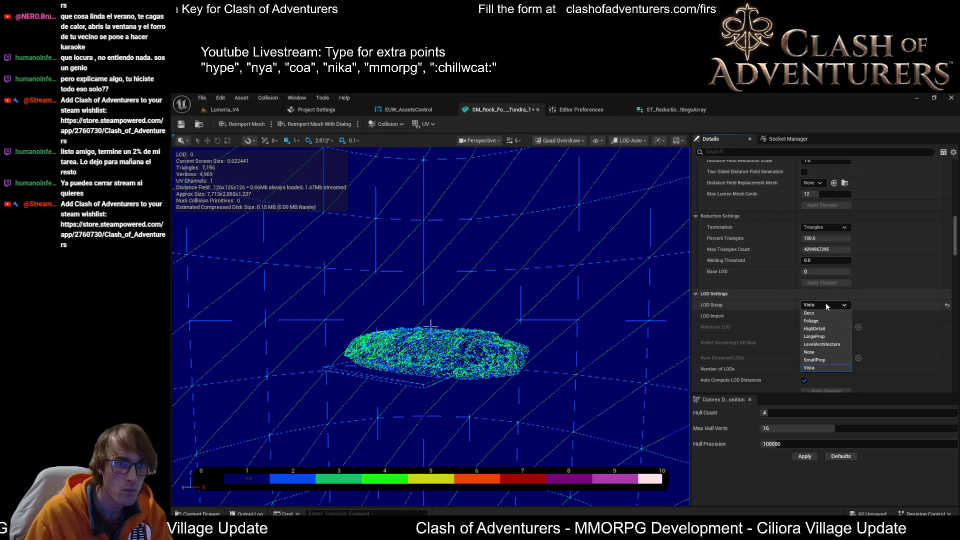
{"action": "left_click", "coordinate": [829, 336]}
{"action": "left_click", "coordinate": [629, 326]}
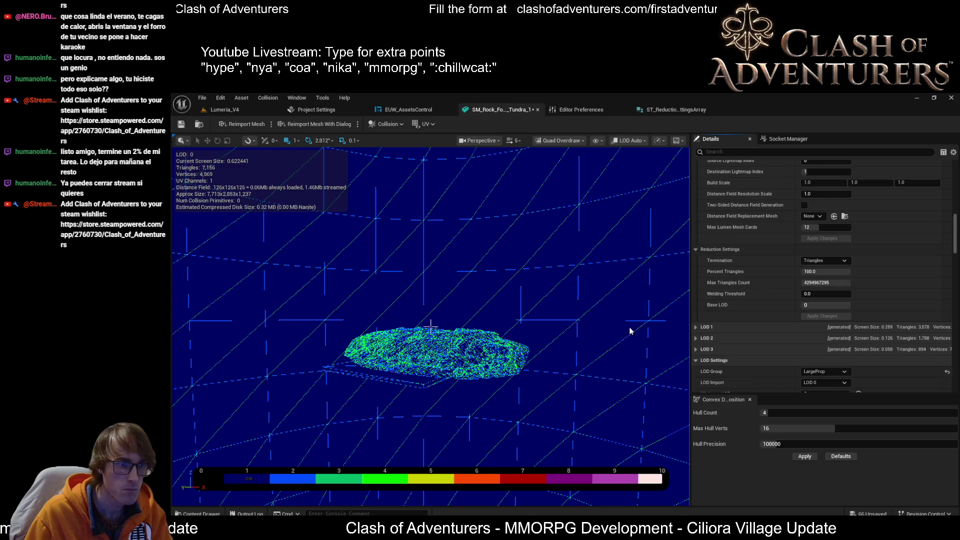
{"action": "left_click", "coordinate": [181, 124]}
- Orbit around the rock, review the LOD preview list and LOD 1–3 details, and widen the Details panel
{"action": "left_click_drag", "start_coordinate": [585, 158], "coordinate": [585, 159]}
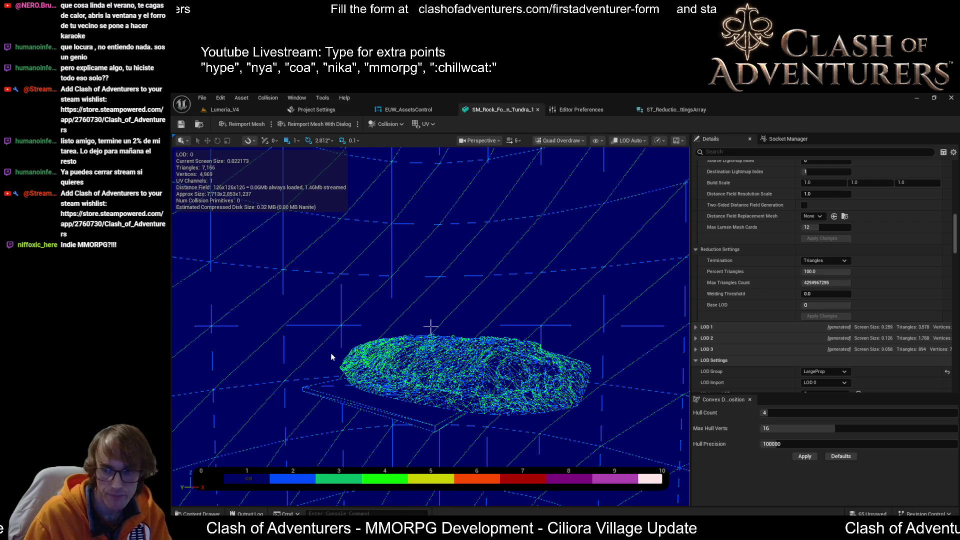
{"action": "left_click_drag", "start_coordinate": [374, 294], "coordinate": [374, 294]}
{"action": "left_click", "coordinate": [642, 139]}
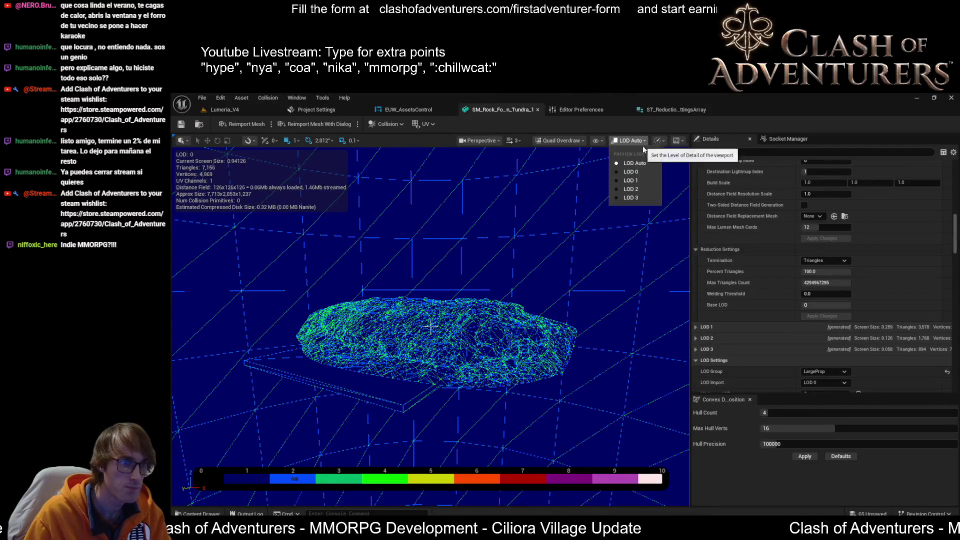
{"action": "scroll", "coordinate": [852, 303], "scroll_direction": "down", "scroll_amount": 2}
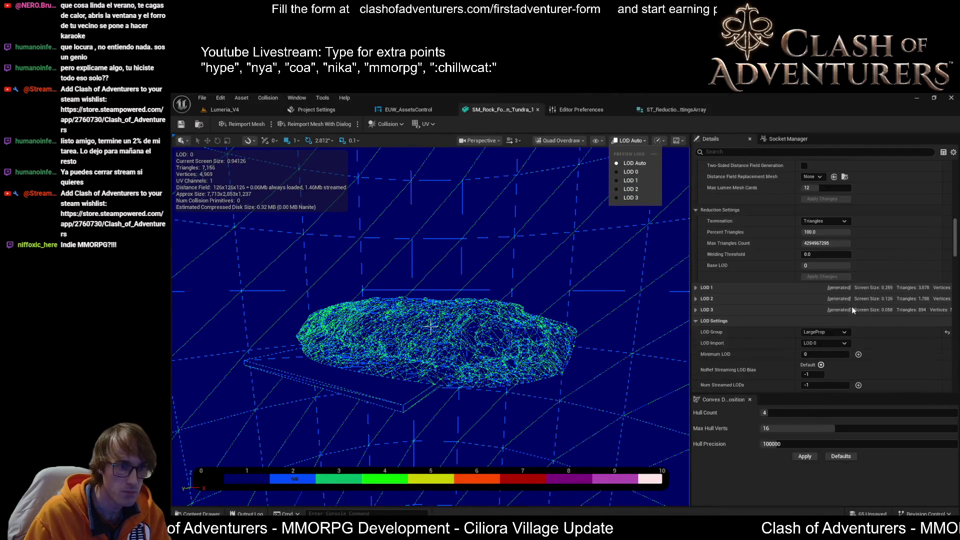
{"action": "scroll", "coordinate": [871, 328], "scroll_direction": "up", "scroll_amount": 1}
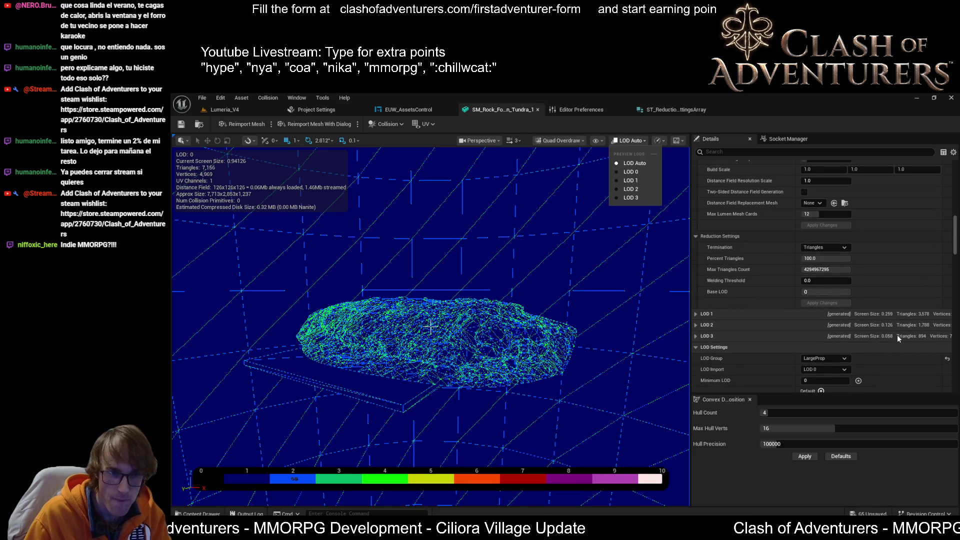
{"action": "scroll", "coordinate": [895, 333], "scroll_direction": "up", "scroll_amount": 10}
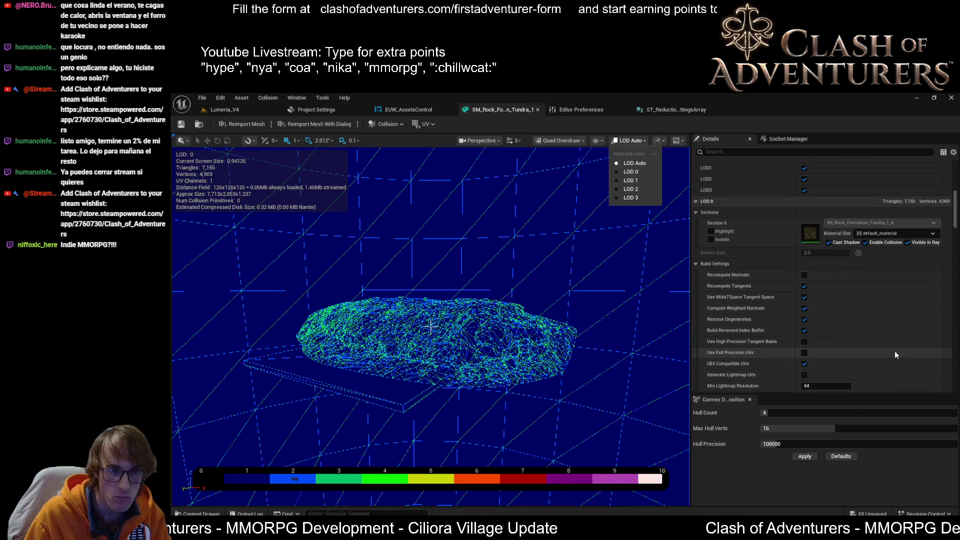
{"action": "scroll", "coordinate": [898, 320], "scroll_direction": "up", "scroll_amount": 2}
{"action": "scroll", "coordinate": [894, 320], "scroll_direction": "down", "scroll_amount": 8}
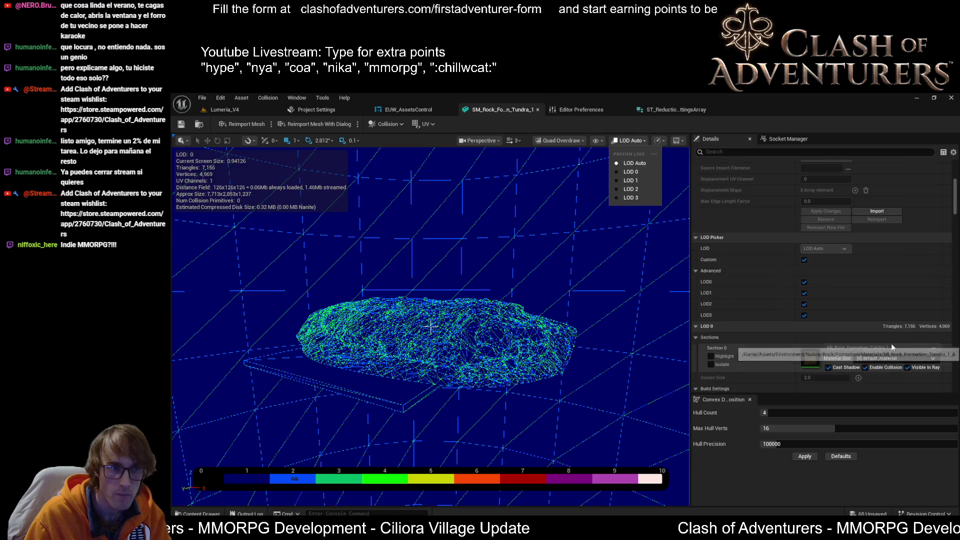
{"action": "scroll", "coordinate": [894, 353], "scroll_direction": "down", "scroll_amount": 4}
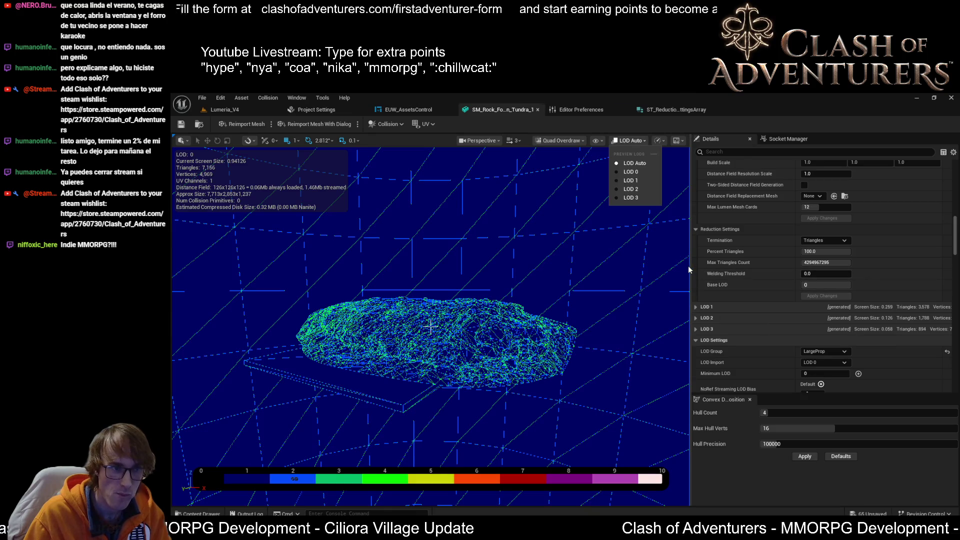
{"action": "left_click_drag", "start_coordinate": [690, 266], "coordinate": [661, 268]}
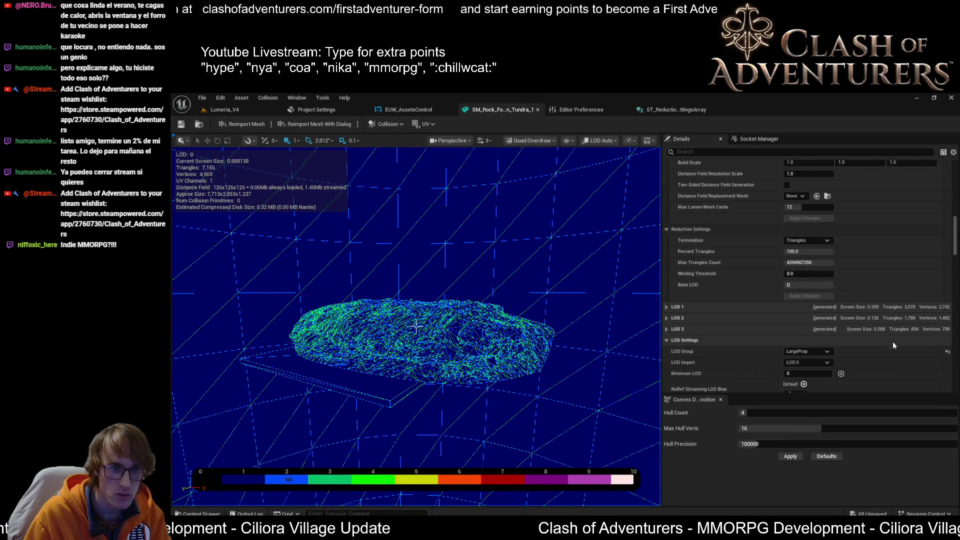
{"action": "scroll", "coordinate": [499, 298], "scroll_direction": "down", "scroll_amount": 5}
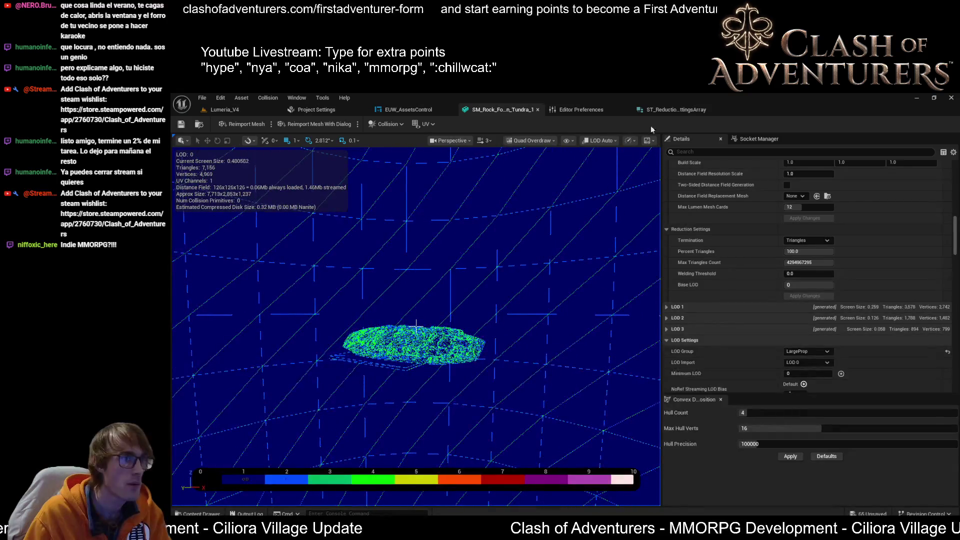